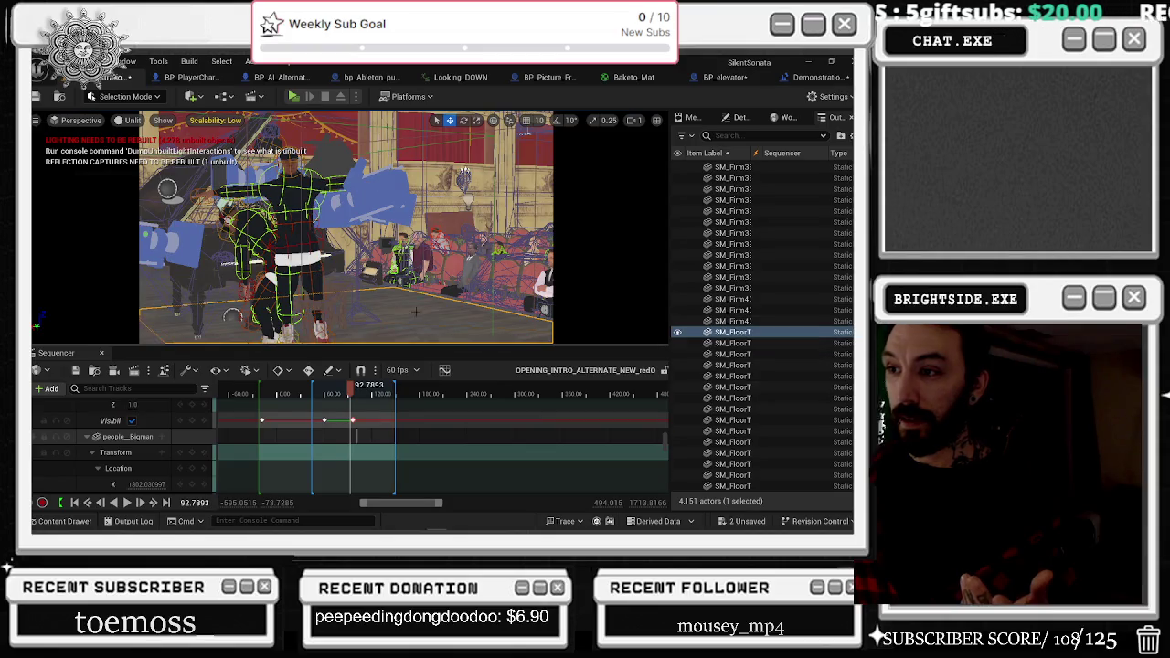
Restore the Sitting4 selection, reset the Sequencer filter to 'sitting', and browse the character tracks.
key("ctrl+z")
type("sittin")
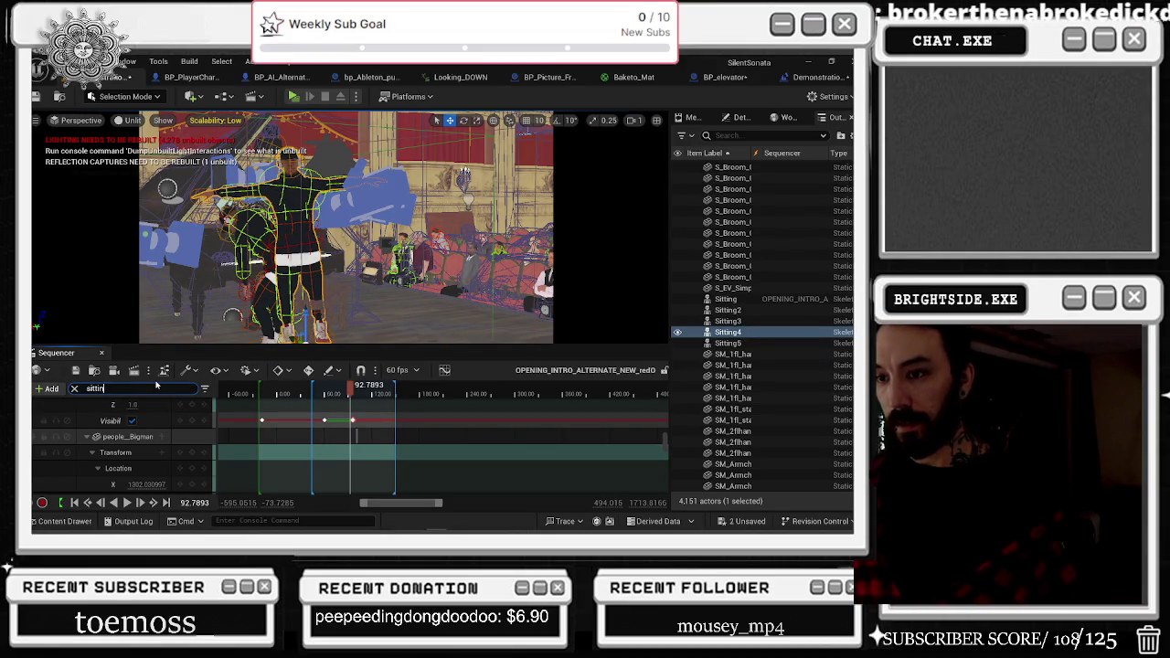
type("g")
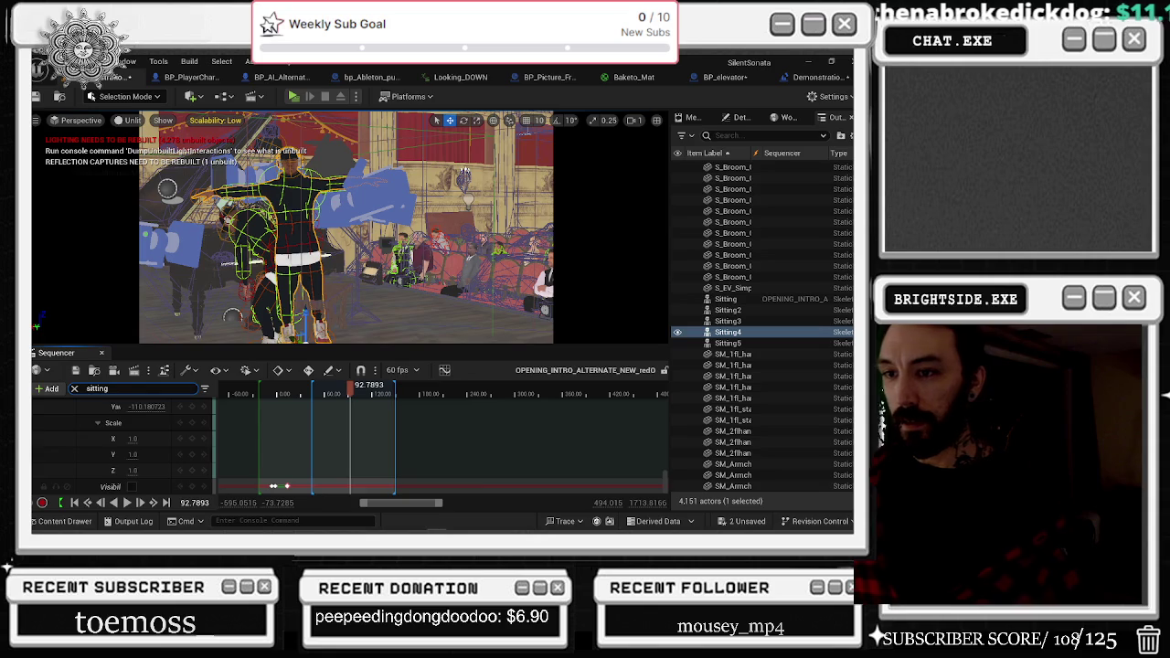
type("4")
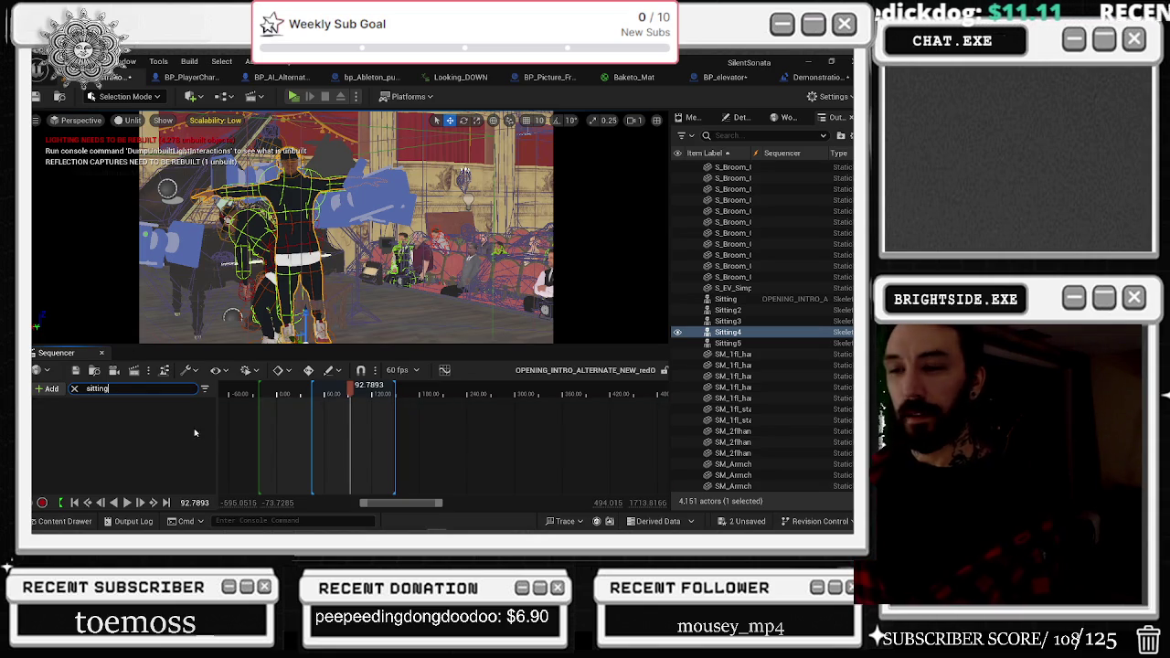
key("BackSpace")
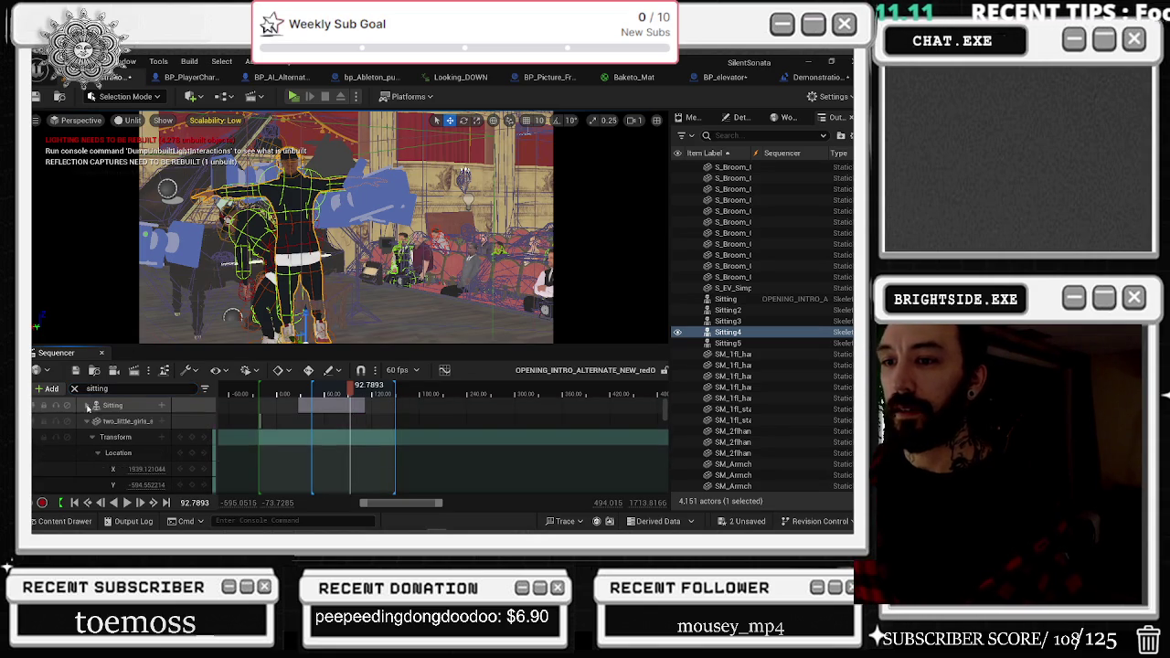
left_click(90, 423)
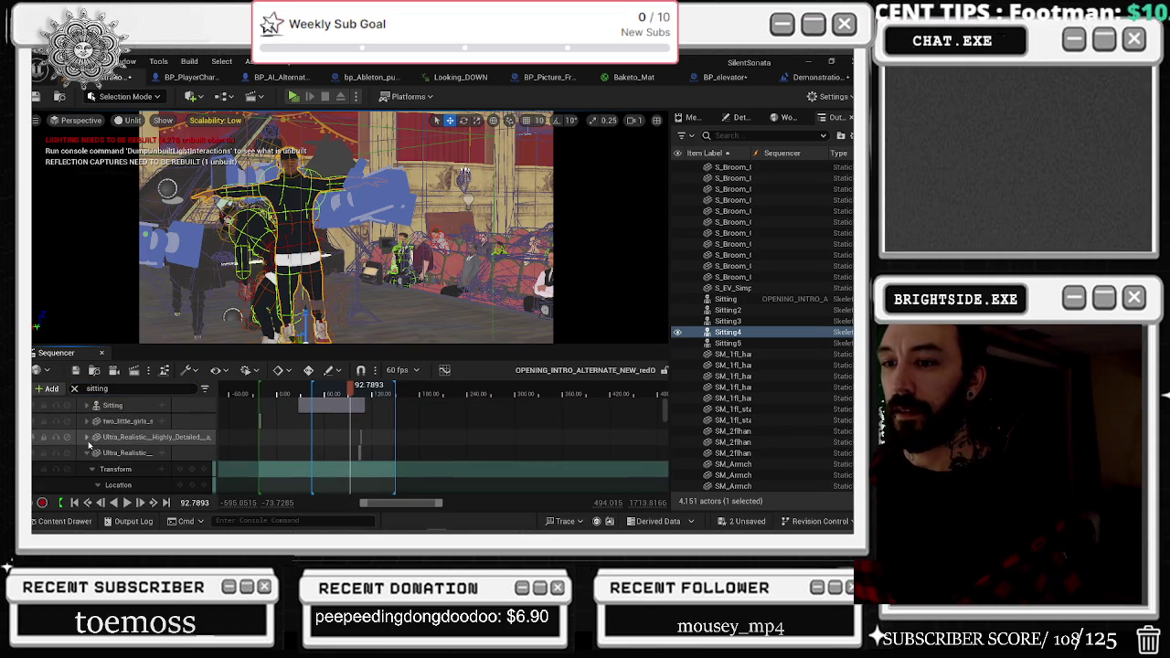
left_click(88, 437)
left_click(110, 469)
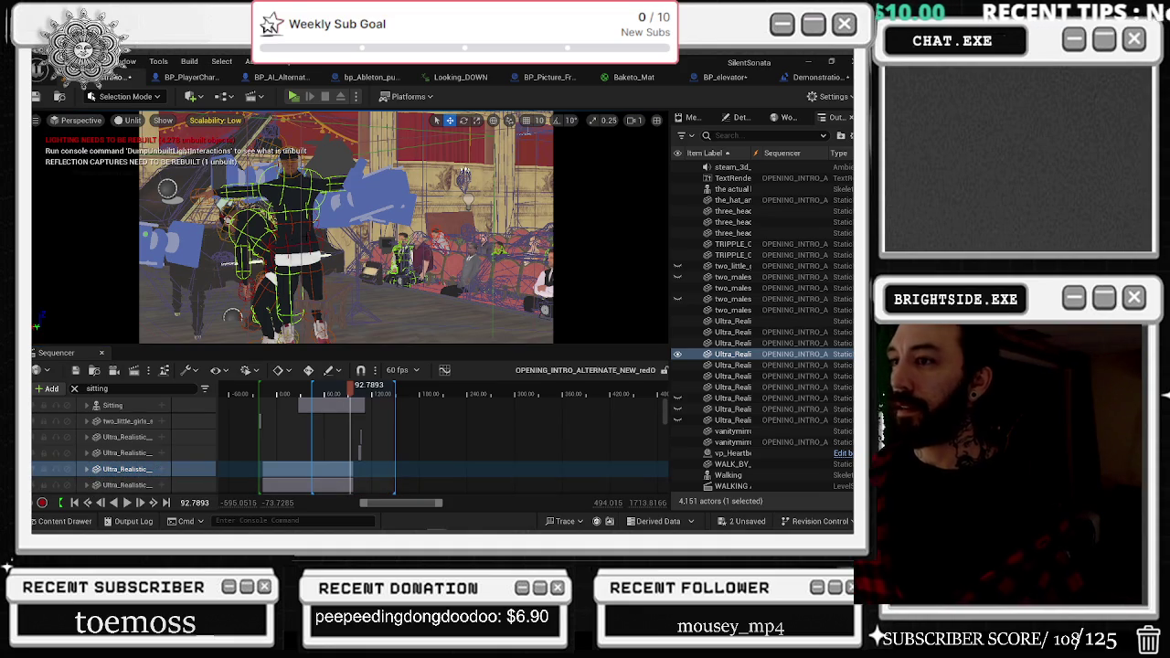
Find the Sitting characters in the Outliner and delete Sitting3 from the level.
left_click(242, 219)
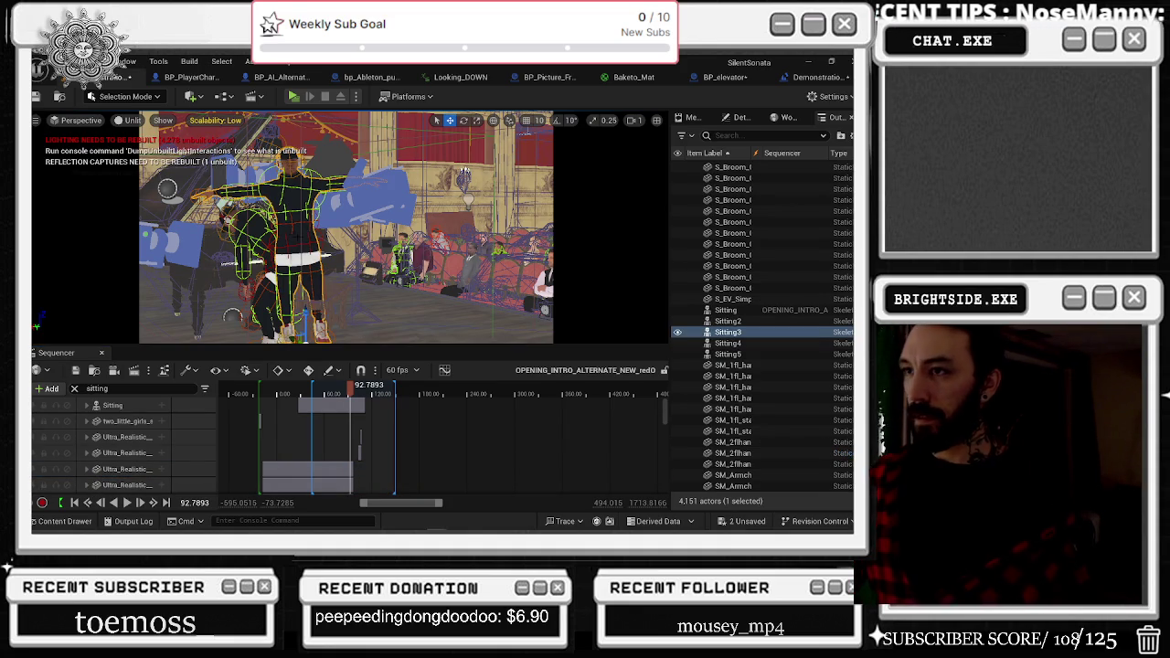
left_click(112, 405)
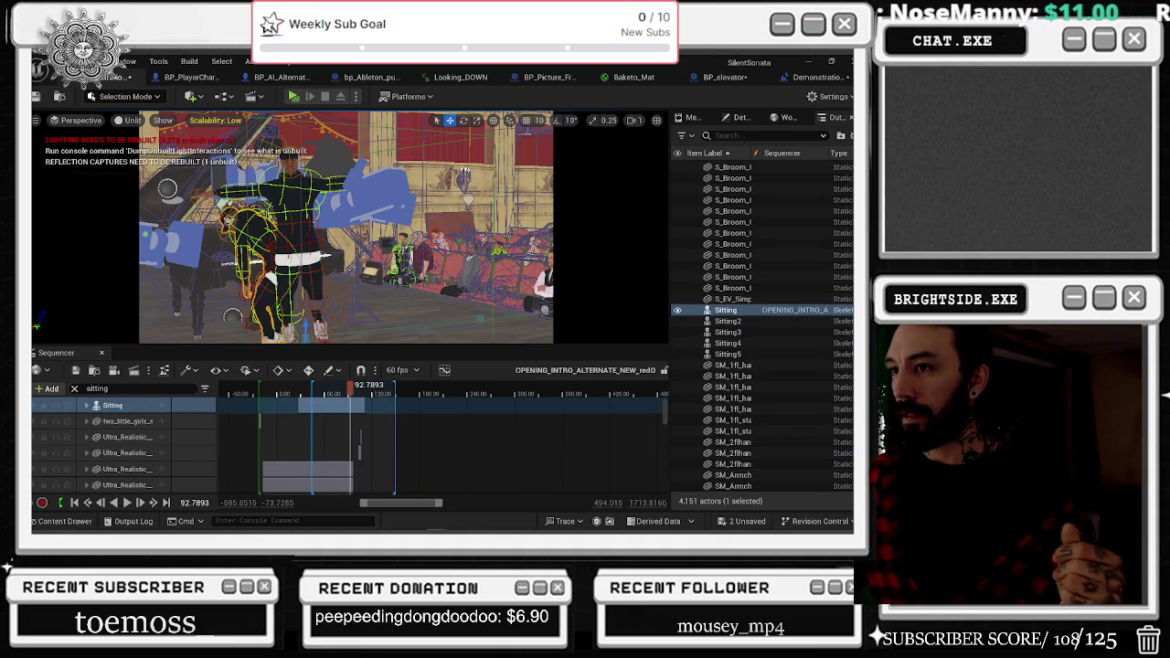
left_click(728, 354)
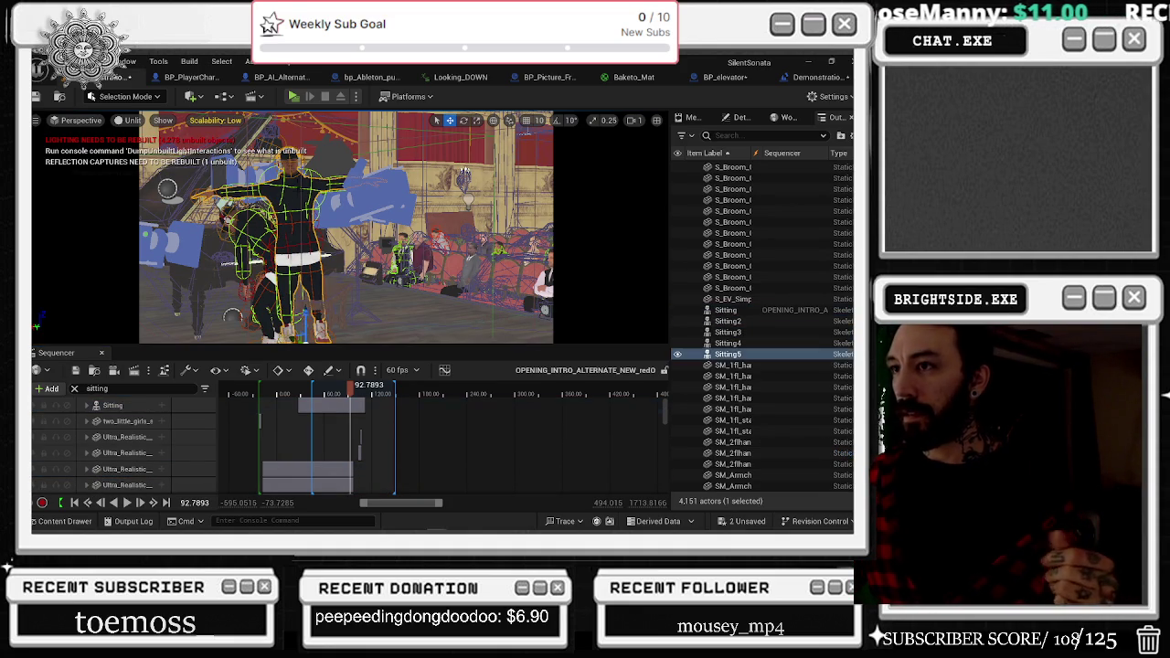
left_click(730, 344)
left_click(730, 332)
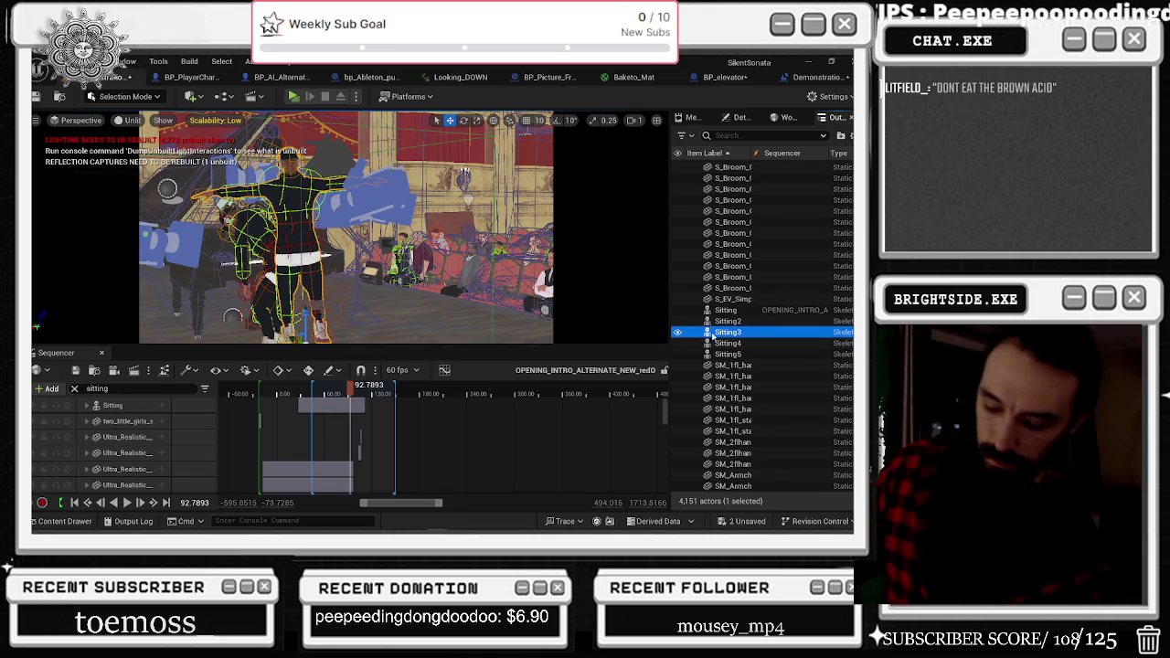
key("Delete")
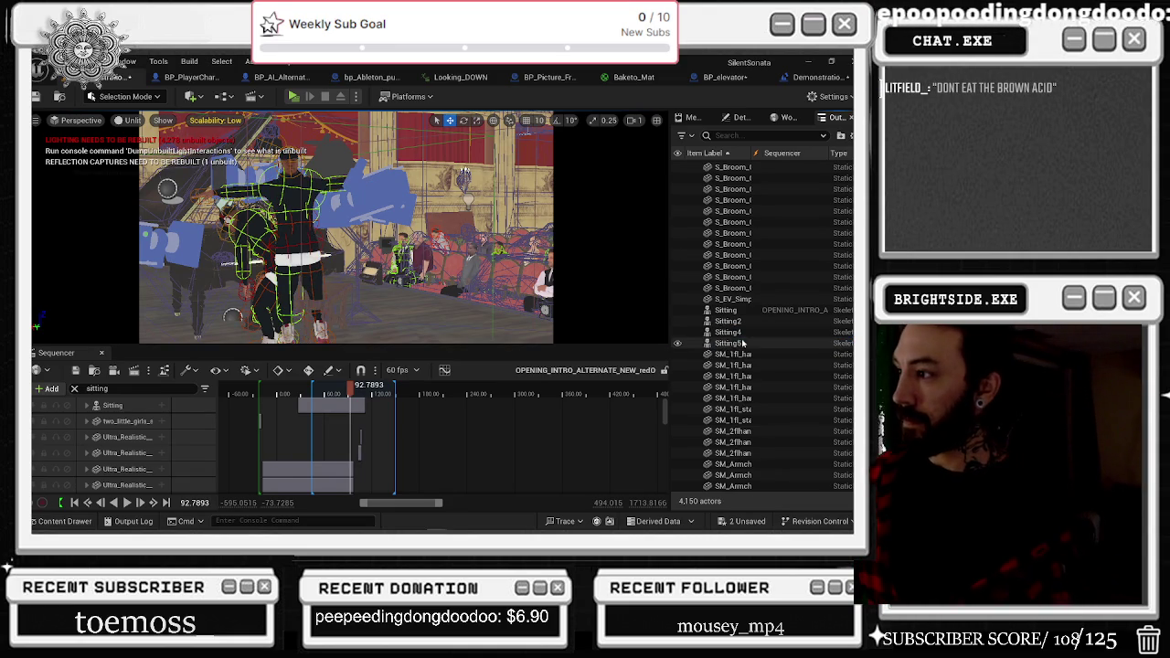
Delete Sitting2, Sitting4 and Sitting5, then scrub the cinematic back to about 28 seconds.
left_click(738, 321)
key("Delete")
left_click(737, 321)
key("Delete")
left_click(737, 322)
key("Delete")
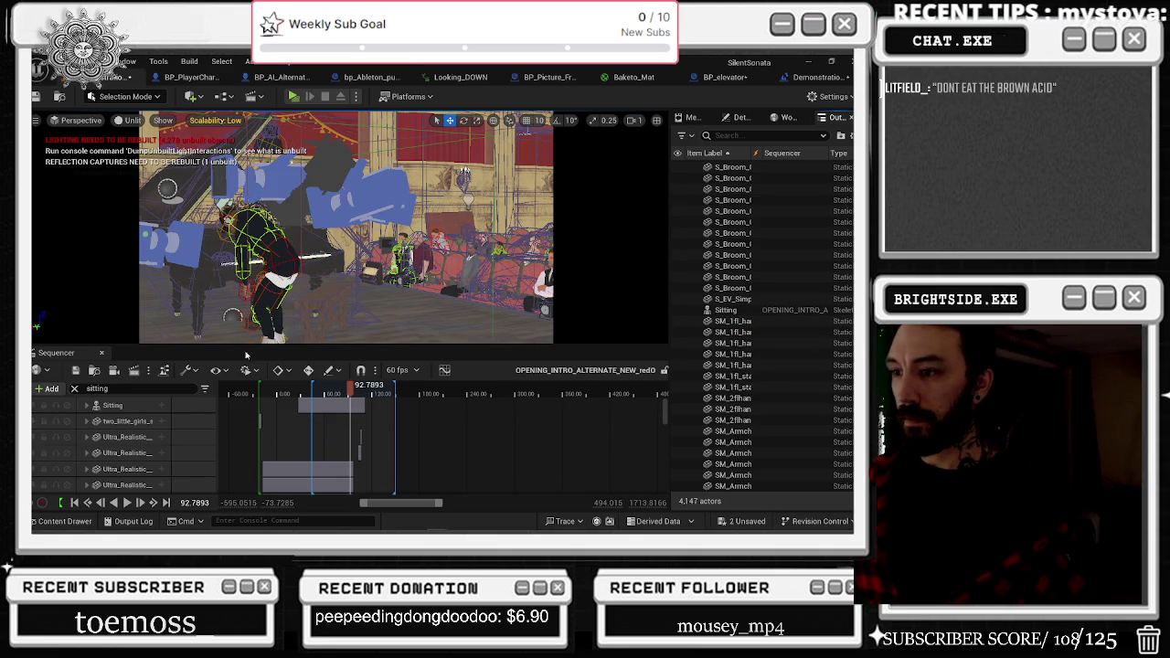
left_click_drag(337, 392, 298, 392)
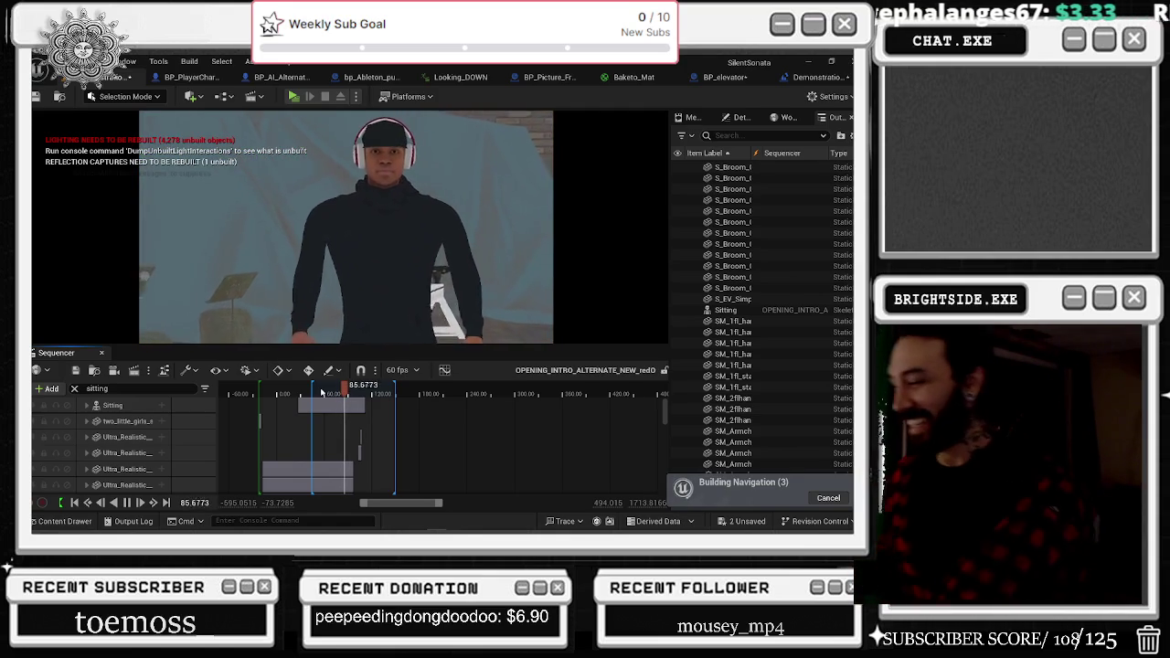
Review shots around 20.7, 41.8 and 37.5 seconds, playing back the hallway sequence.
left_click(292, 392)
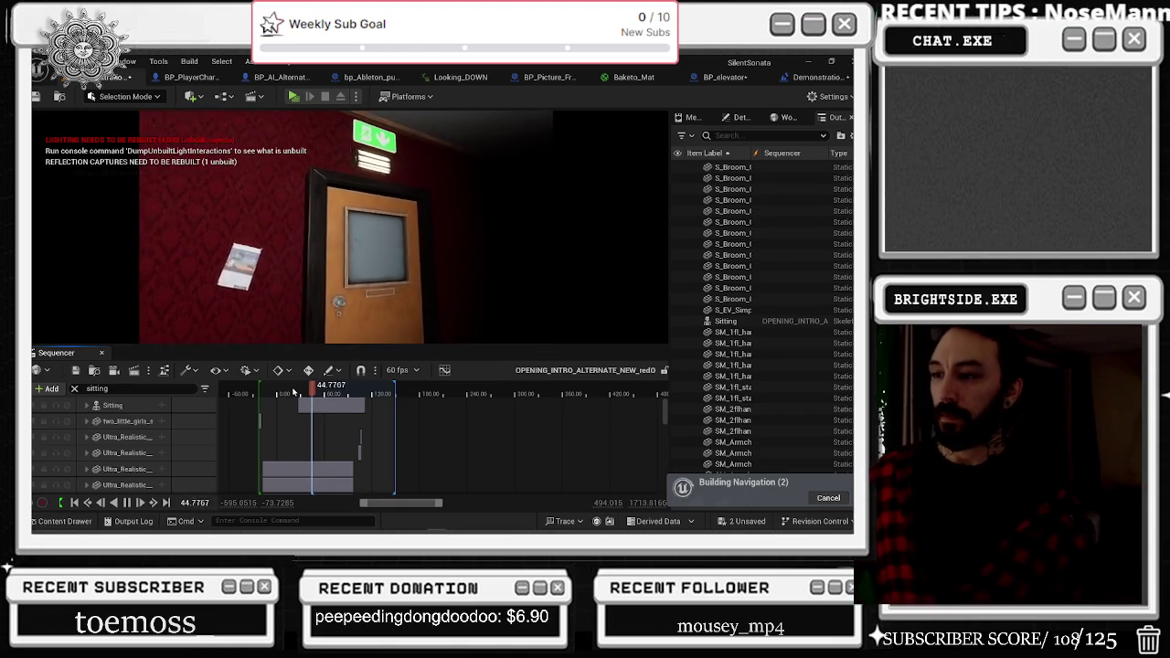
left_click(313, 393)
key("space")
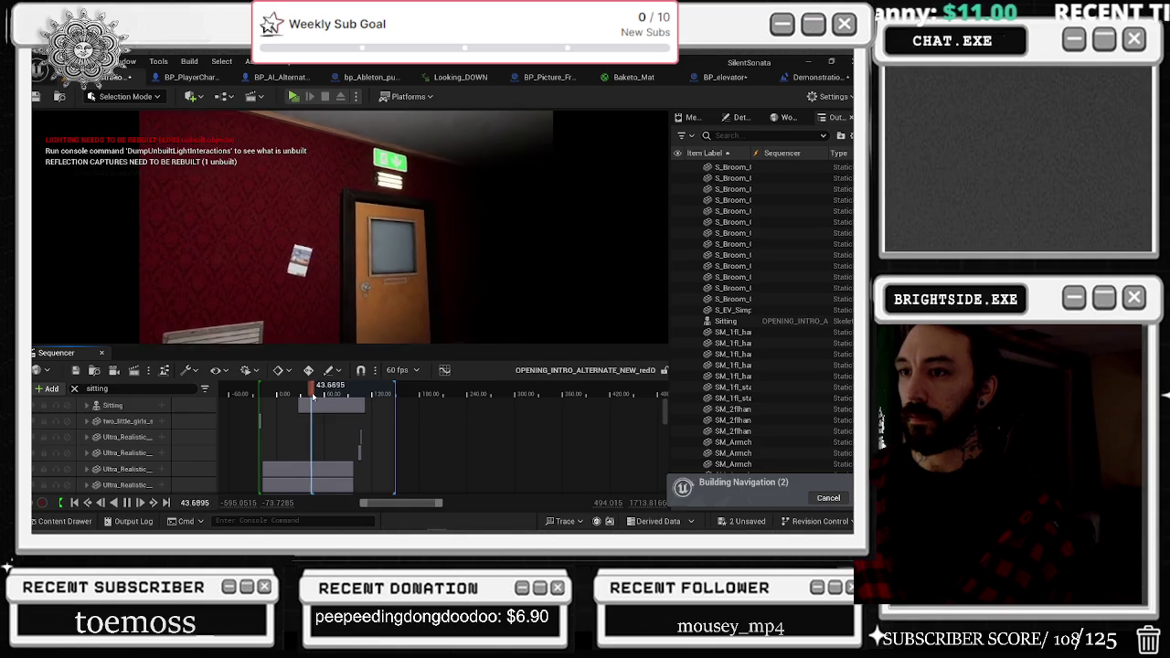
left_click(309, 396)
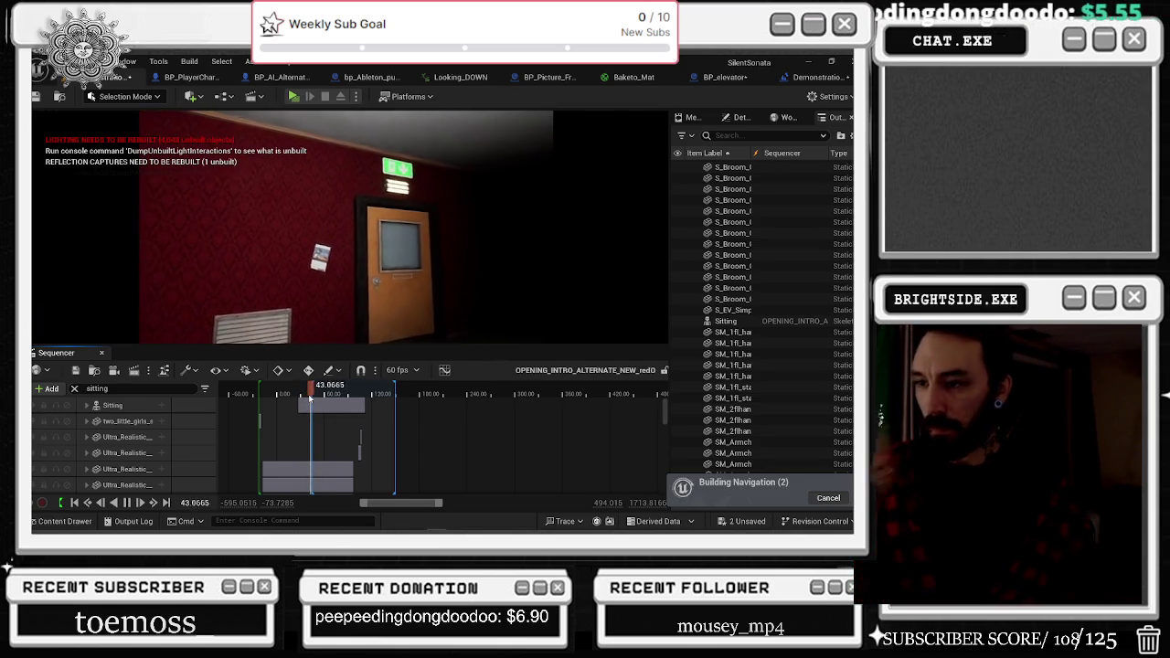
scroll(307, 396, "up", 5)
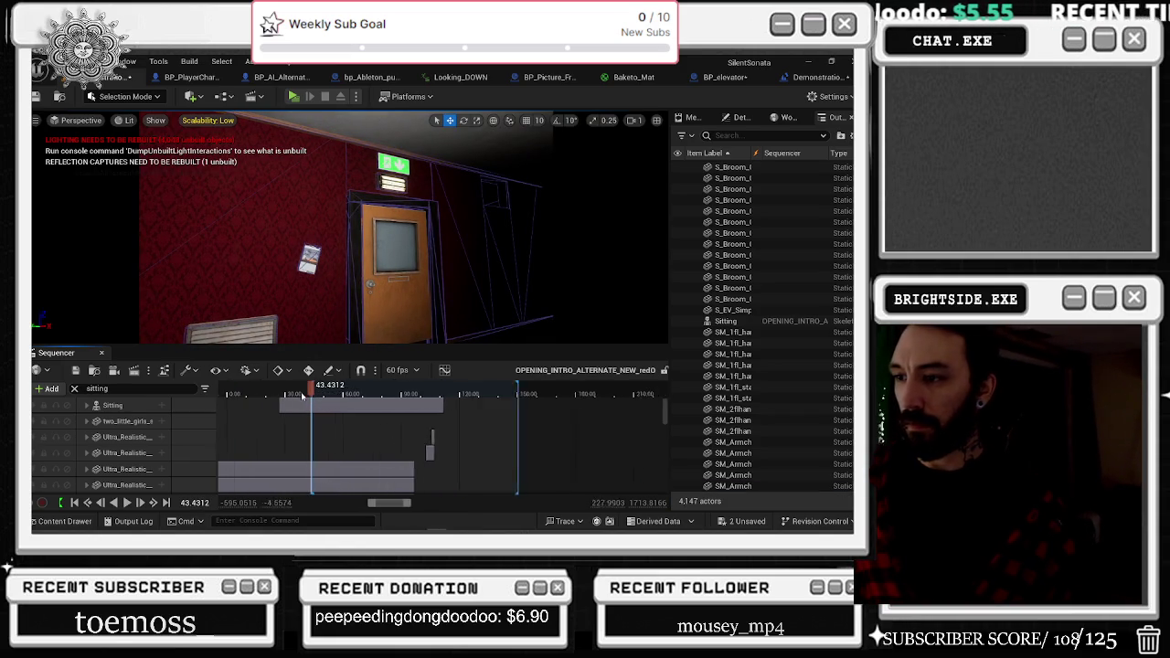
Set the playhead to about 42.16 seconds and zoom into the Sequencer timeline.
left_click_drag(306, 395, 300, 395)
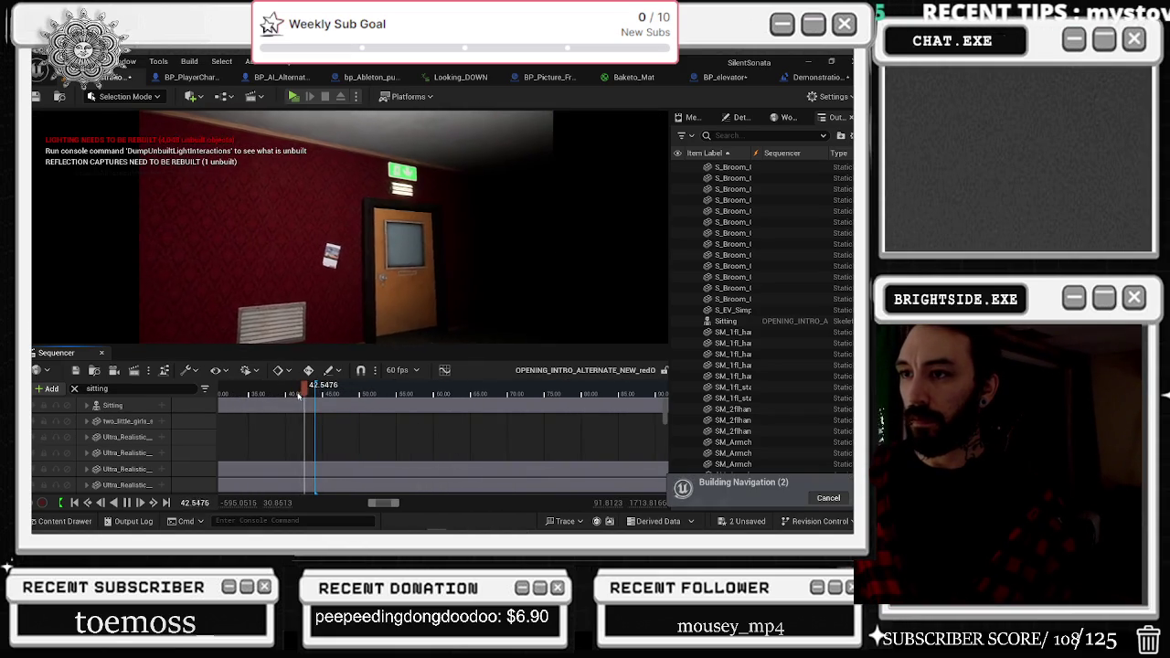
left_click(300, 393)
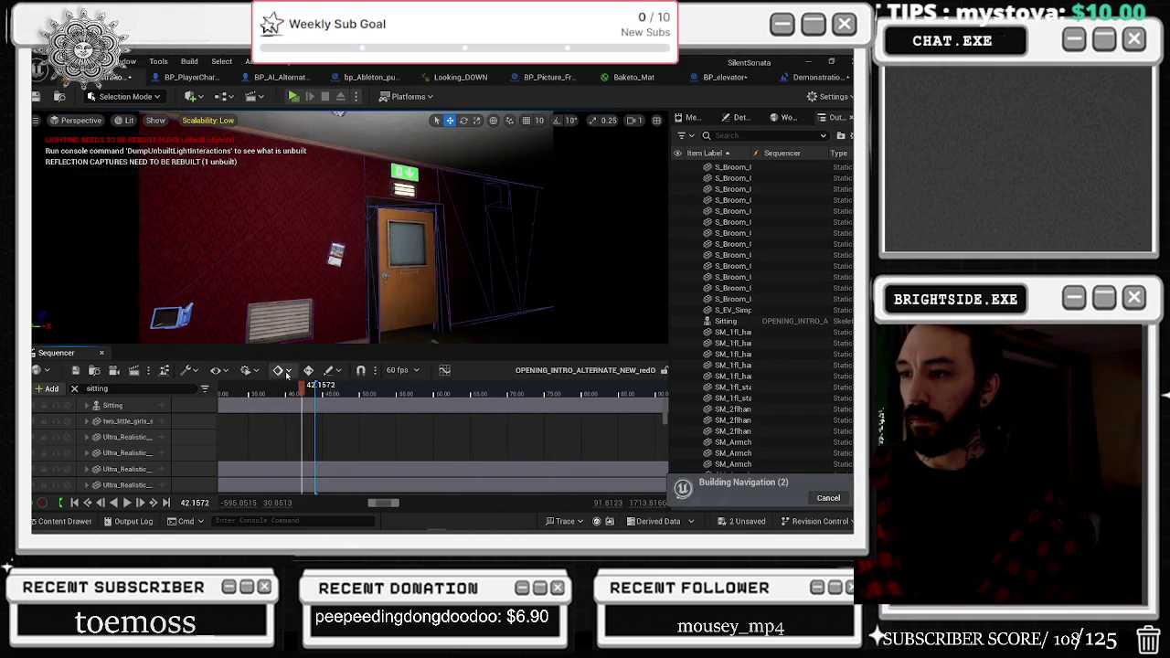
left_click_drag(300, 391, 273, 402)
scroll(295, 405, "up", 4)
scroll(295, 406, "up", 5)
Expand the Sitting track, shorten Walk_Strafe_Right's end by a few frames, and replay the transition.
left_click(164, 404)
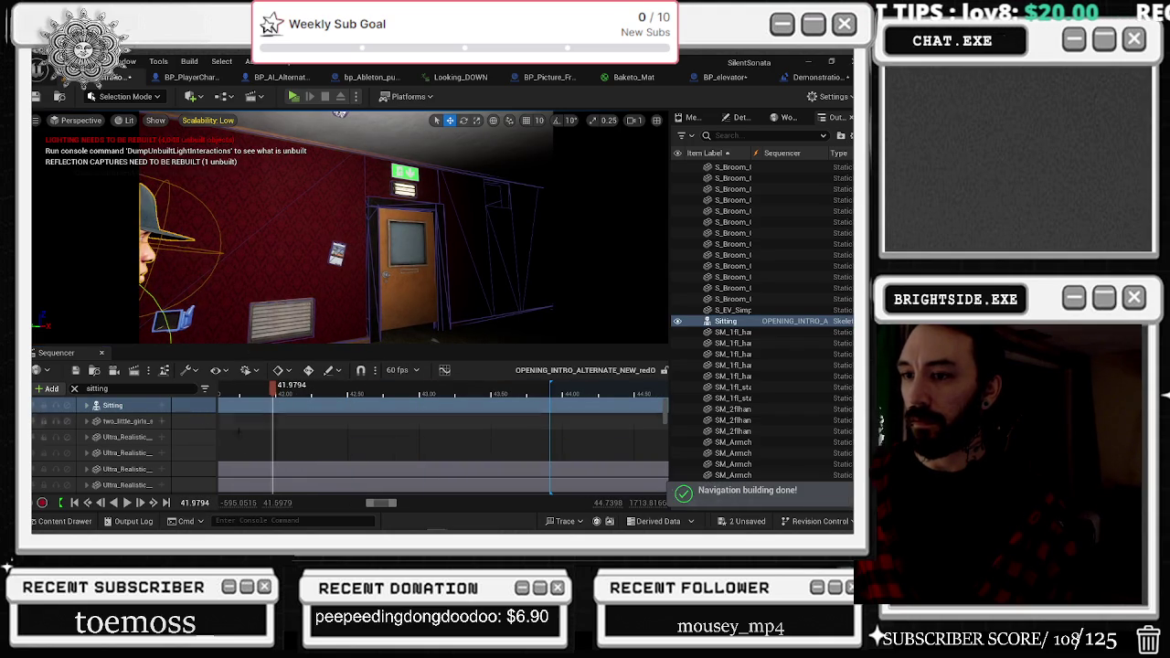
left_click(86, 405)
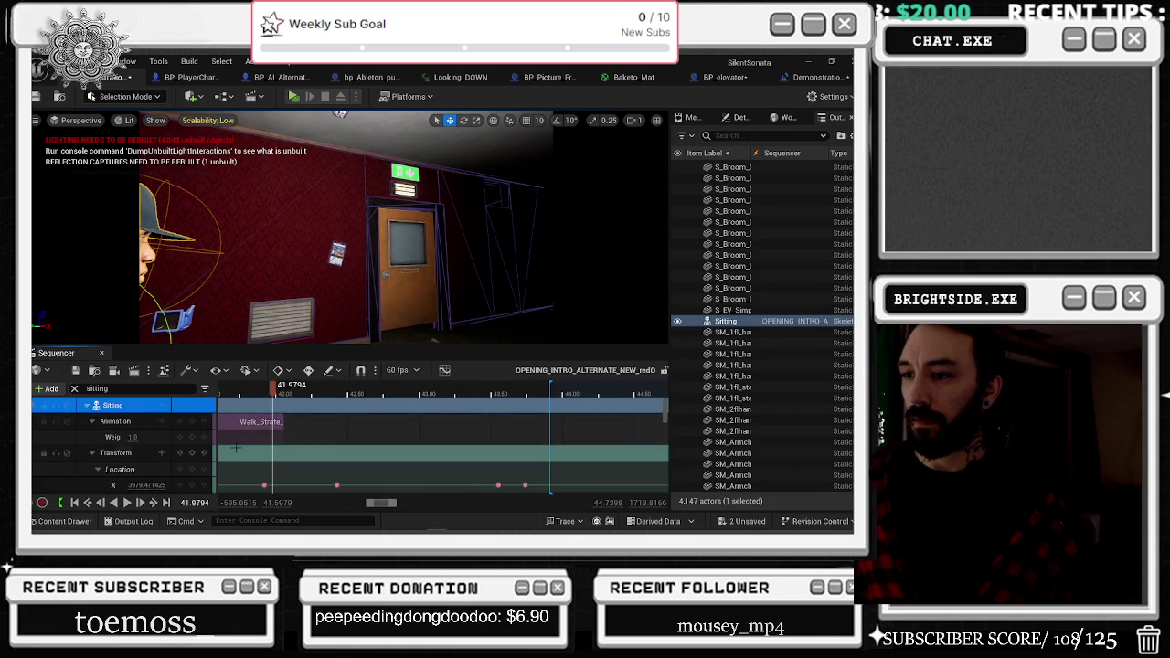
scroll(247, 443, "down", 5)
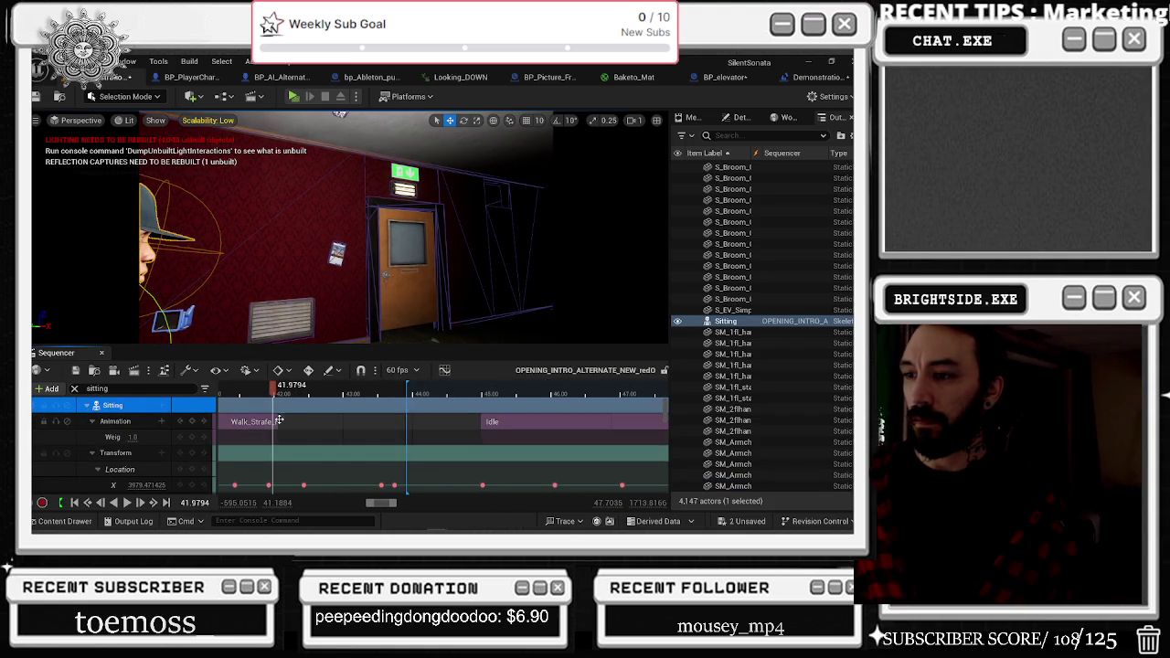
scroll(259, 432, "up", 5)
left_click_drag(307, 424, 265, 424)
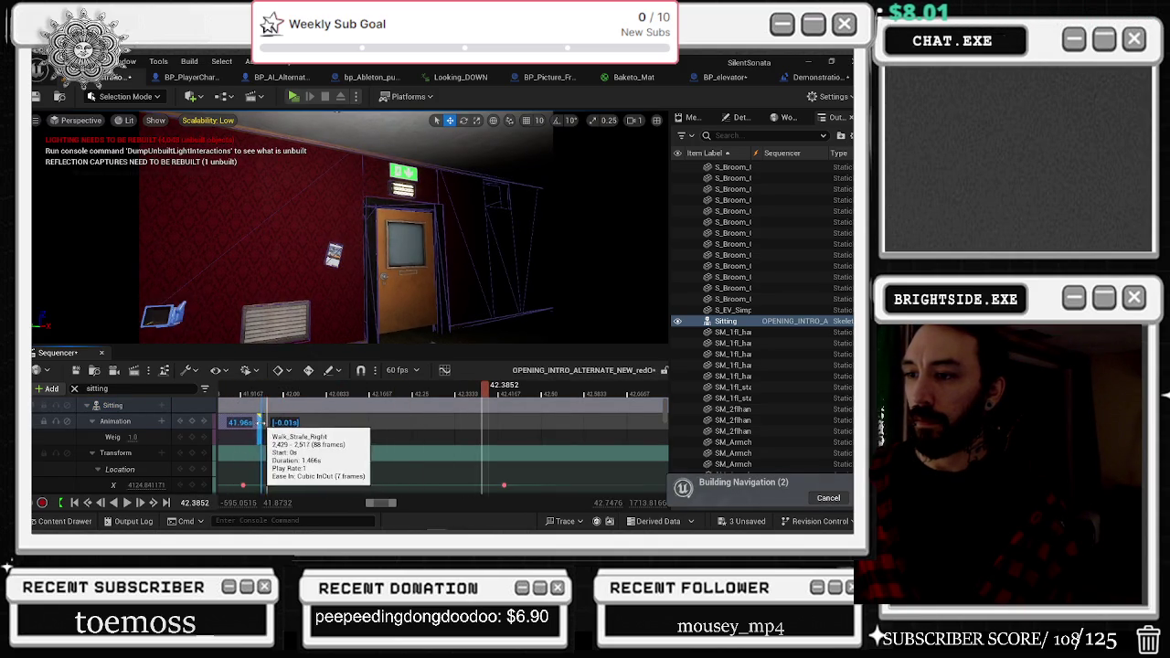
scroll(263, 424, "down", 3)
scroll(263, 424, "down", 1)
left_click(306, 401)
key("space")
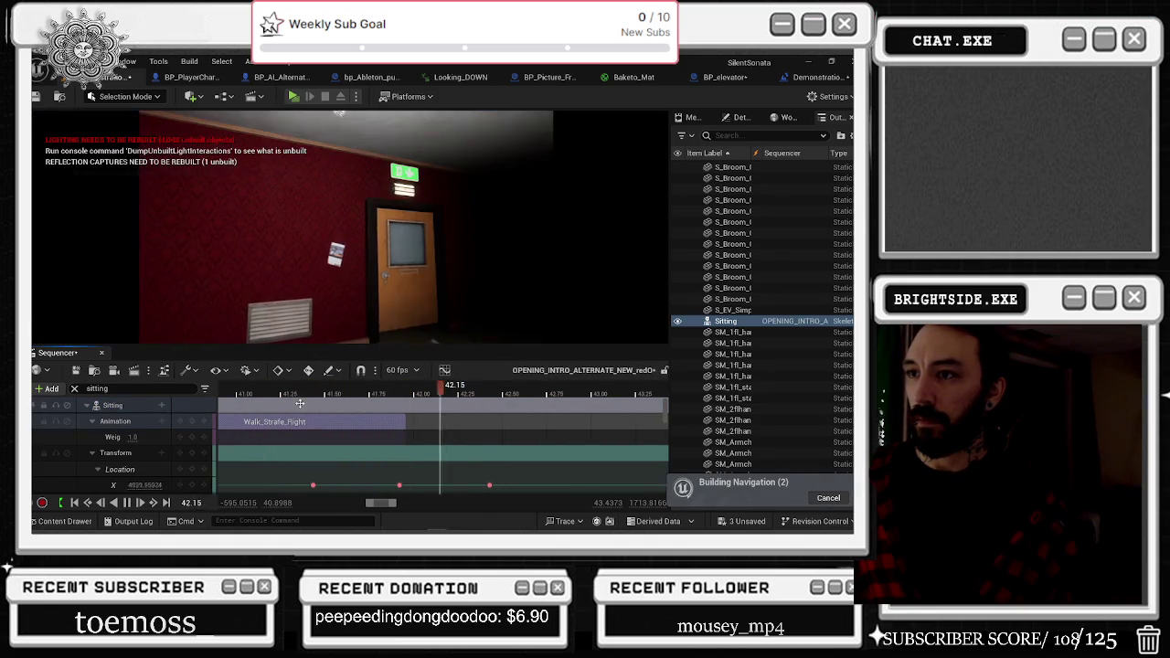
scroll(442, 462, "down", 4)
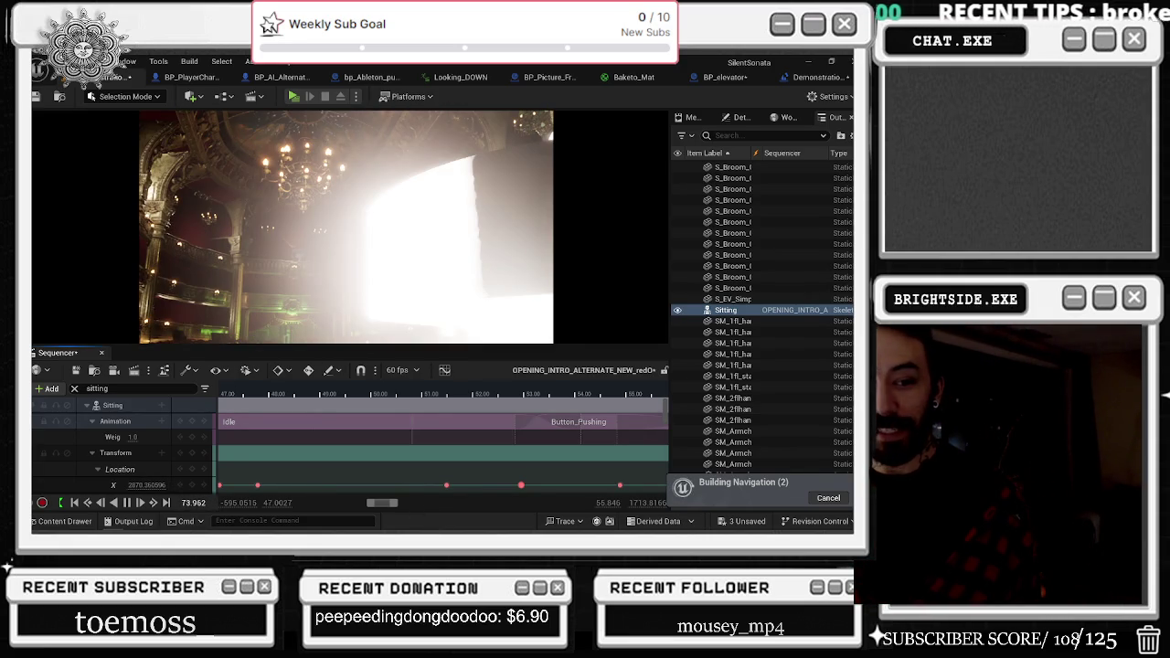
Play the cinematic from 50.6 seconds, then open the viewport Scalability: Low settings.
left_click_drag(465, 393, 402, 411)
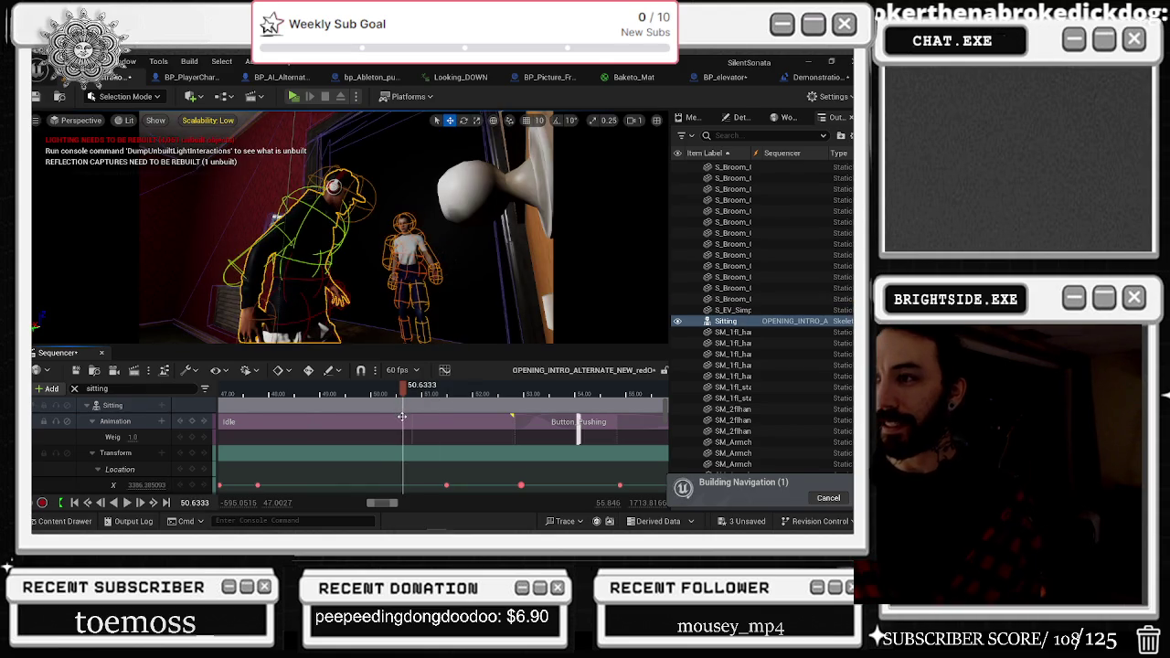
key("space")
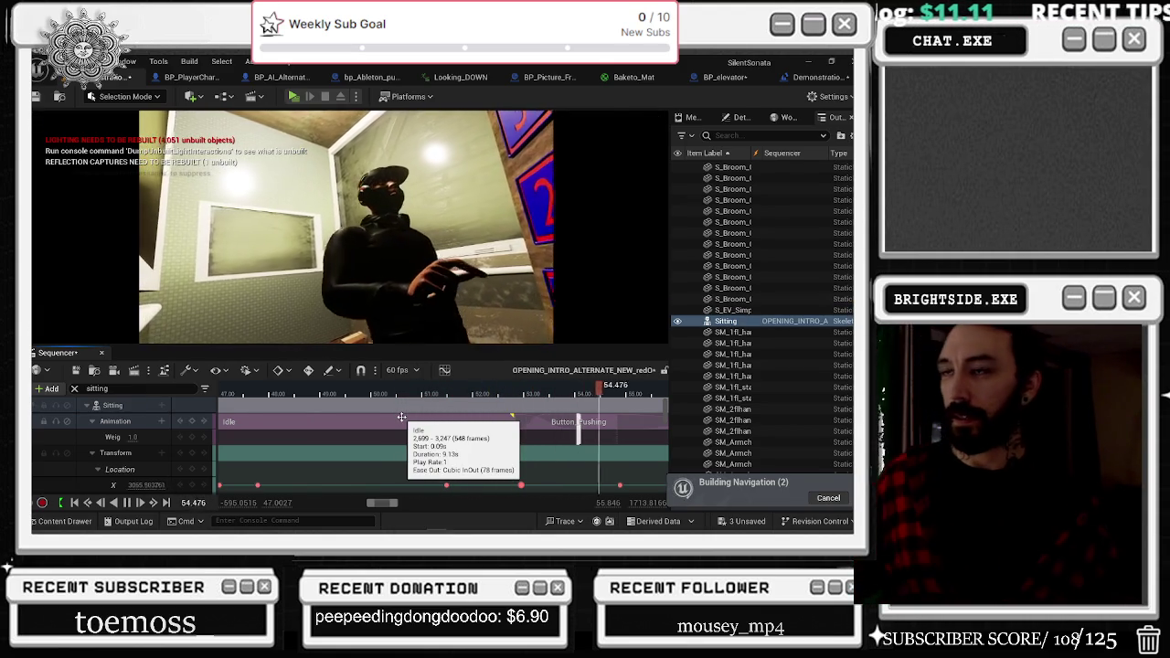
left_click(207, 120)
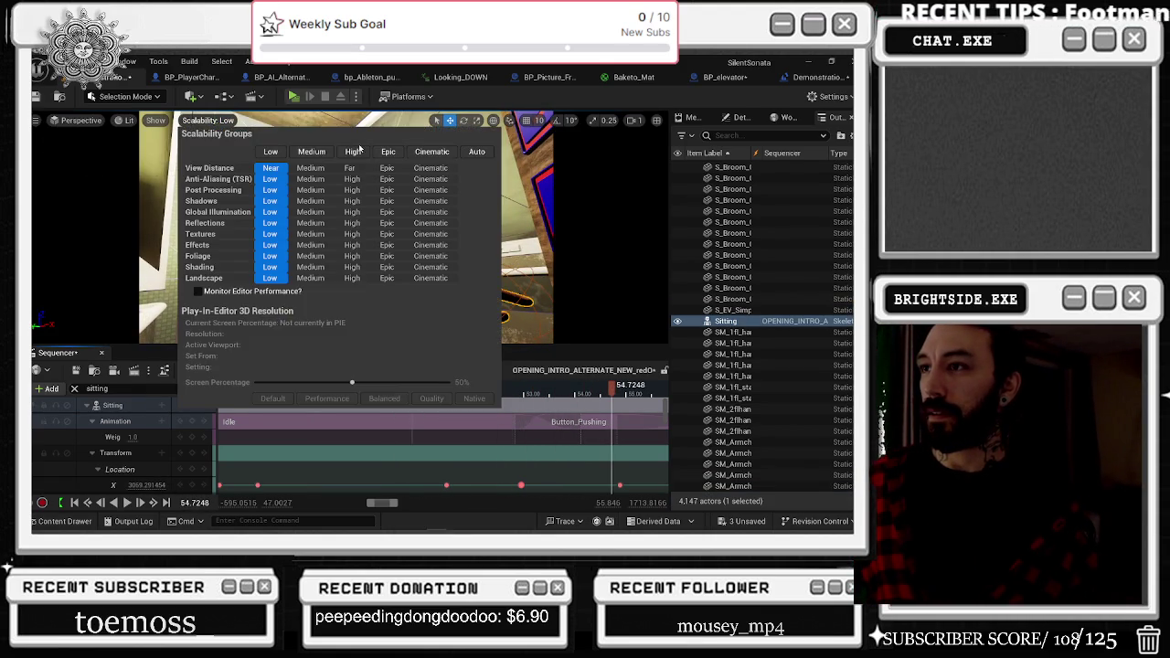
Rewind the cinematic about two seconds to rewatch the shot at High scalability.
left_click_drag(521, 391, 470, 390)
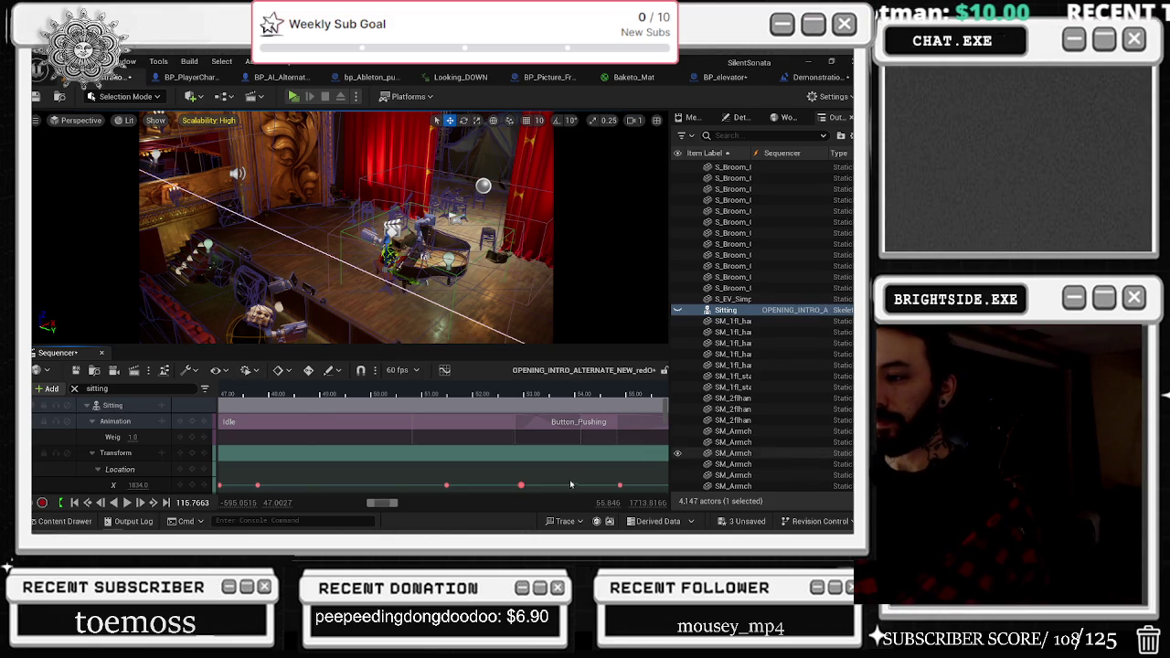
Play the cinematic from its start and stop at 68.9497 by selecting SM_MetalDoorsFrame_11.
scroll(491, 418, "down", 10)
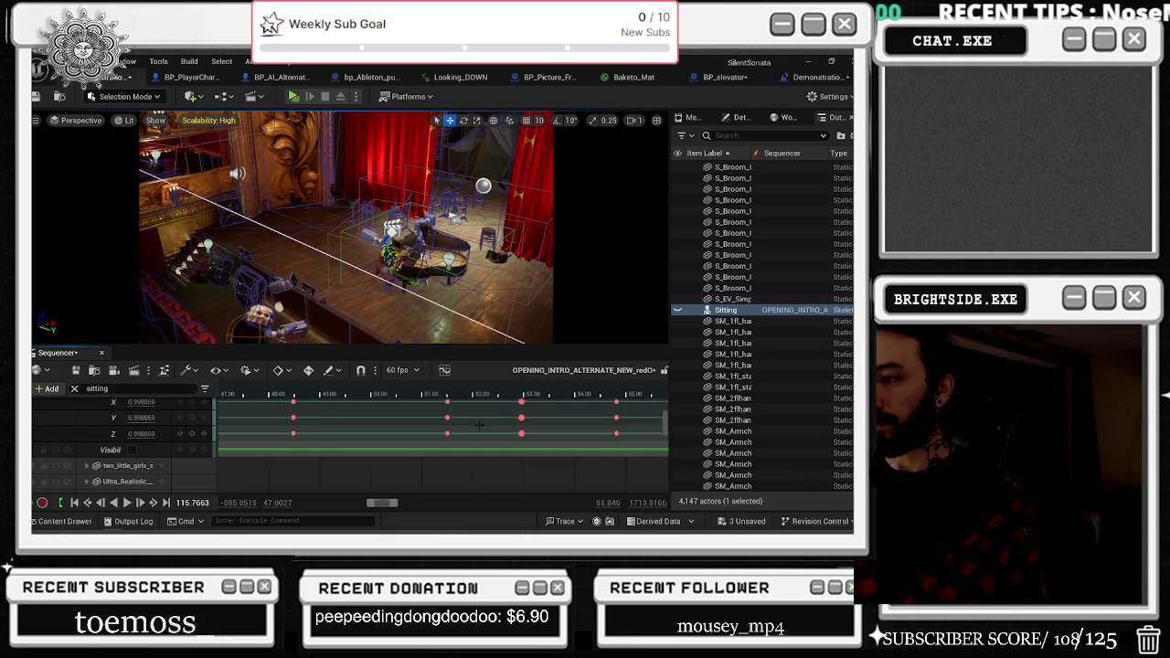
scroll(466, 440, "down", 5)
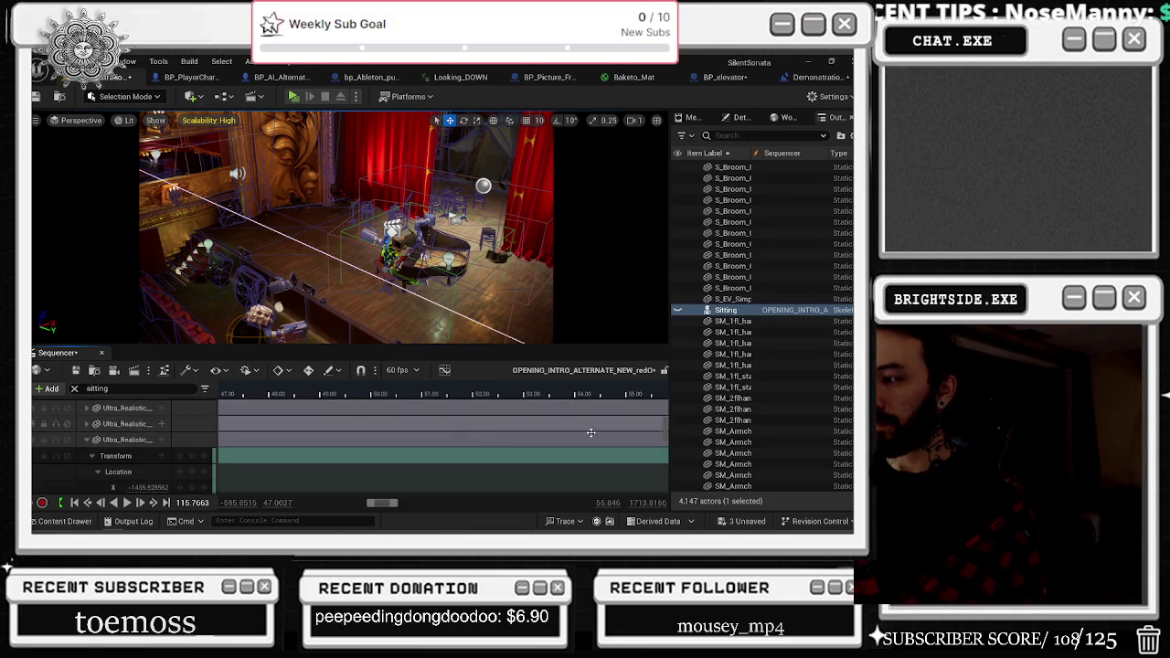
scroll(594, 429, "down", 3)
scroll(667, 437, "up", 10)
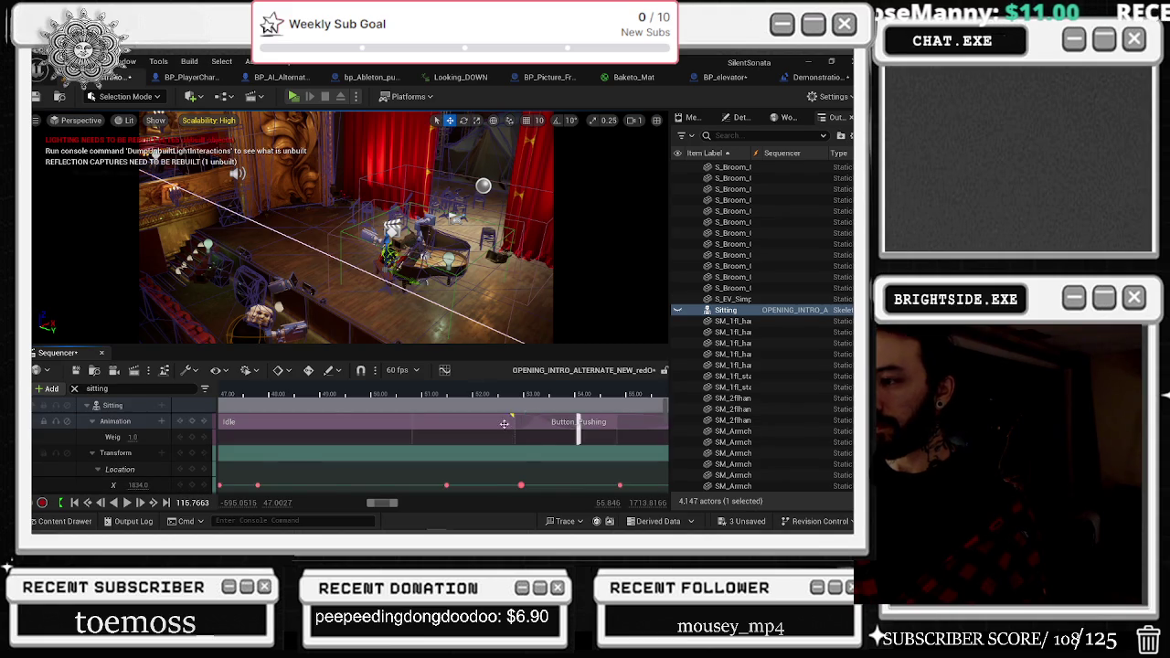
scroll(480, 402, "down", 3)
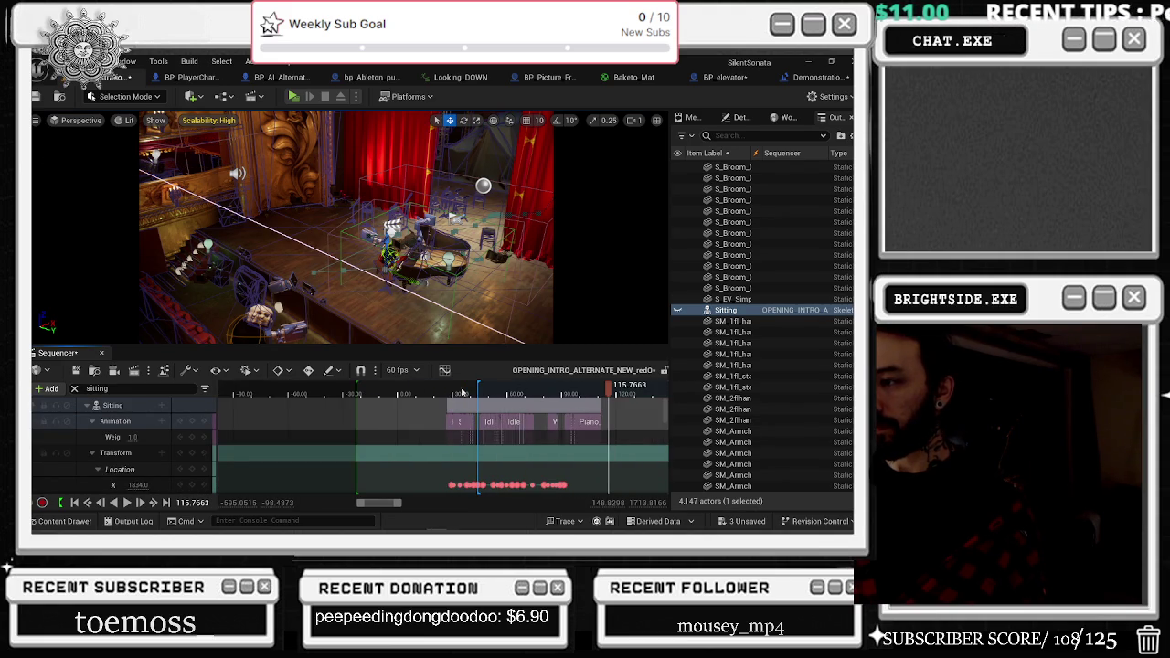
left_click(356, 393)
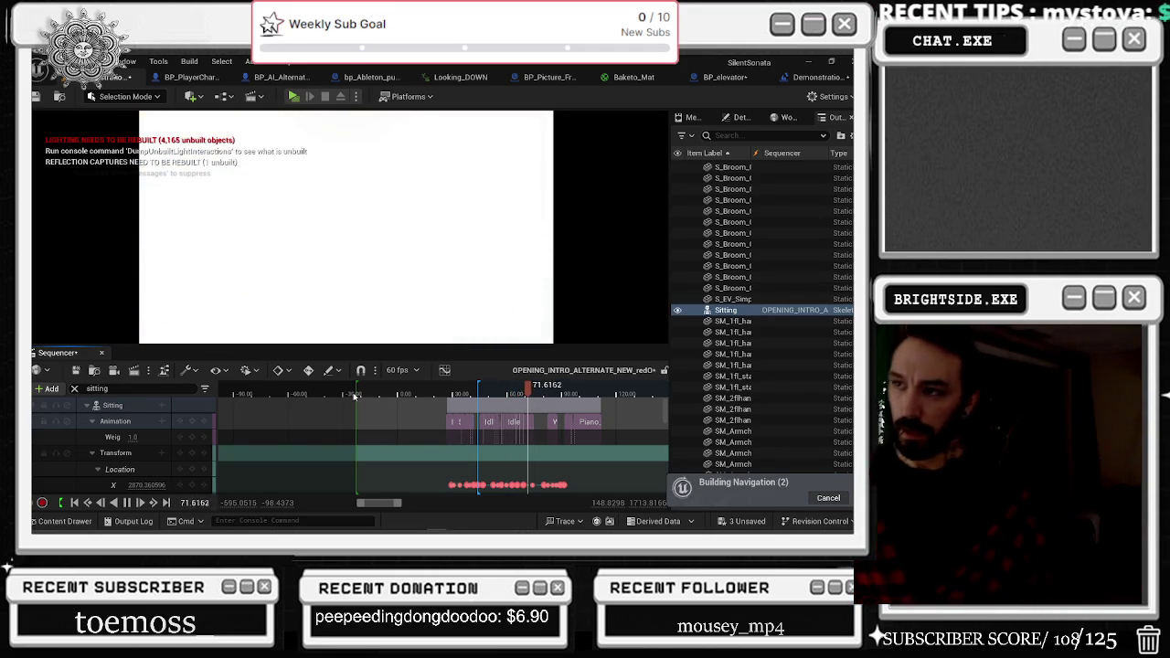
left_click(416, 279)
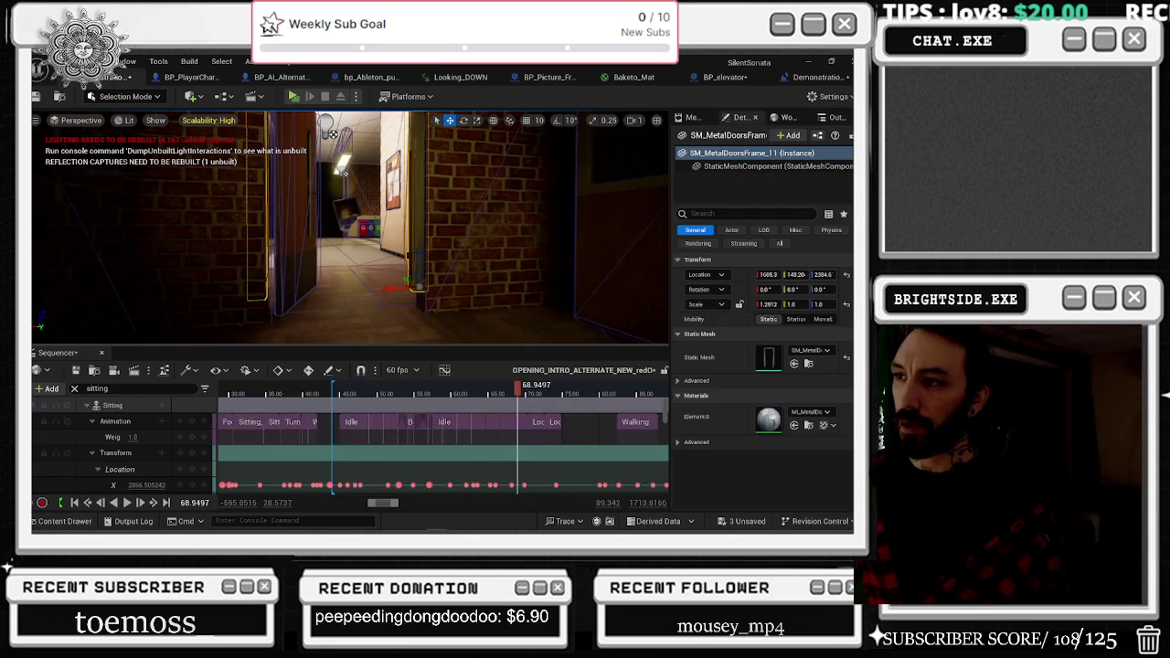
Focus SM_MetalDoorsFrame_11, scale it shorter and thinner, and switch the viewport to Unlit.
key("f")
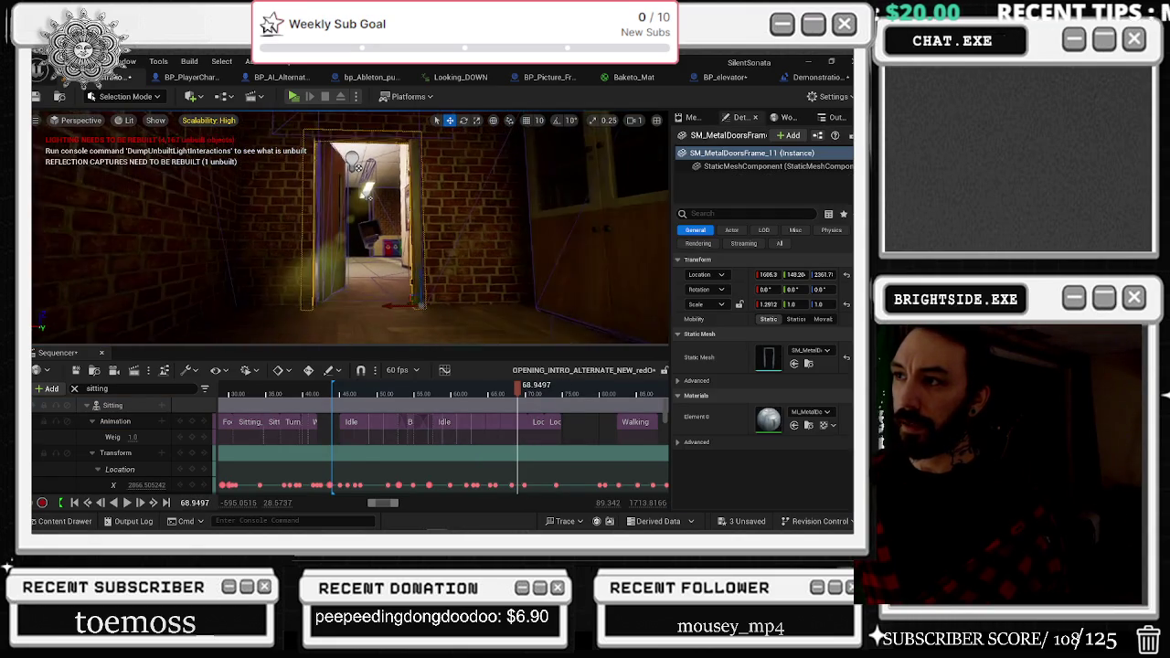
key("r")
mouse_move(417, 274)
left_mouse_down()
mouse_move(418, 287)
mouse_move(413, 273)
mouse_move(413, 283)
mouse_move(382, 283)
mouse_move(366, 271)
mouse_move(365, 117)
mouse_move(363, 332)
left_mouse_up()
key("w")
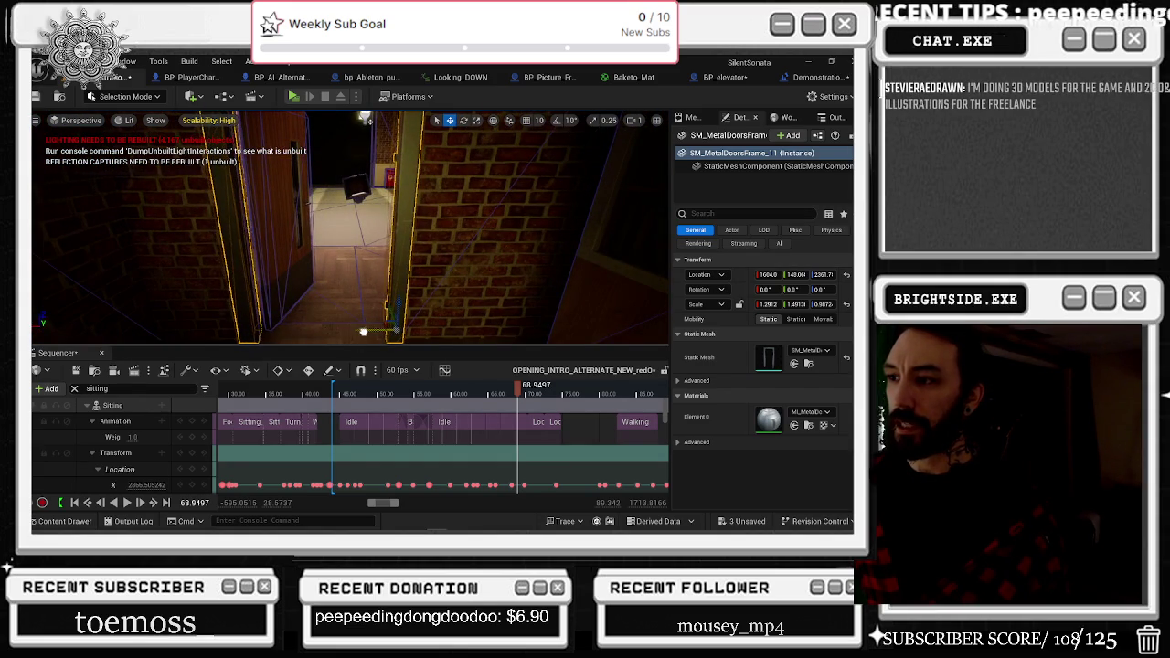
key("alt+3")
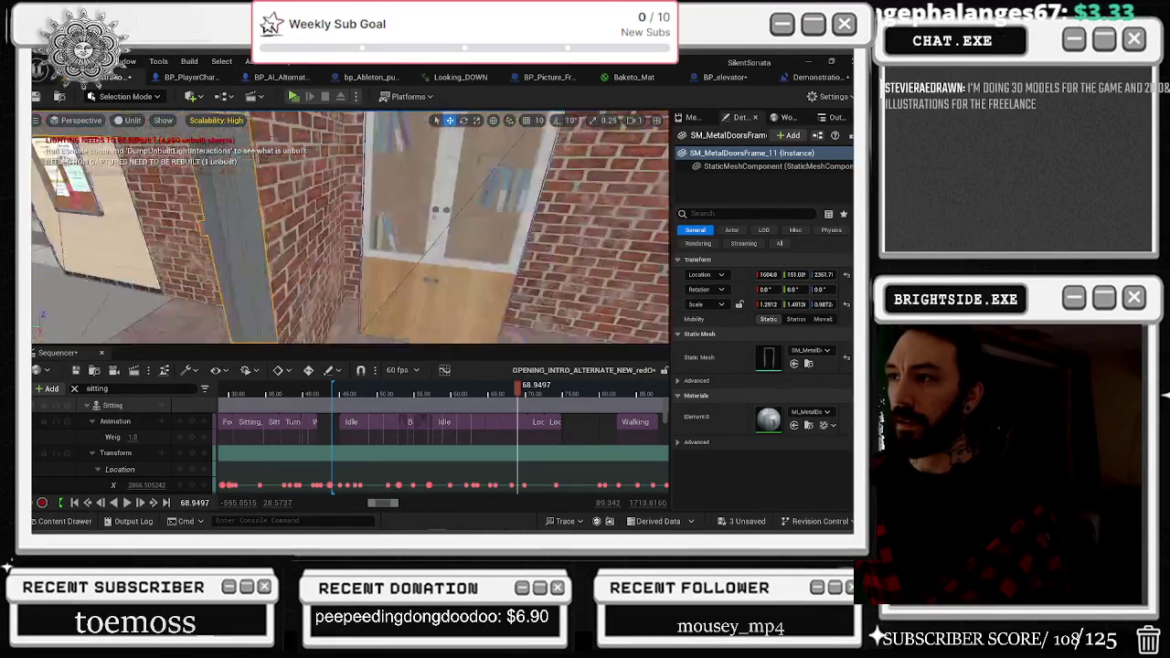
Orbit to inspect the doorway, scrub back to 66.254, and clear the track filter.
left_click_drag(350, 229, 393, 228)
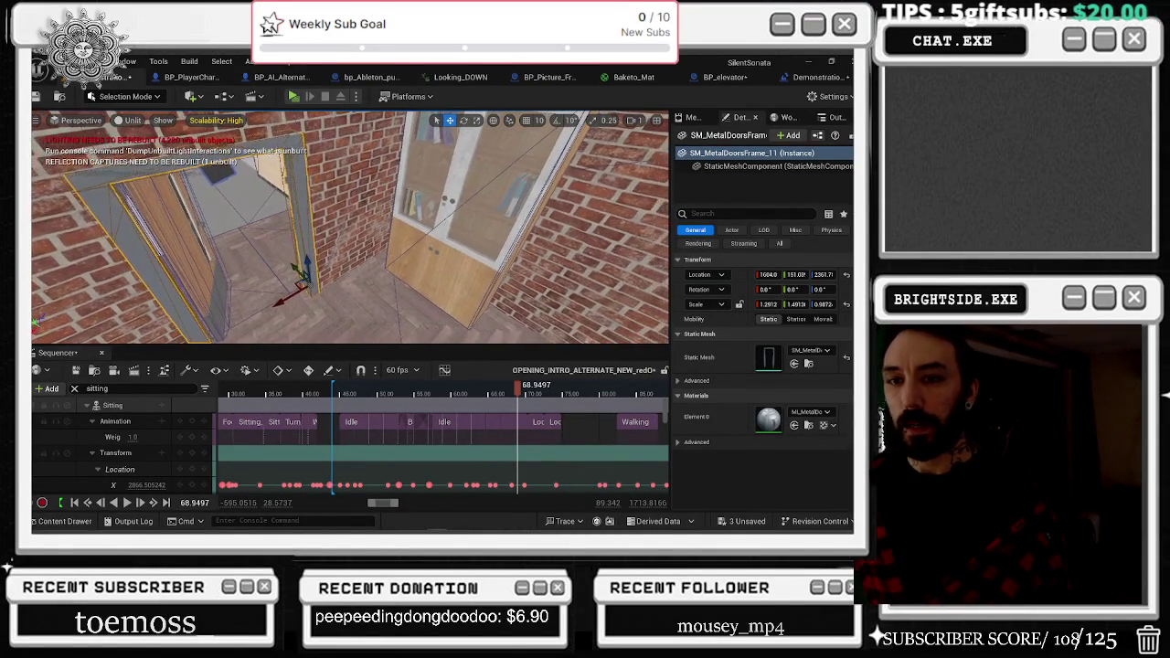
mouse_move(350, 228)
left_mouse_down()
mouse_move(352, 208)
mouse_move(366, 228)
left_mouse_up()
key("e")
key("r")
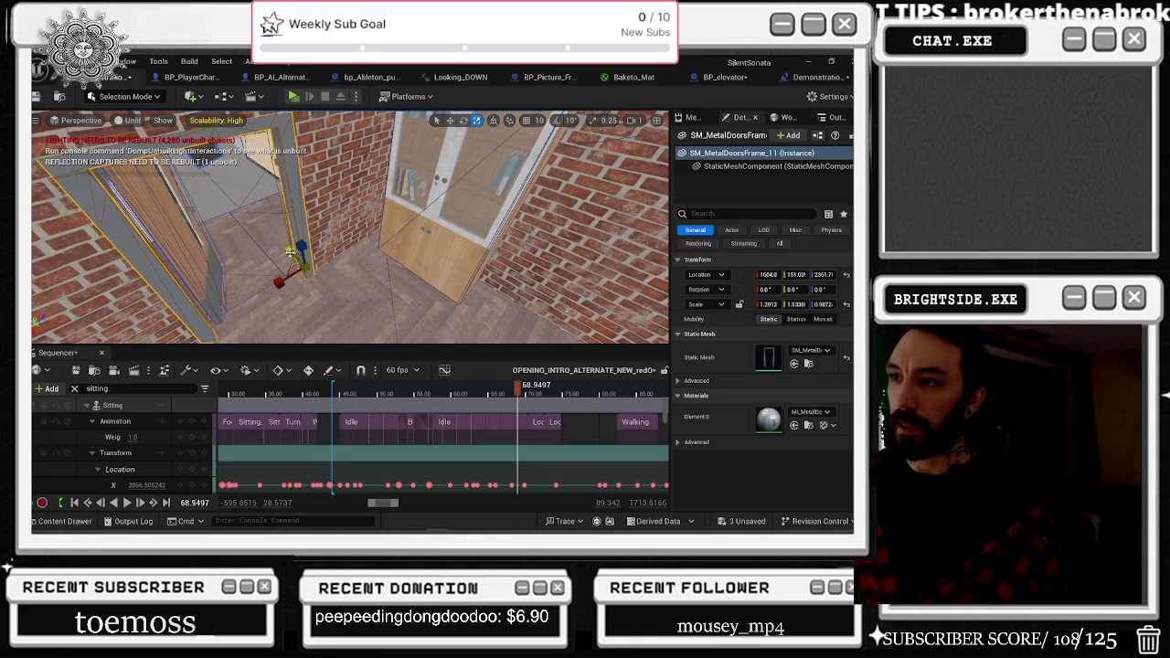
mouse_move(350, 229)
left_mouse_down()
mouse_move(401, 220)
mouse_move(421, 232)
left_mouse_up()
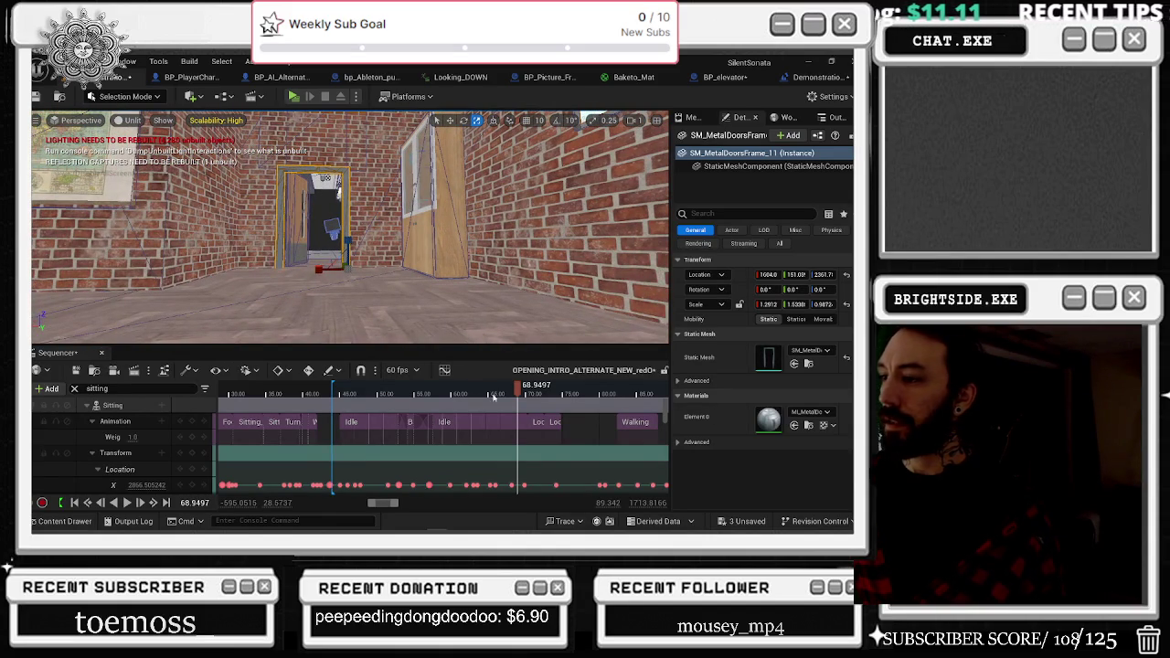
left_click_drag(505, 389, 497, 393)
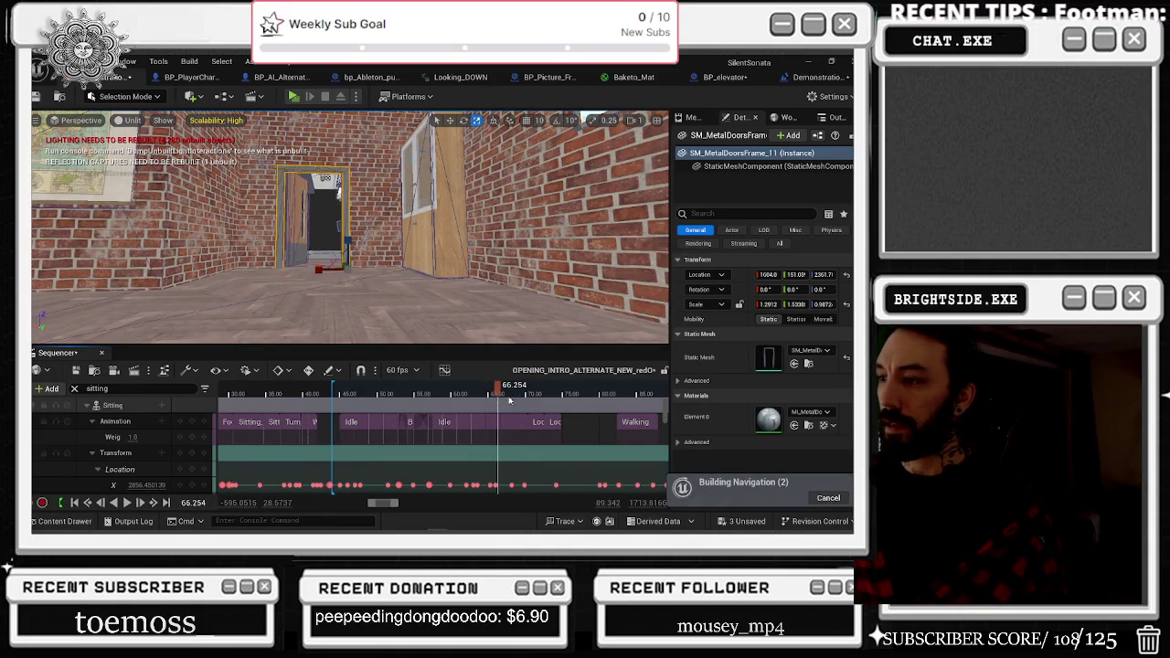
left_click(76, 389)
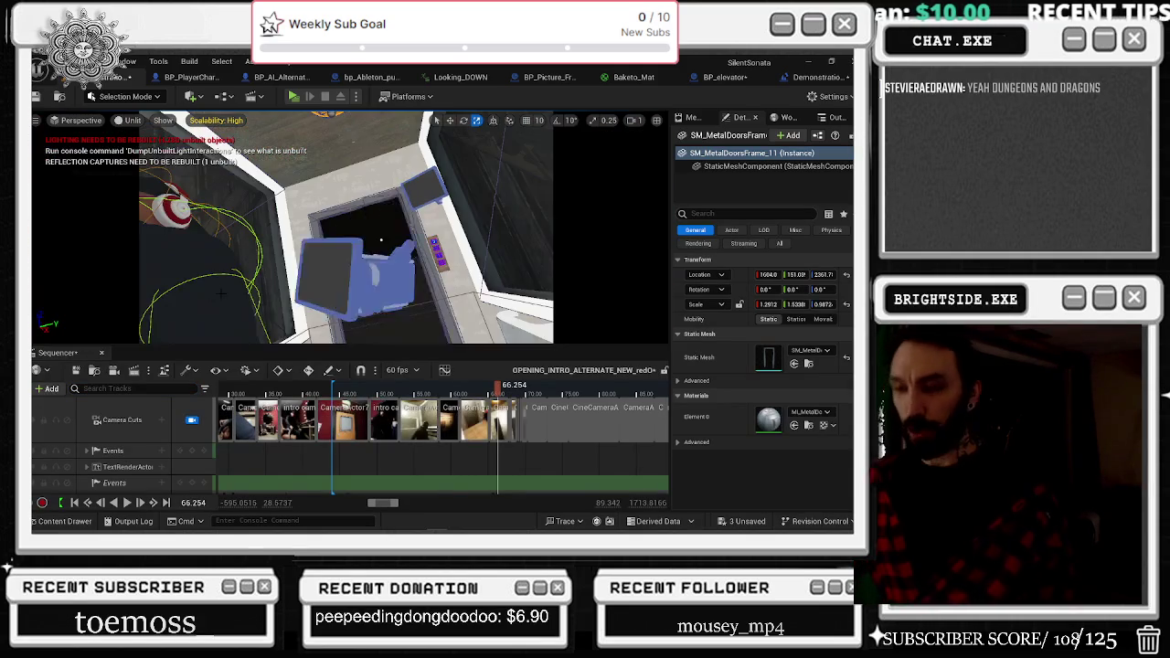
Scrub the timeline from 64.6518 through the shots to the Music Room door at 68.9497.
left_click(485, 391)
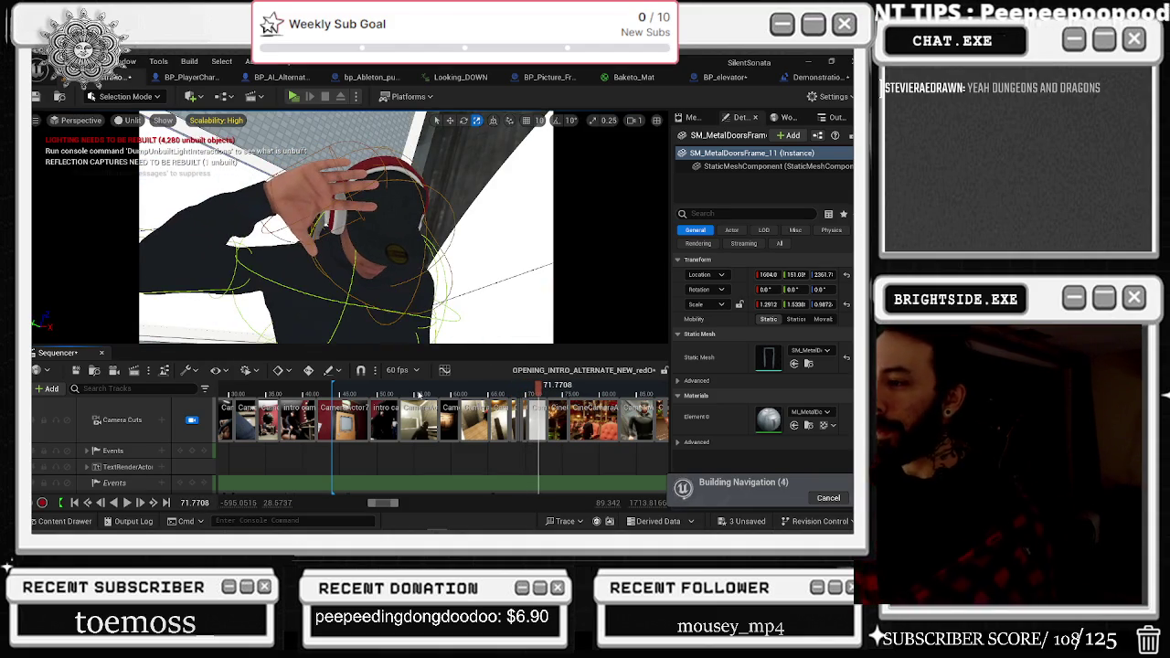
left_click(526, 394)
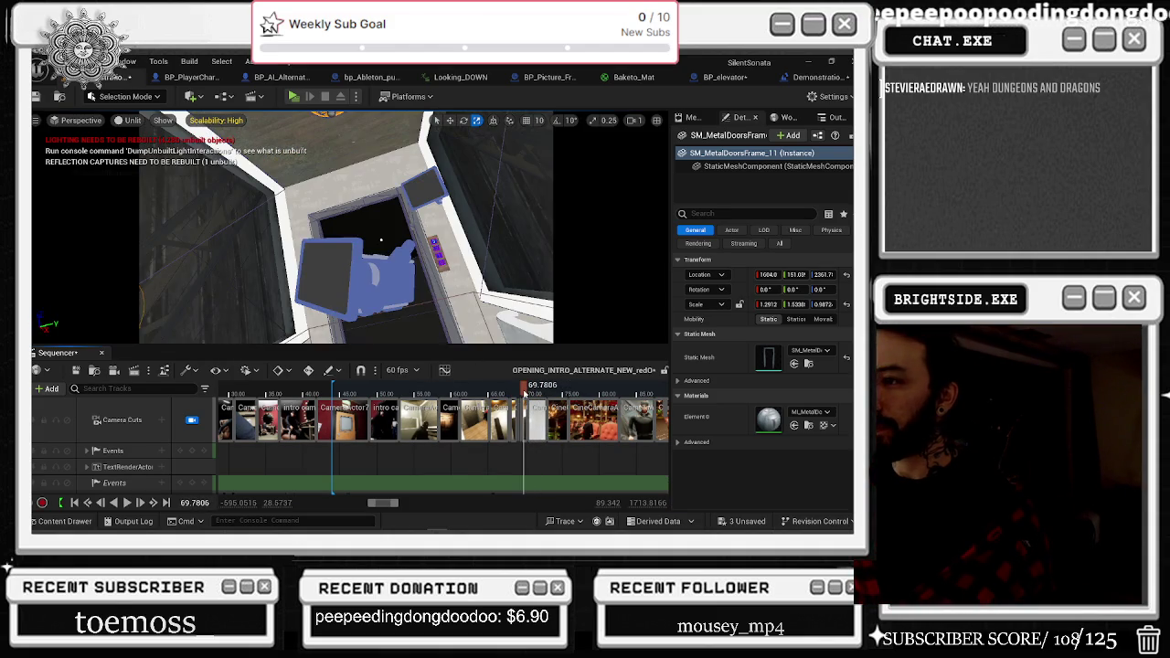
mouse_move(526, 394)
left_mouse_down()
mouse_move(549, 393)
mouse_move(518, 391)
left_mouse_up()
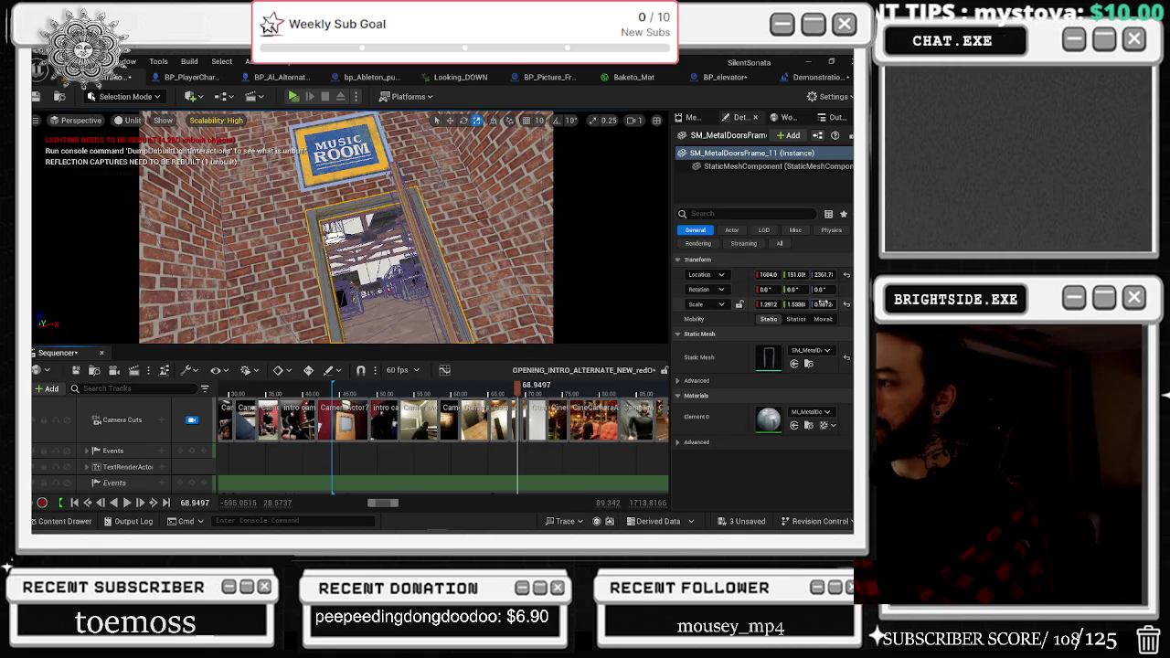
Revert a trial Z scale change and narrow the door frame's X scale to 1.158.
left_click_drag(823, 305, 828, 305)
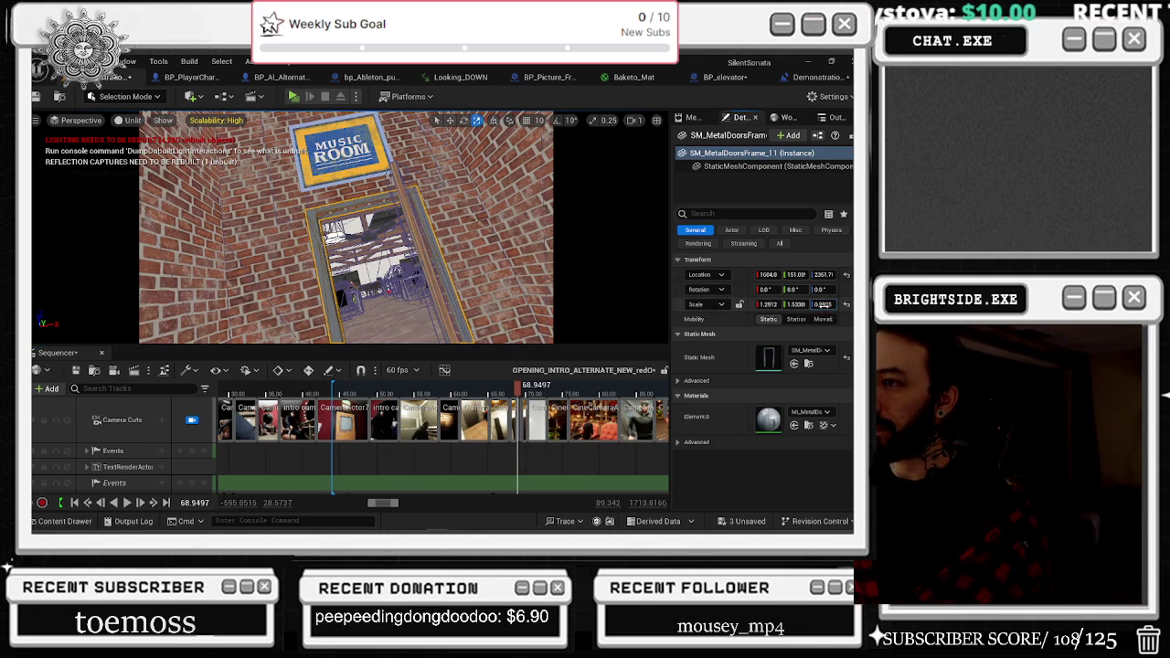
key("ctrl+z")
key("ctrl+z")
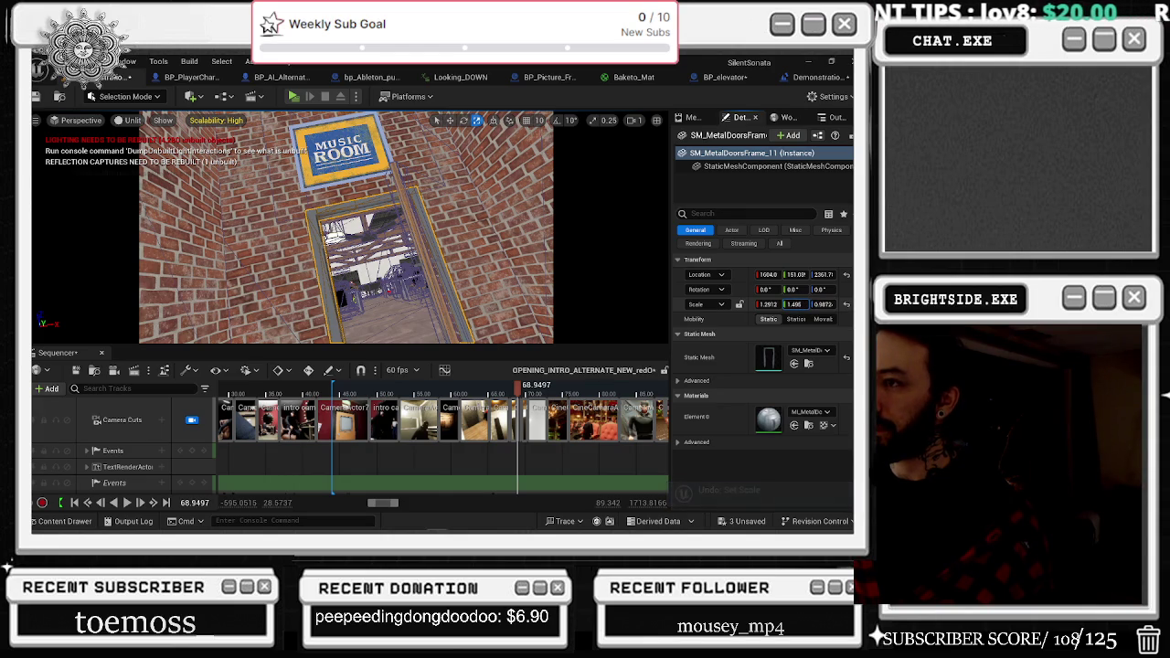
key("ctrl+z")
key("ctrl+z")
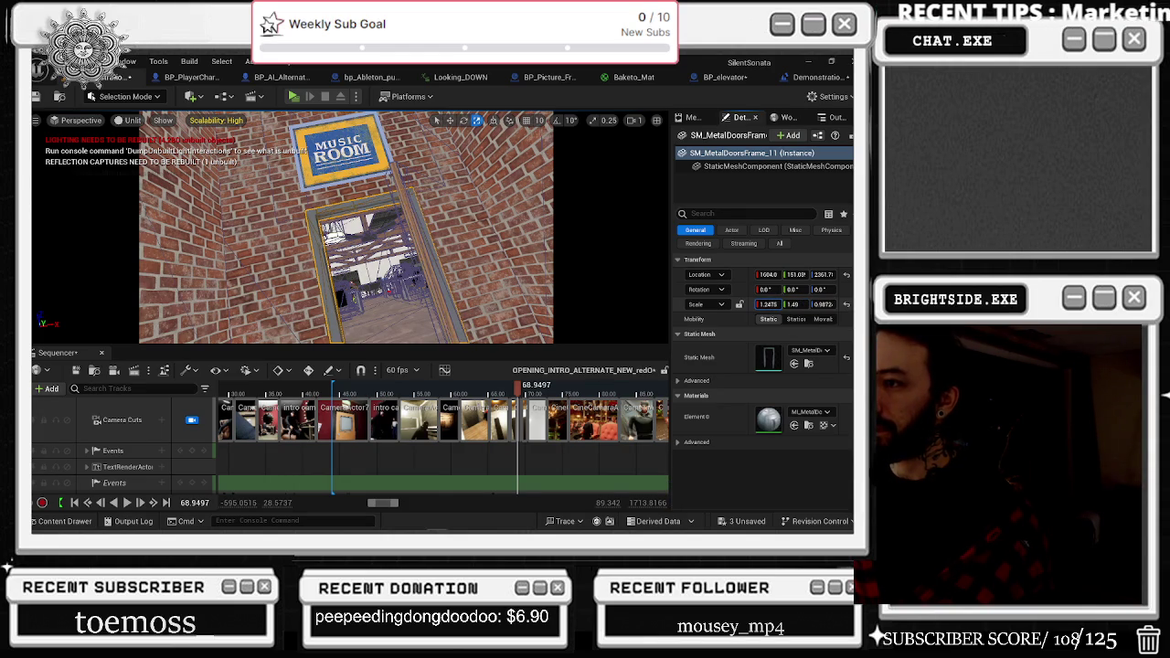
left_click_drag(517, 393, 518, 393)
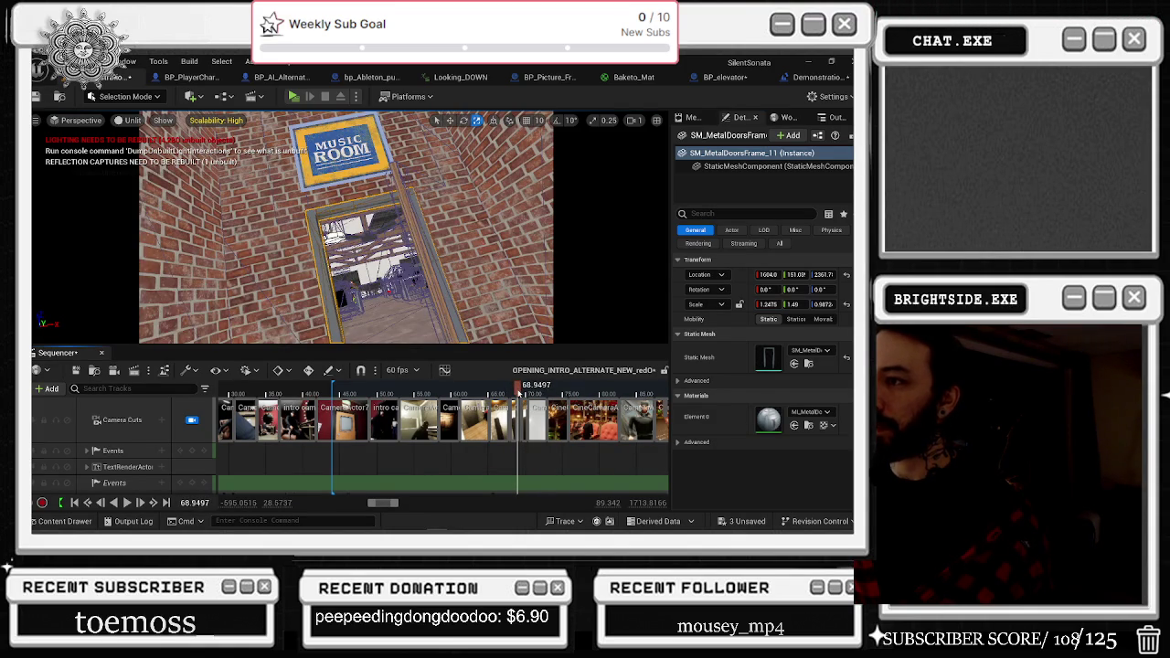
left_click_drag(766, 303, 750, 303)
left_click_drag(518, 389, 521, 387)
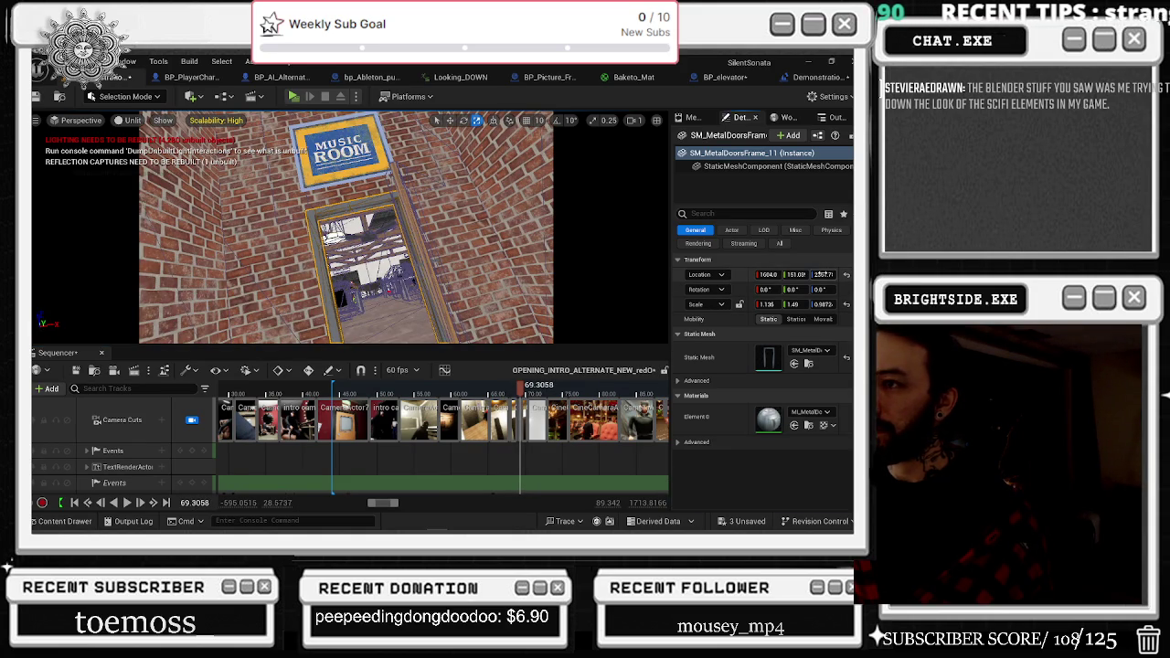
Lower the door frame's Location Z to 2352.0, postpone autosave, and scrub between camera shots.
left_click_drag(822, 274, 814, 274)
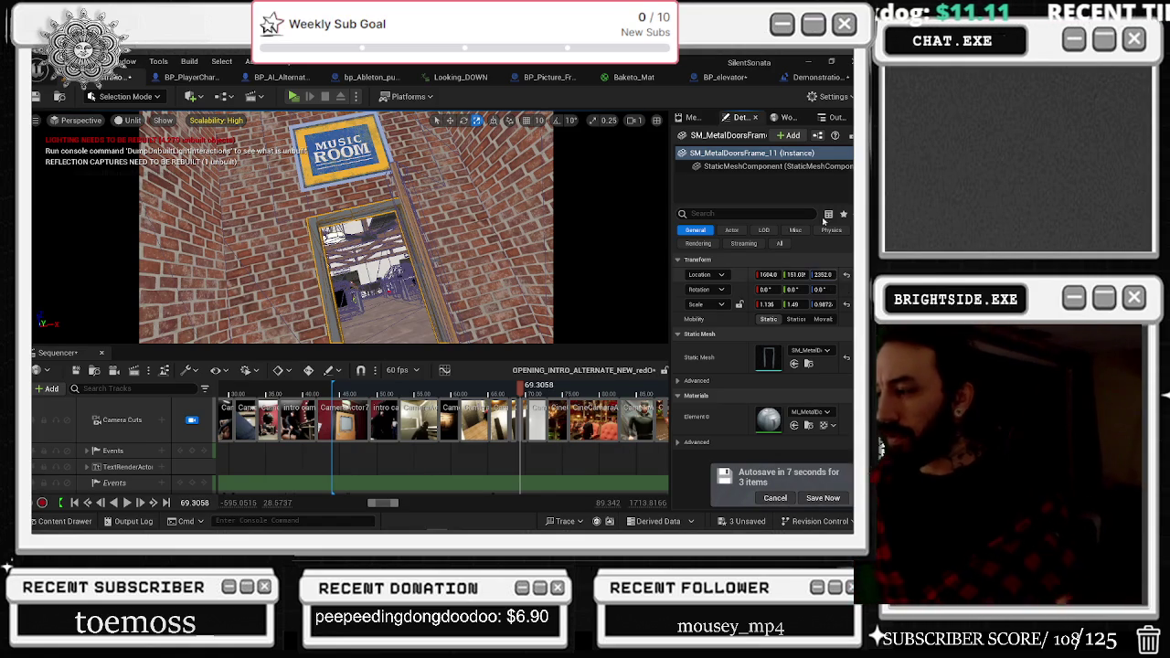
left_click(774, 498)
mouse_move(701, 530)
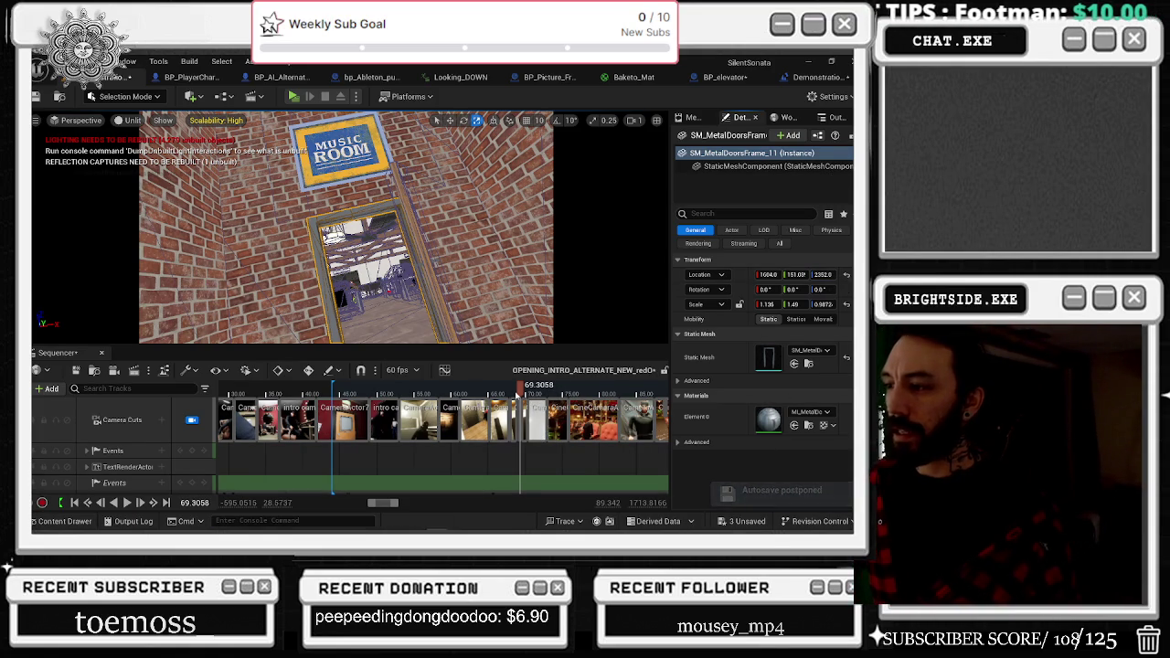
left_click_drag(517, 393, 518, 402)
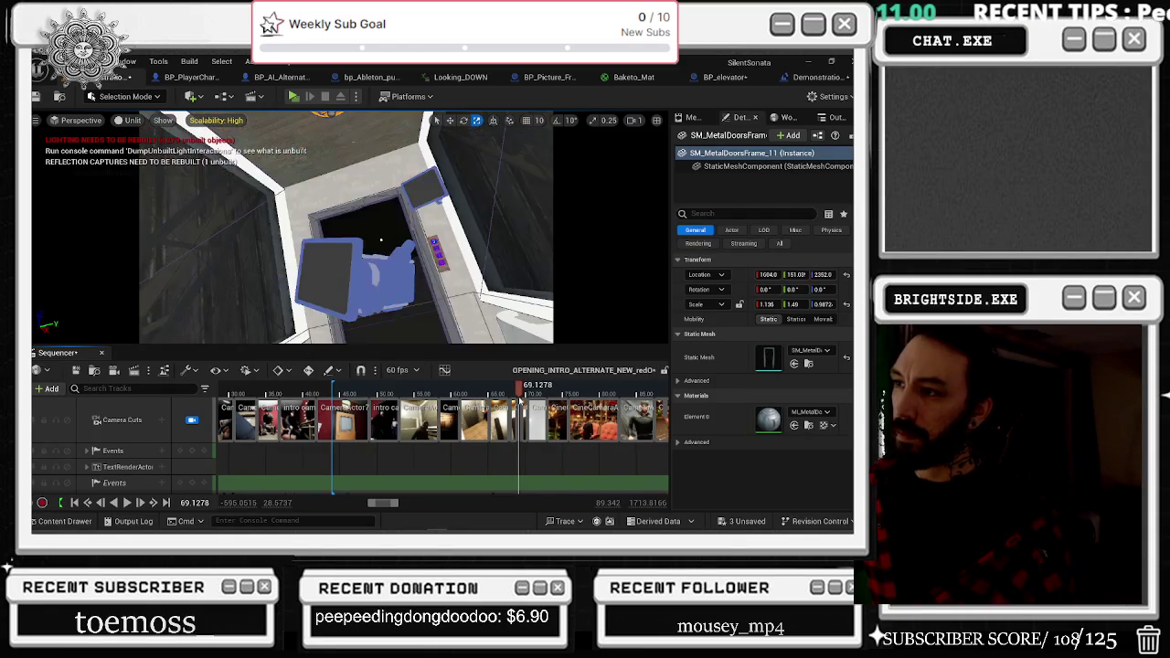
Move the playhead to about 69.19 and zoom the timeline into the Camera Cuts track.
left_click_drag(518, 402, 532, 395)
scroll(534, 408, "up", 5)
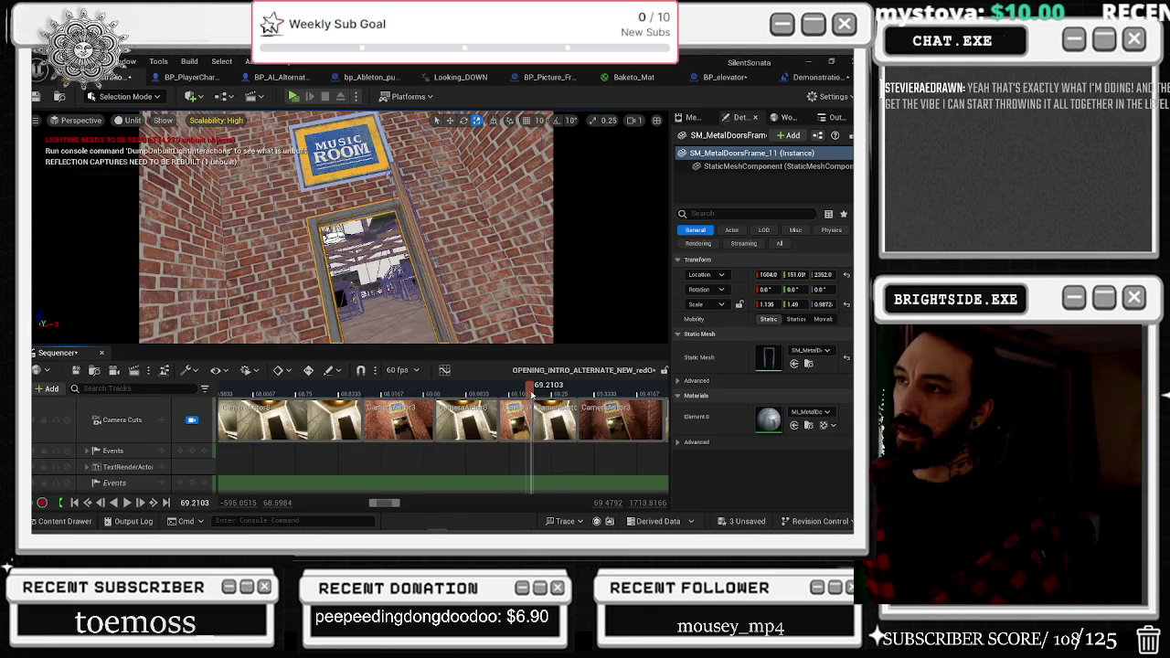
Key CameraActor3's Location Z at 2512, including the earlier key at 67.74.
right_click(513, 420)
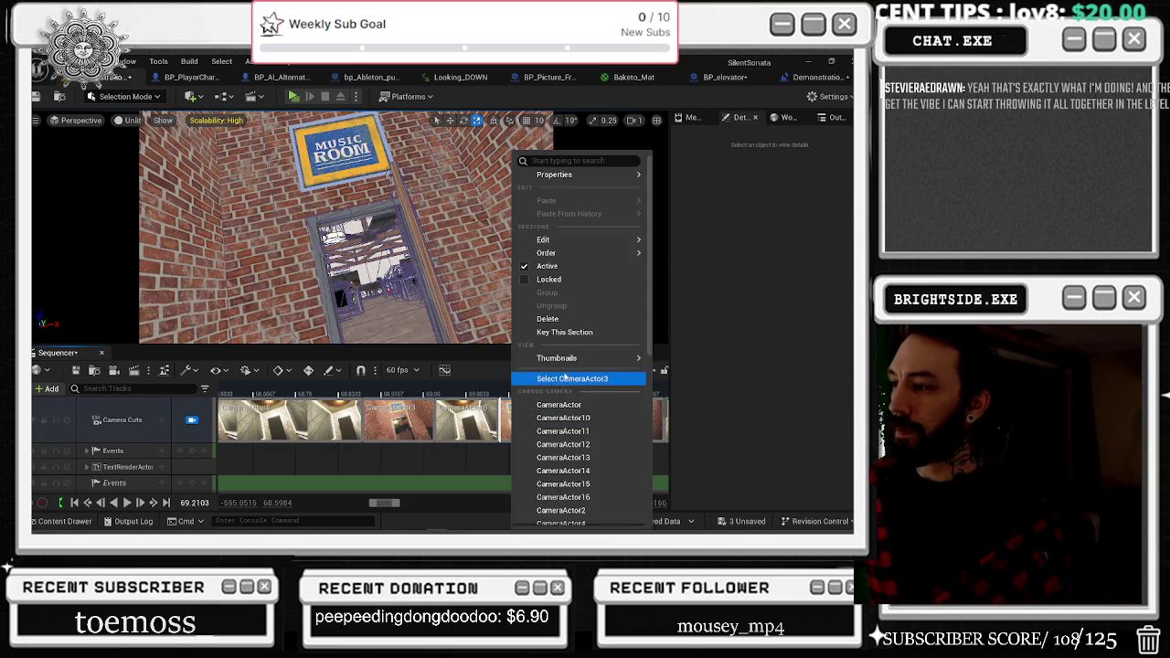
left_click(563, 377)
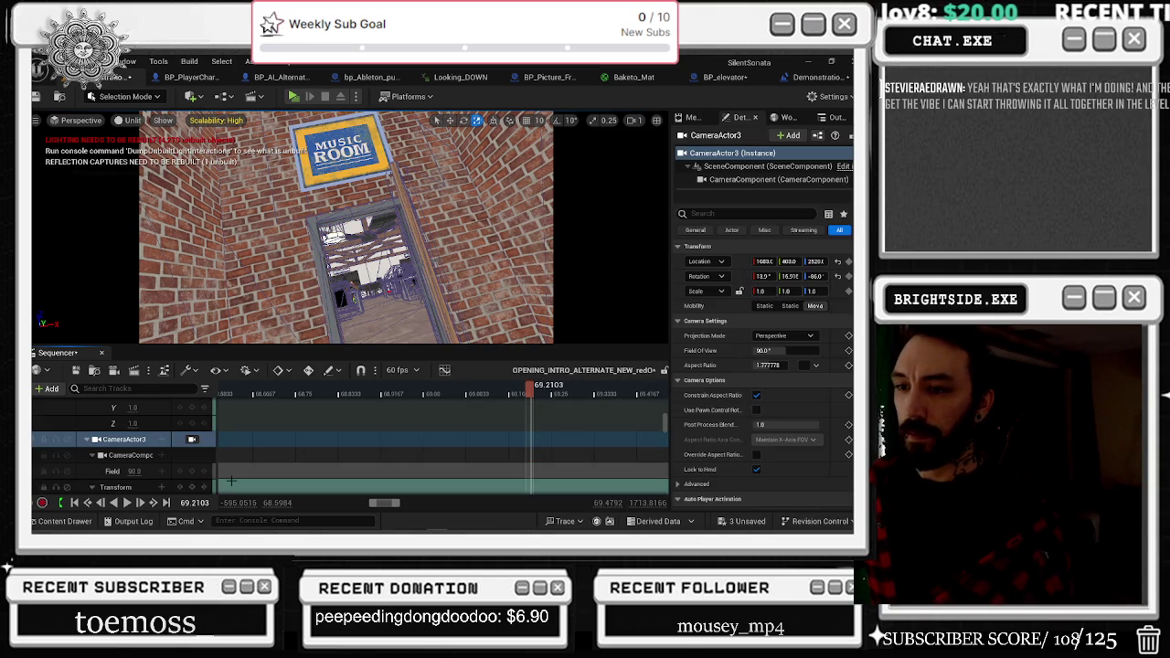
scroll(142, 464, "down", 3)
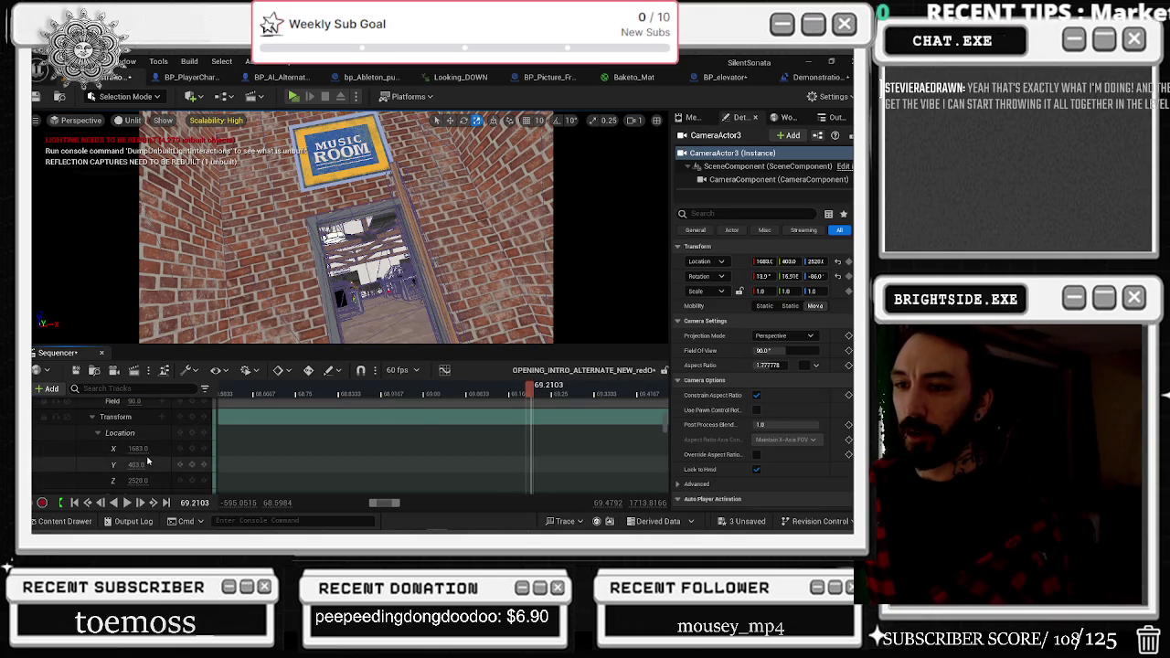
scroll(146, 462, "down", 1)
left_click_drag(137, 463, 132, 464)
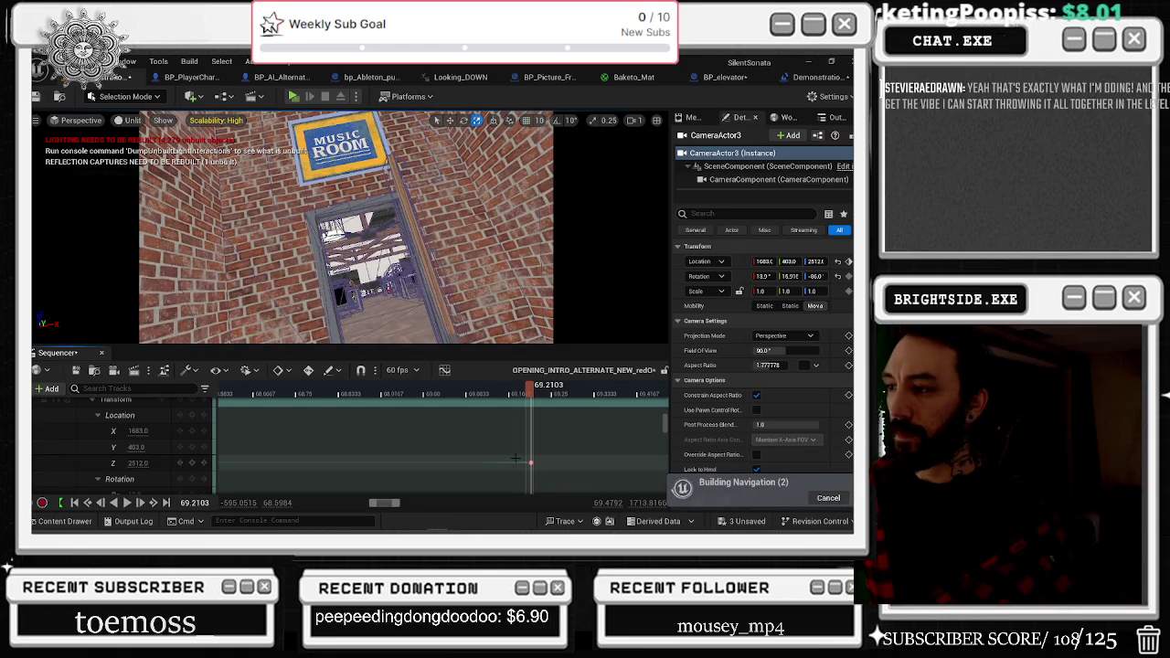
scroll(527, 466, "down", 5)
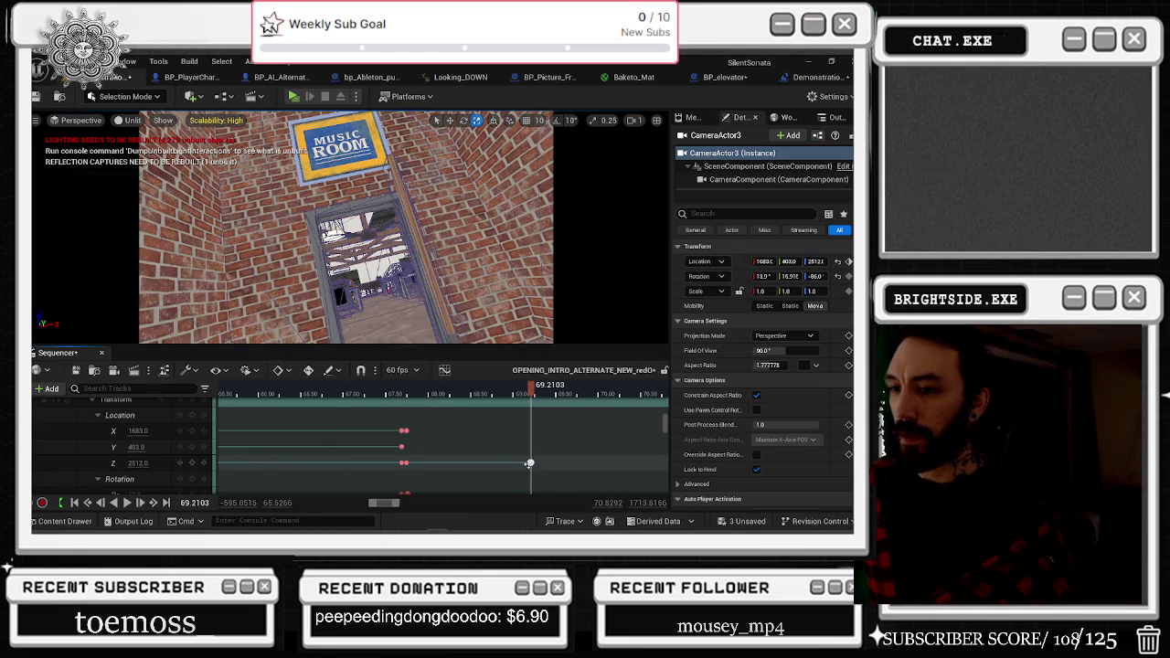
left_click(180, 463)
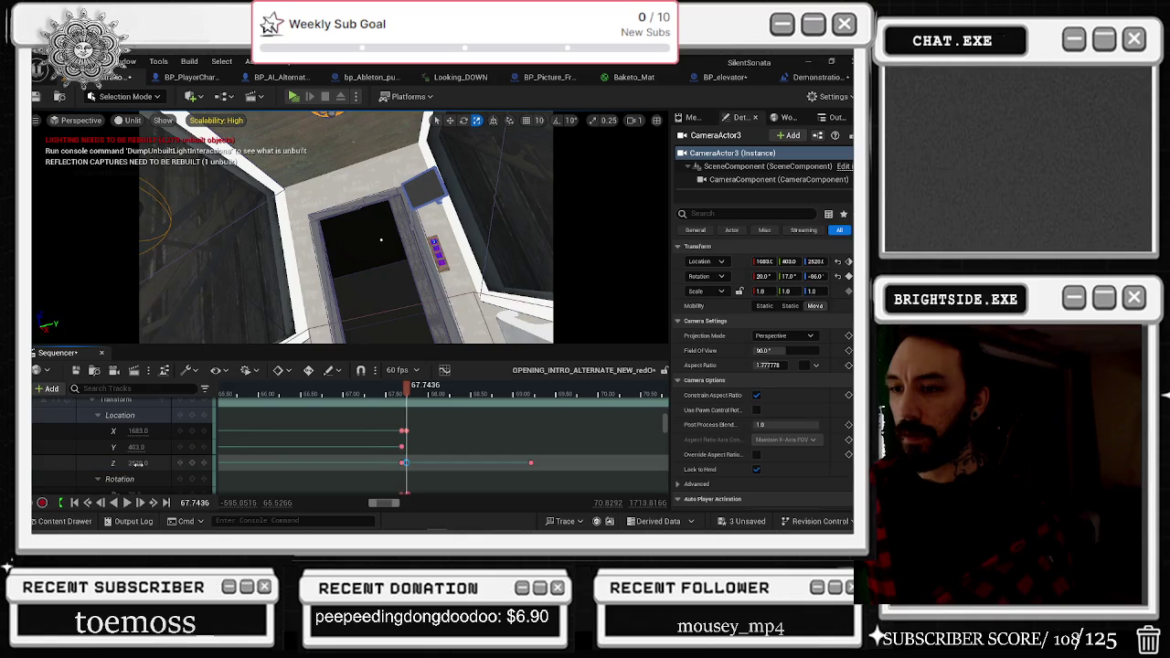
type("2512")
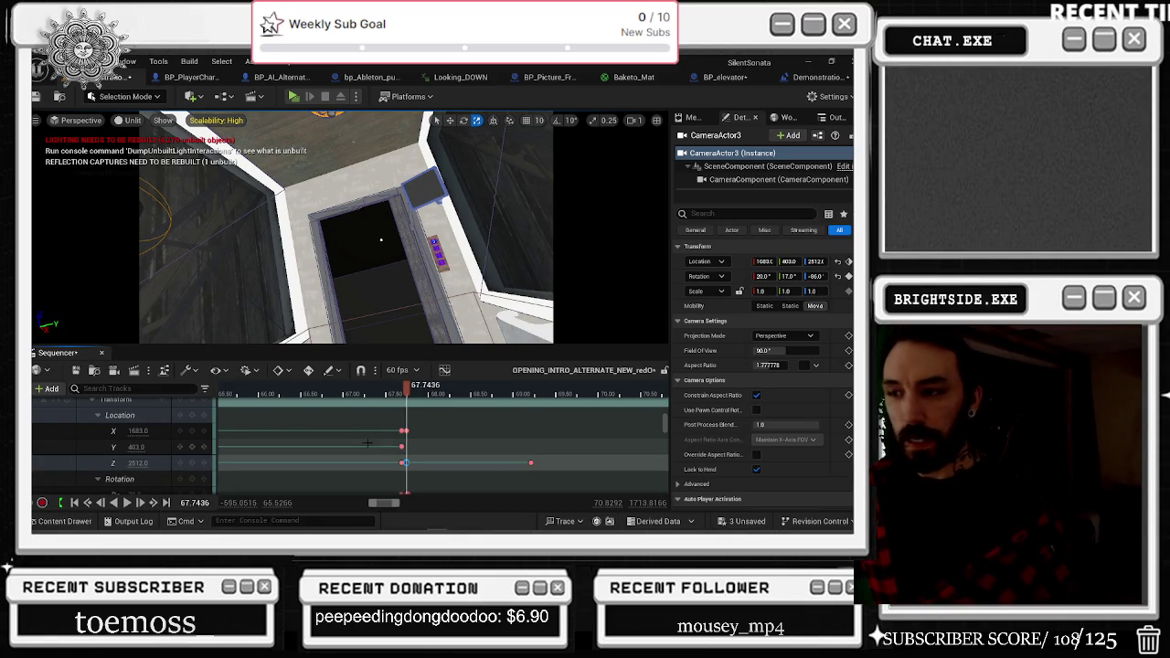
Play and scrub the camera move around 68.6–69 seconds to preview it.
scroll(411, 434, "down", 3)
mouse_move(412, 395)
left_mouse_down()
mouse_move(366, 395)
mouse_move(395, 394)
left_mouse_up()
key("space")
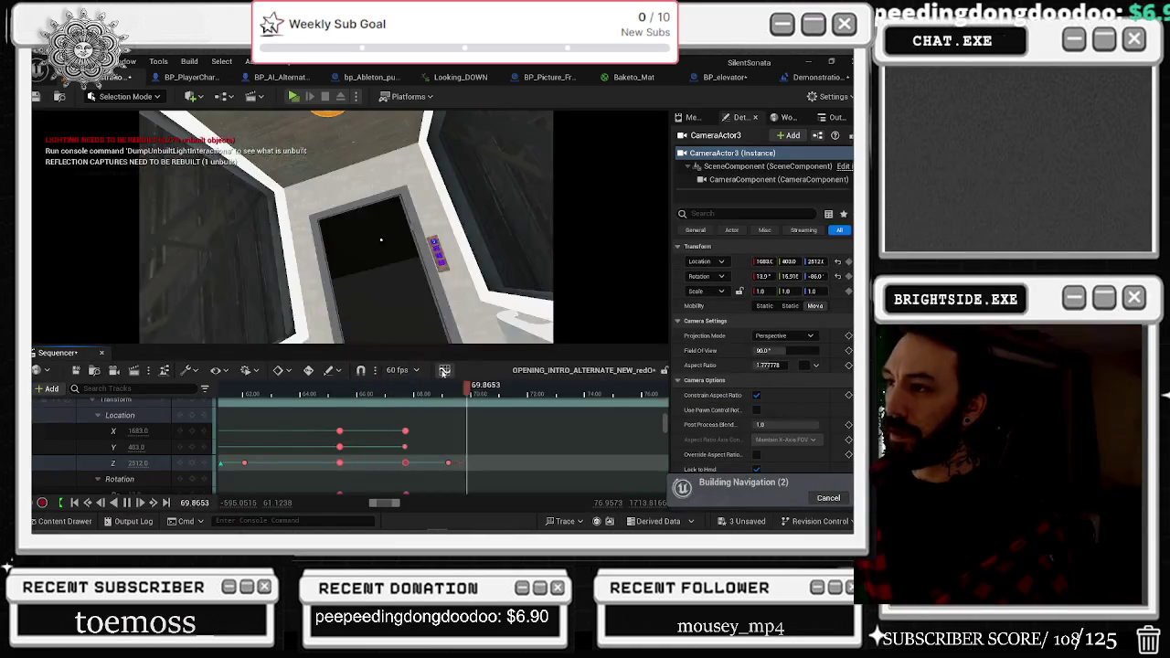
left_click(433, 395)
mouse_move(432, 395)
left_mouse_down()
mouse_move(448, 399)
mouse_move(415, 399)
left_mouse_up()
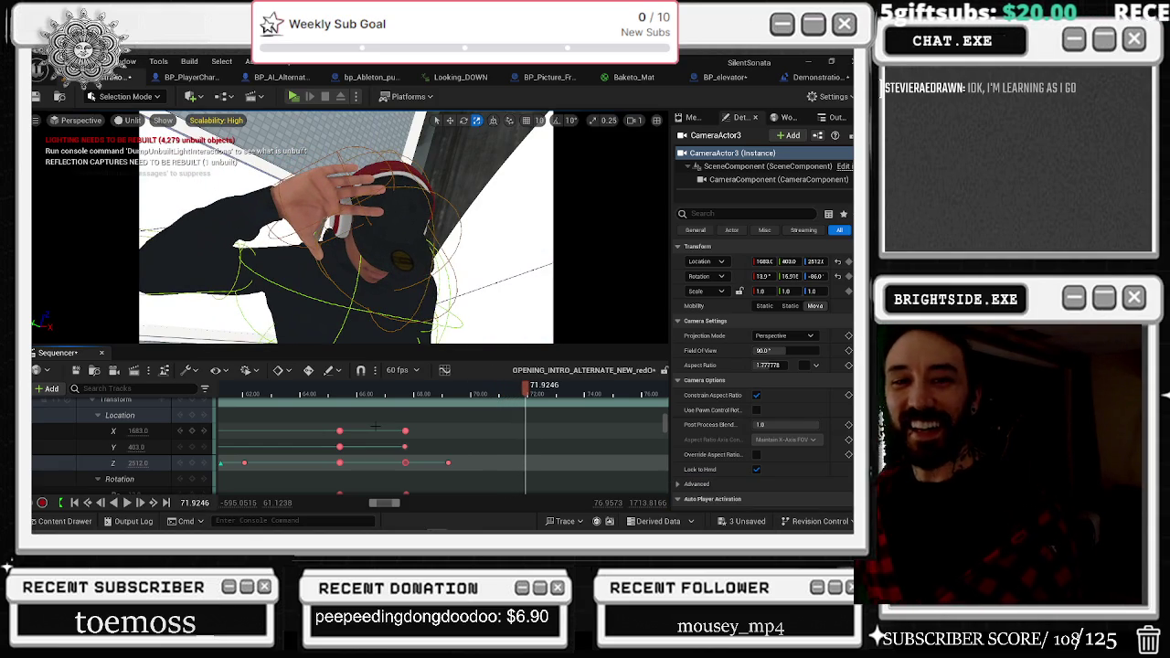
scroll(439, 429, "down", 4)
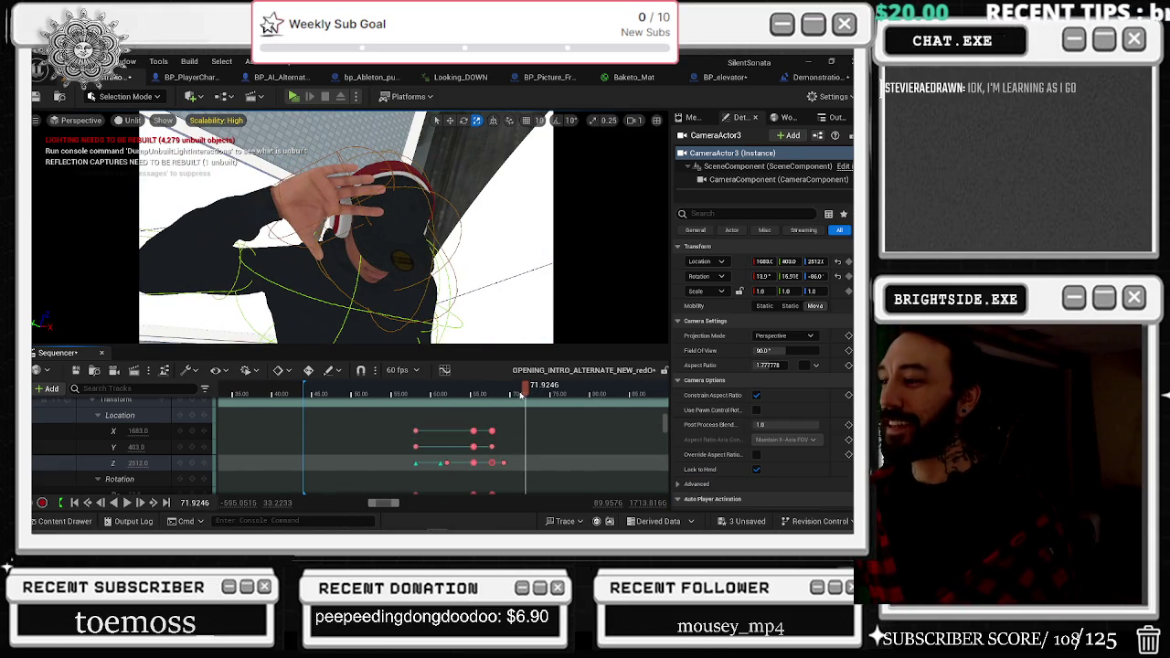
Scrub back to about 50 seconds and review the shots past the 73.8-second theatre ceiling.
left_click(466, 393)
left_click_drag(466, 393, 350, 393)
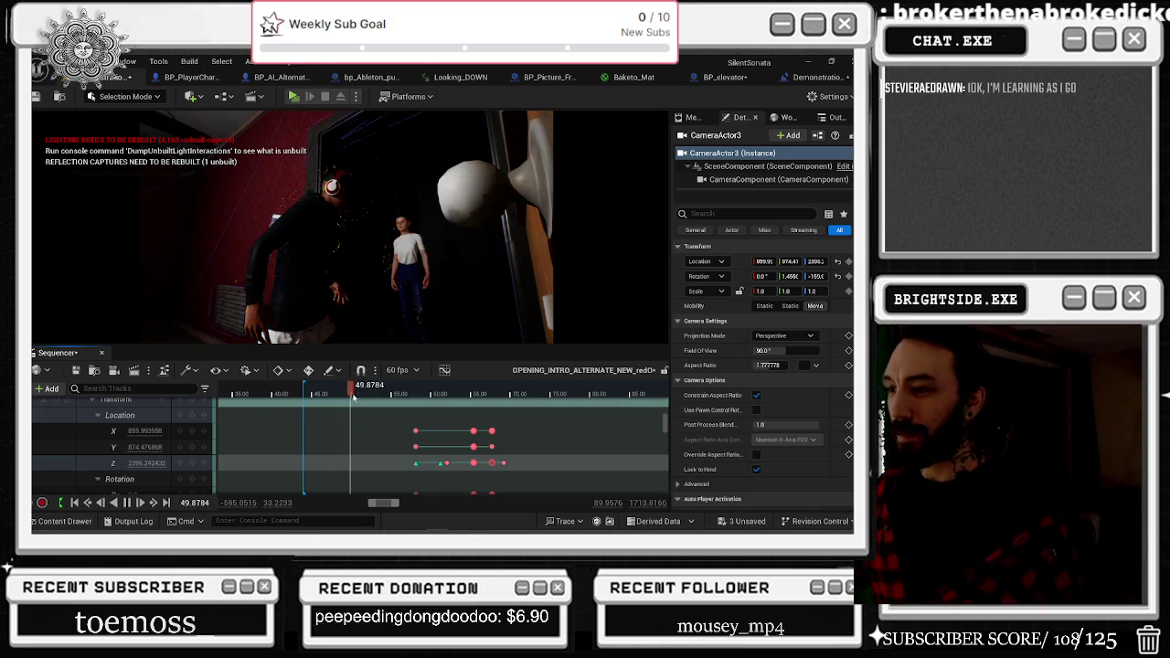
left_click(352, 394)
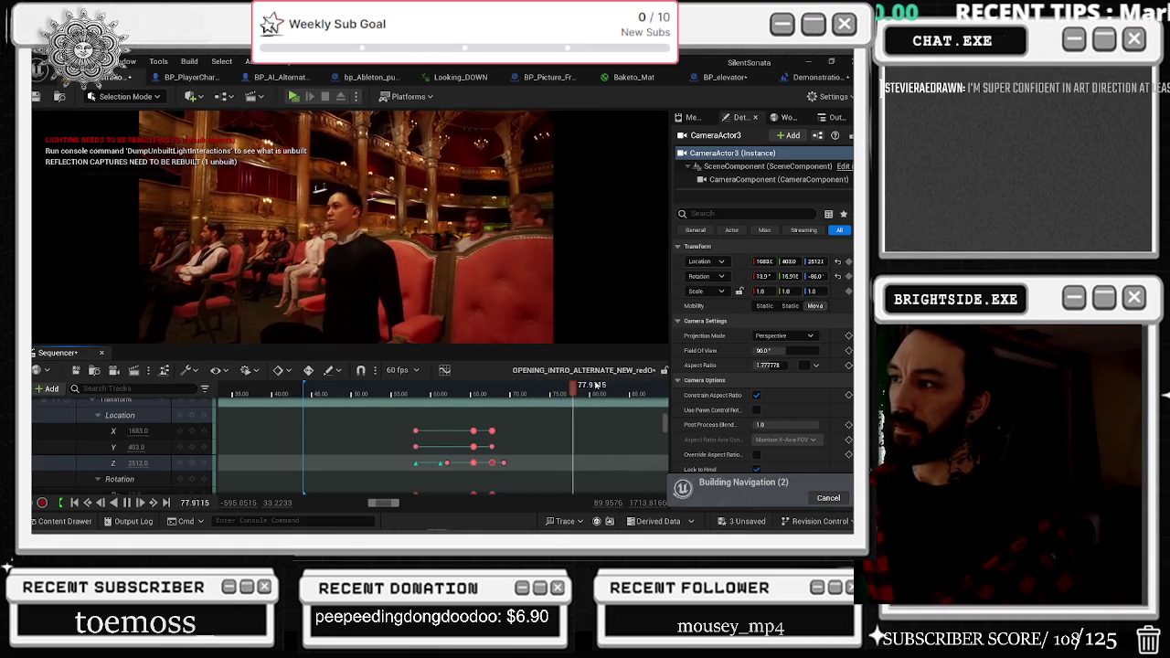
left_click(541, 394)
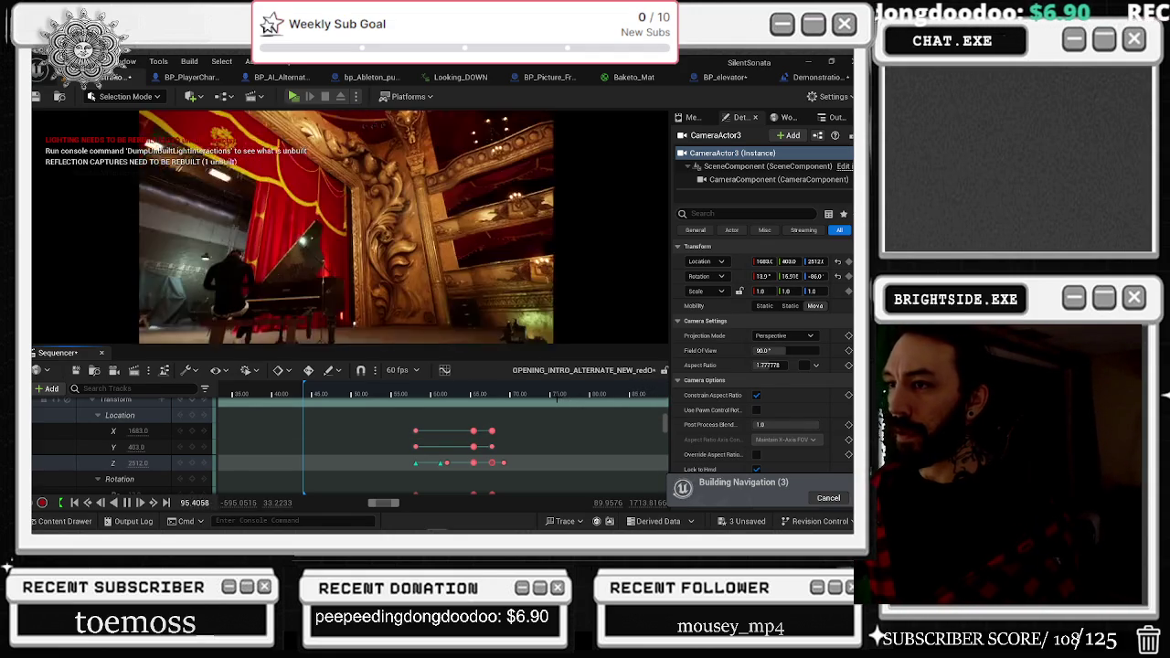
left_click(355, 388)
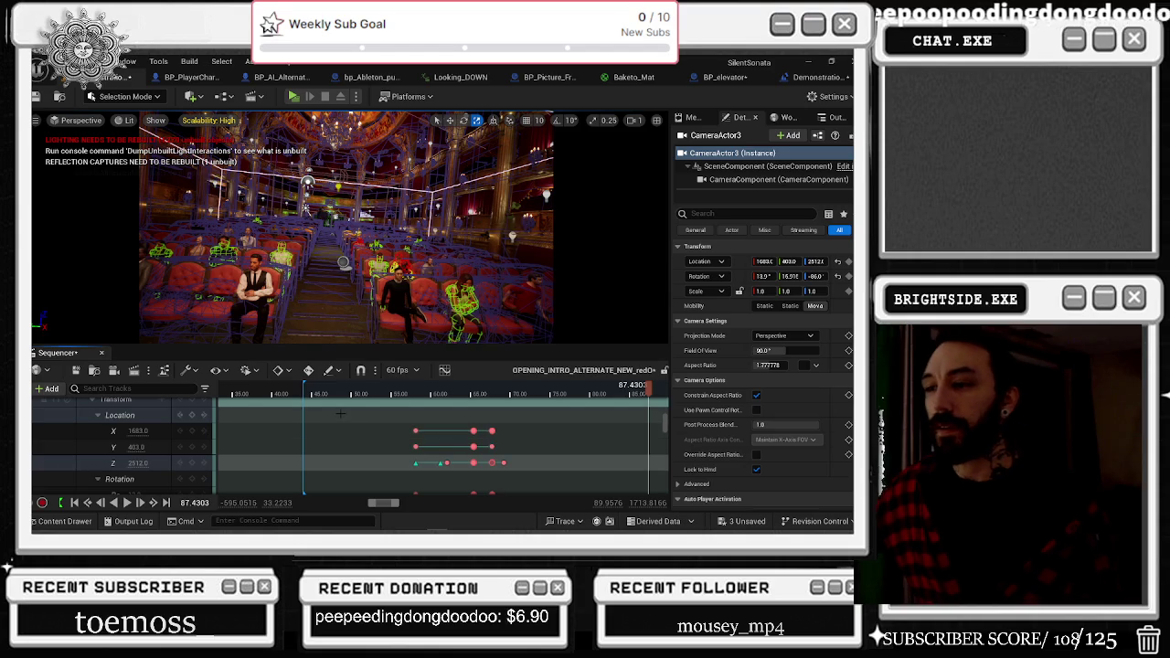
Scrub to about 87 seconds and play the cut into the theatre shot.
mouse_move(647, 389)
left_mouse_down()
mouse_move(603, 395)
mouse_move(622, 395)
left_mouse_up()
scroll(614, 431, "right", 3)
mouse_move(483, 390)
left_mouse_down()
mouse_move(594, 392)
mouse_move(465, 391)
mouse_move(524, 392)
left_mouse_up()
key("space")
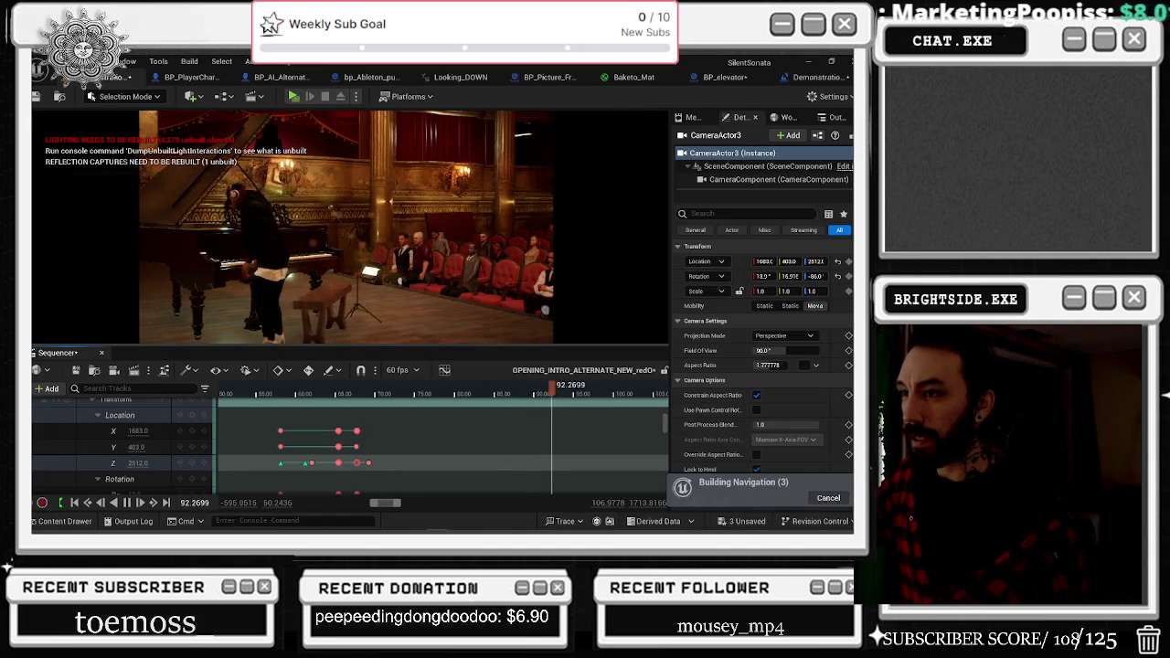
mouse_move(540, 392)
left_mouse_down()
mouse_move(493, 391)
mouse_move(504, 391)
left_mouse_up()
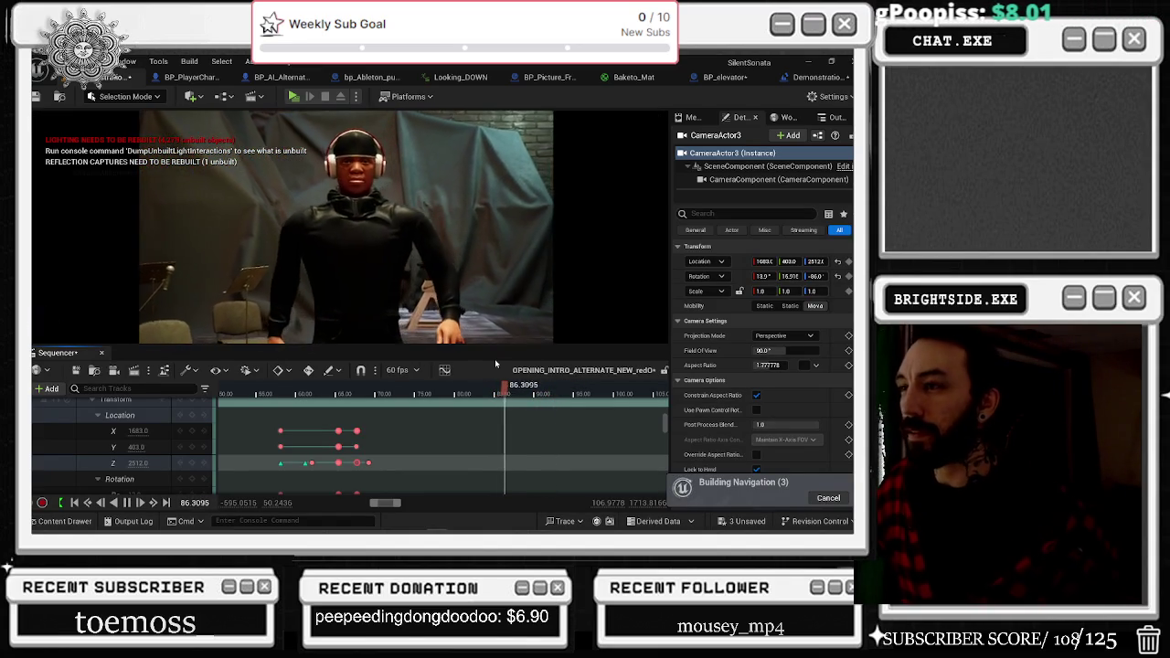
key("space")
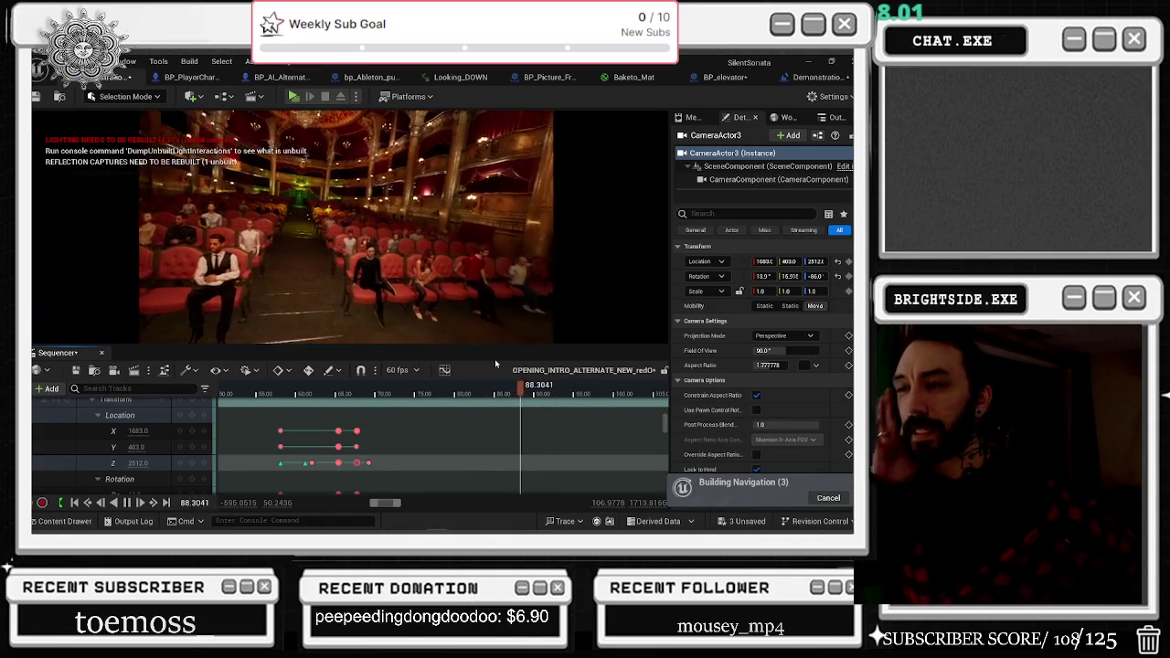
Replay from 81 seconds through the headphone character cut and on to the piano shot.
left_click(464, 391)
key("space")
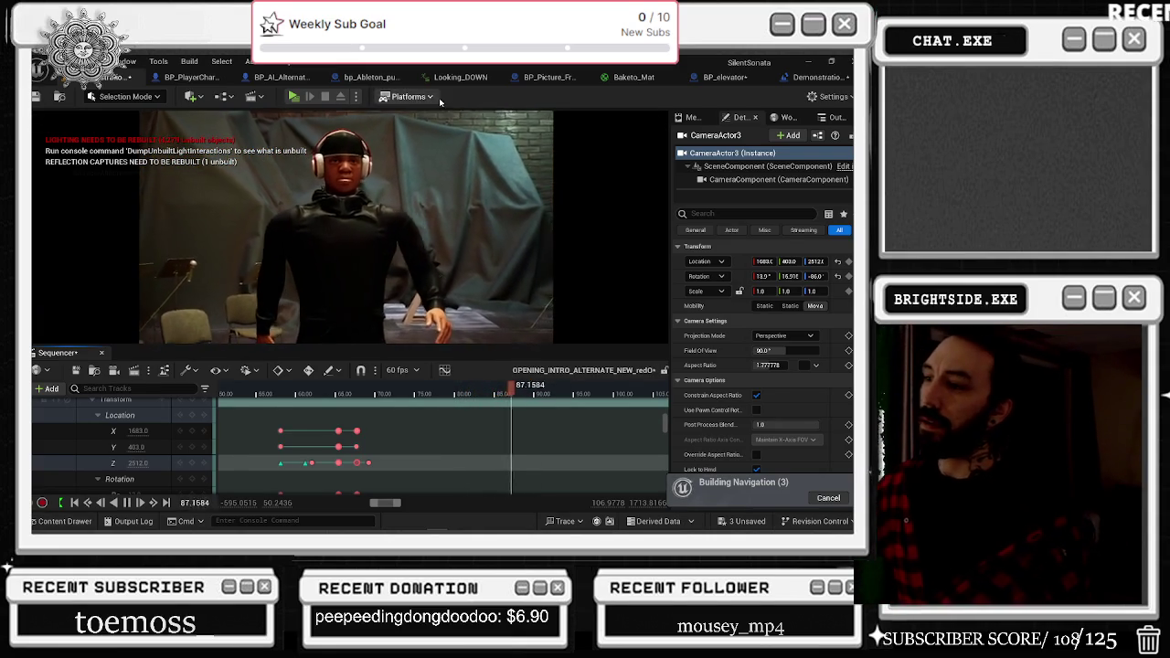
left_click(487, 392)
mouse_move(487, 391)
left_mouse_down()
mouse_move(469, 387)
mouse_move(480, 373)
left_mouse_up()
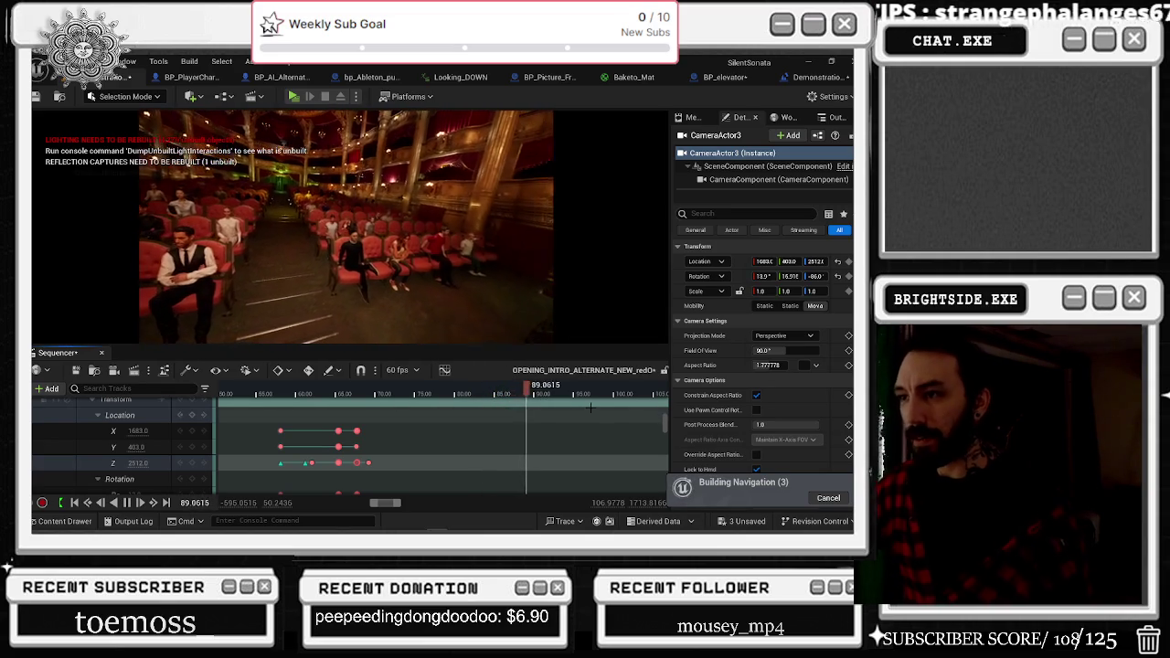
key("space")
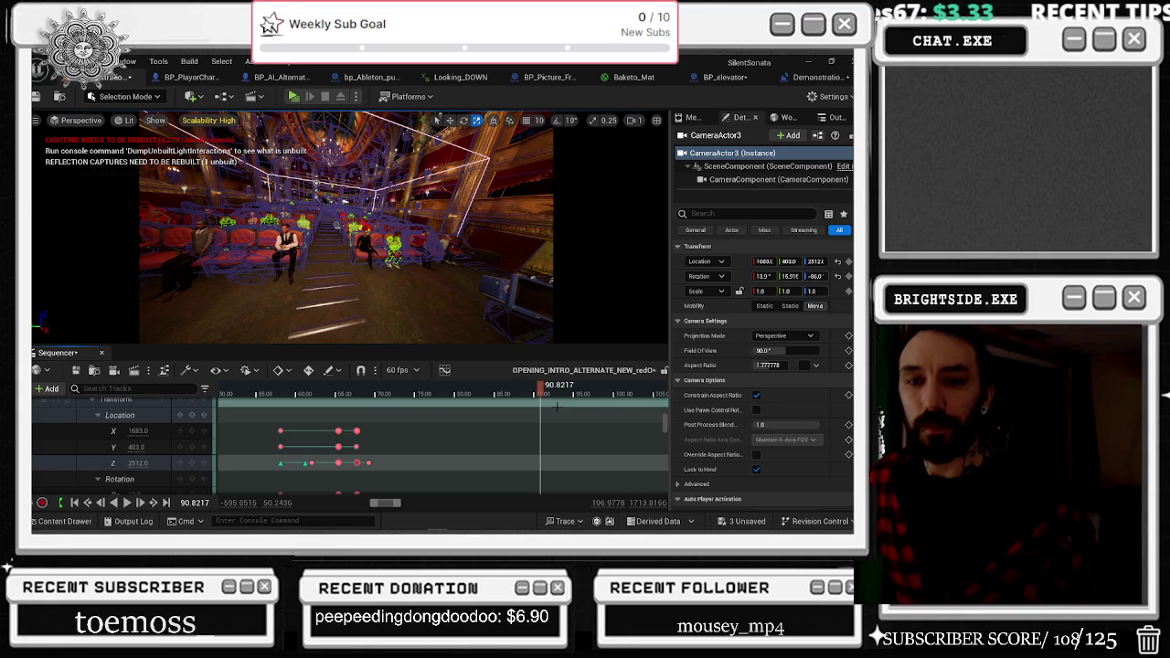
scroll(569, 417, "down", 5)
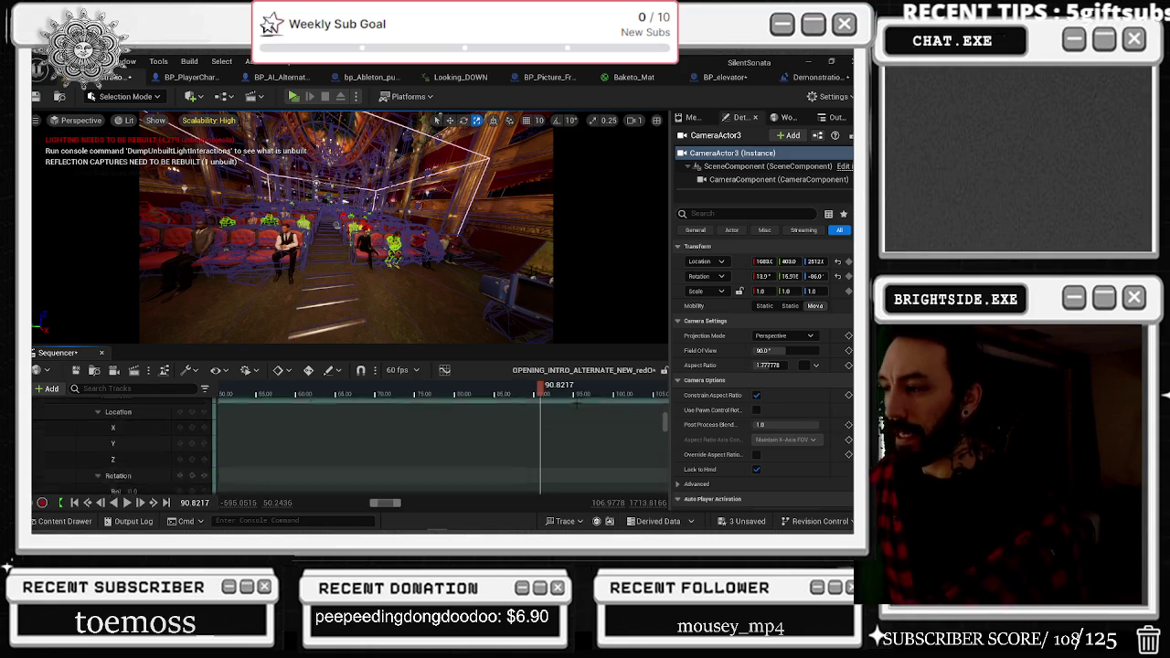
scroll(570, 402, "up", 5)
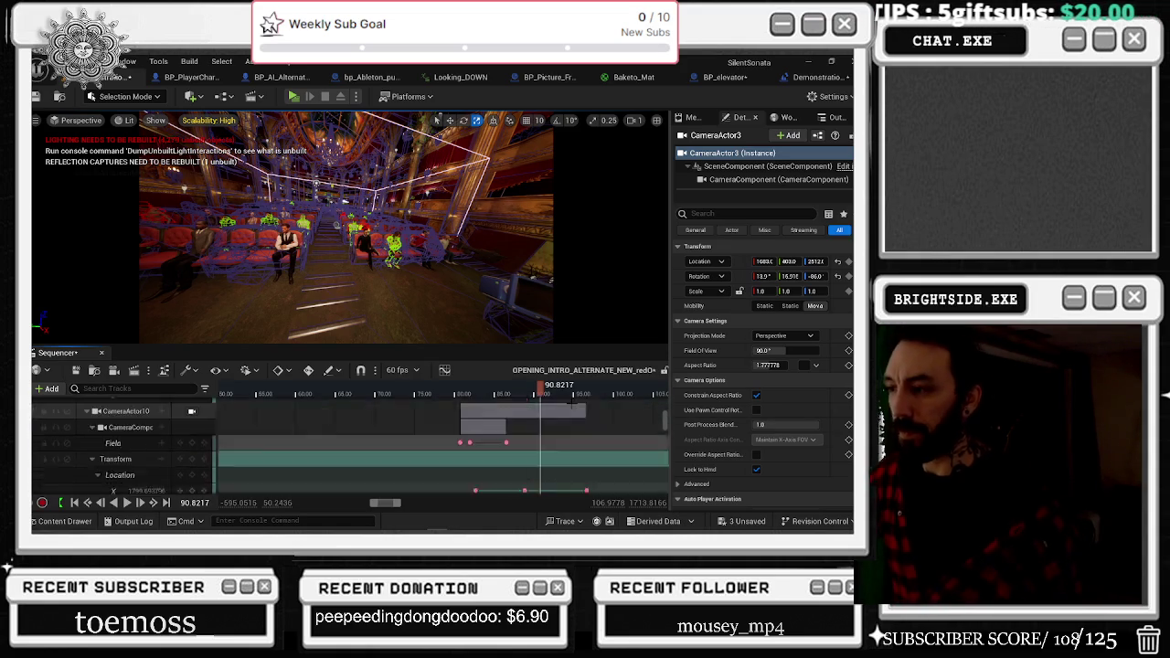
scroll(574, 402, "down", 4)
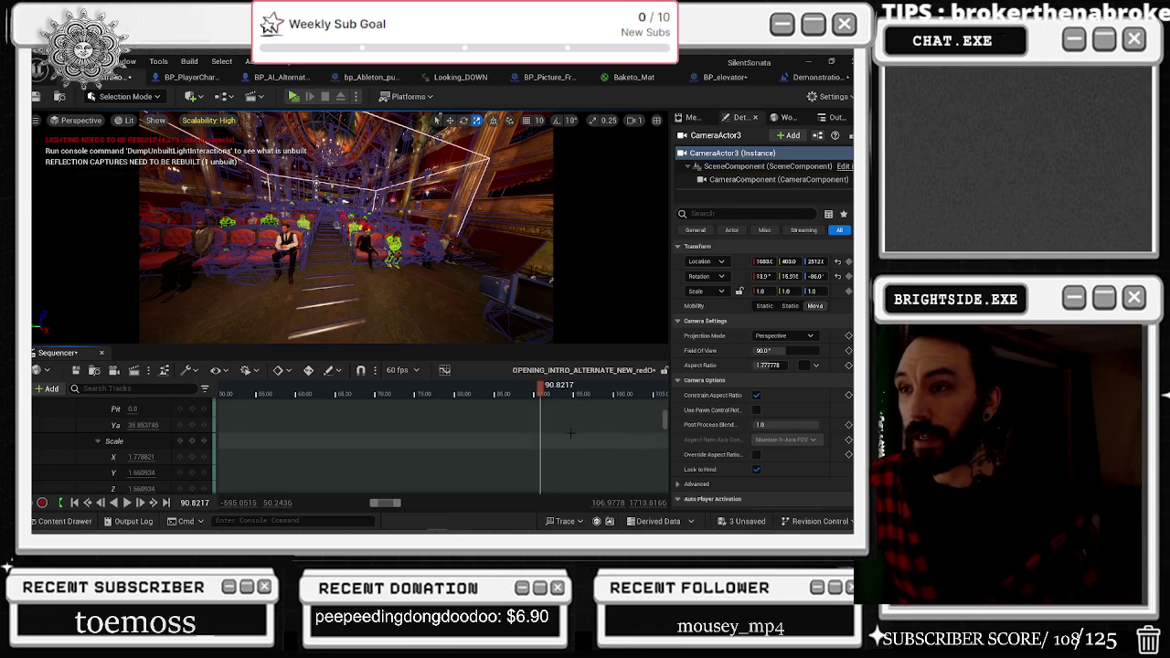
key("space")
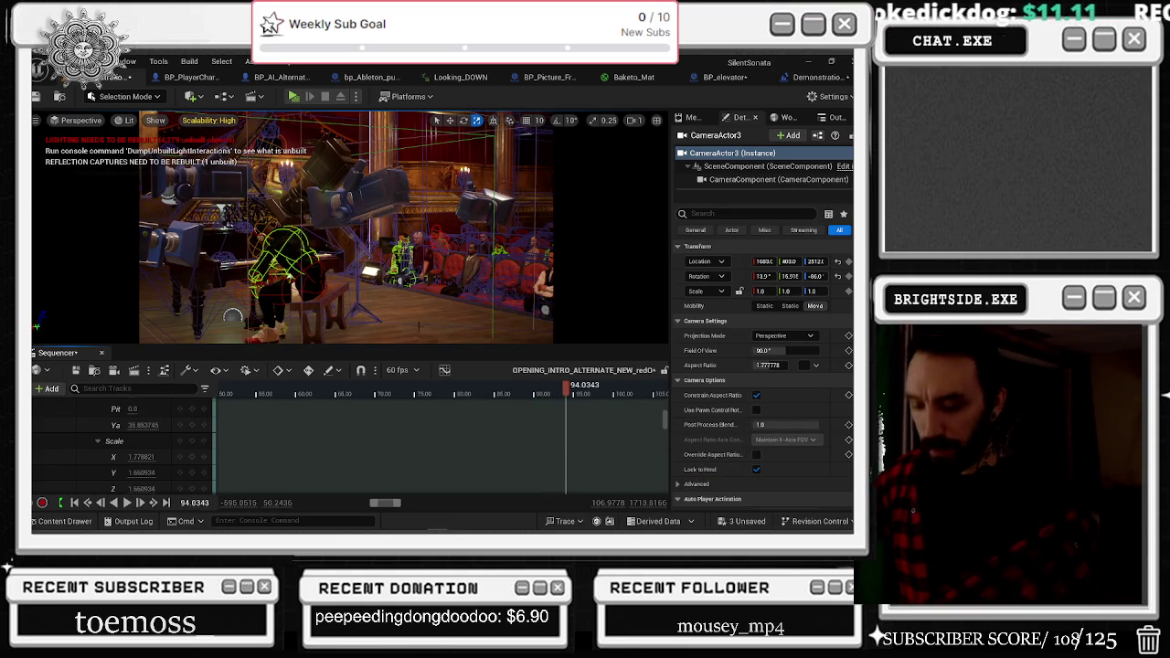
Raise all engine rendering quality settings to Epic.
left_click(438, 316)
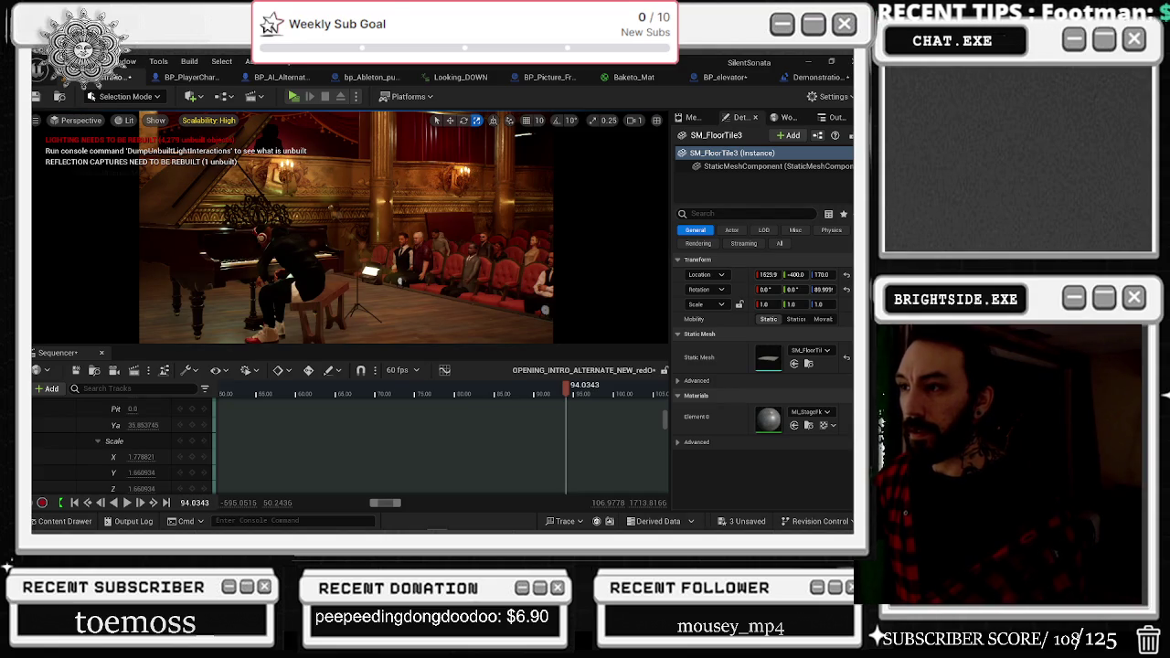
left_click(226, 121)
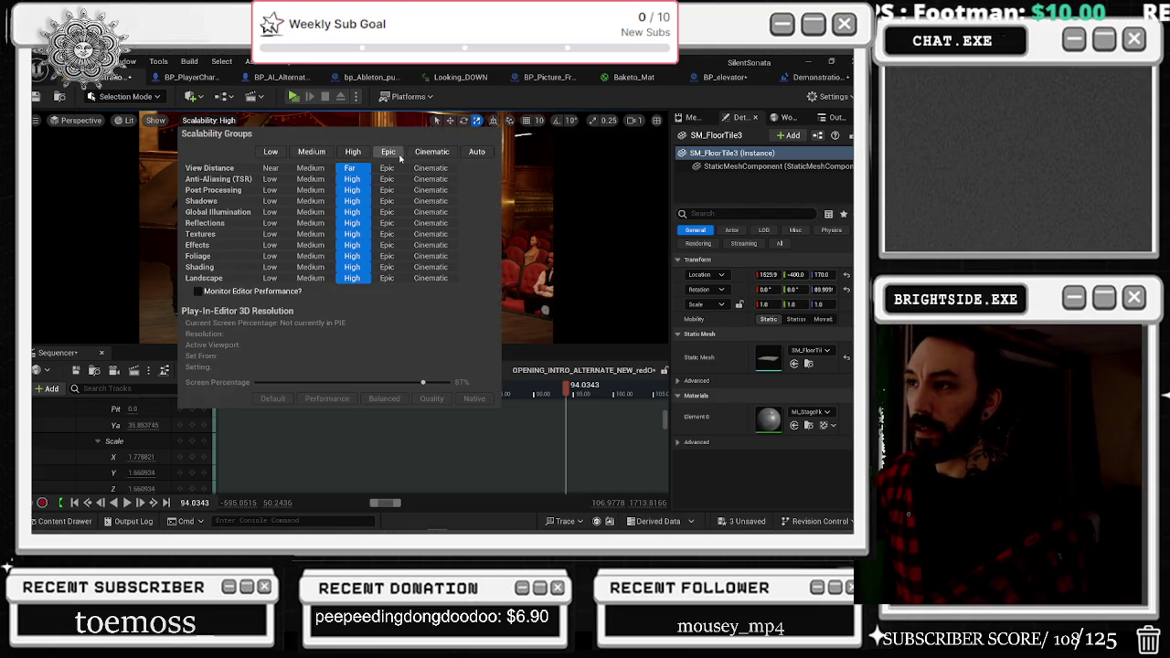
left_click(386, 146)
key("Escape")
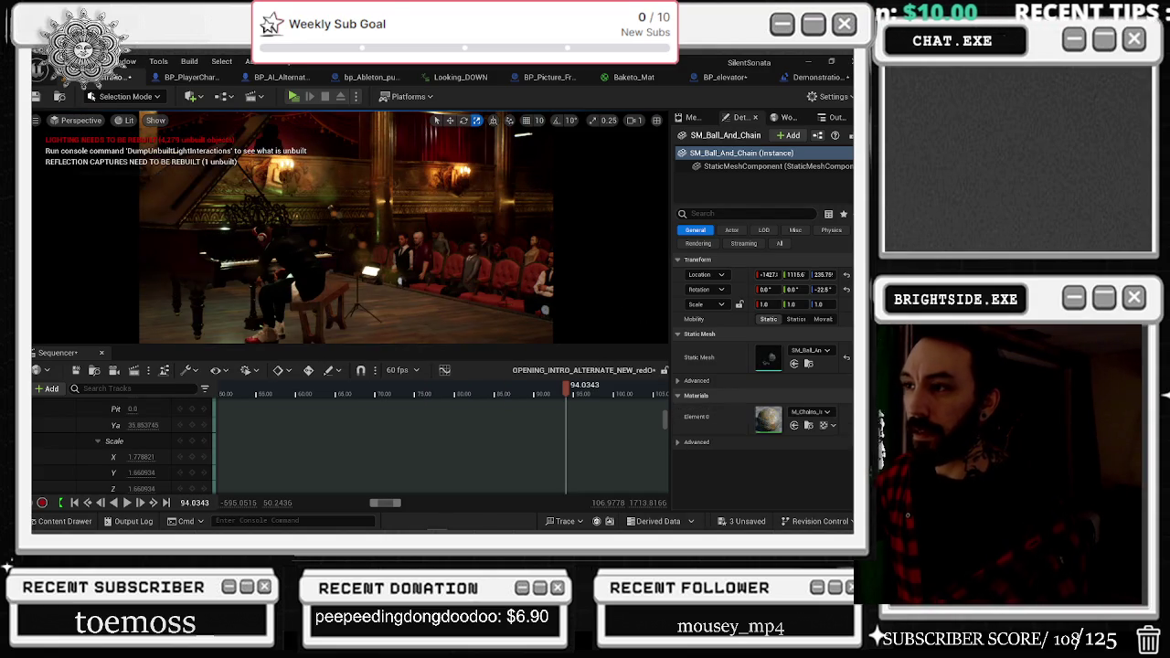
Inspect the audience characters and nudge the standing character slightly along X.
left_click(419, 274)
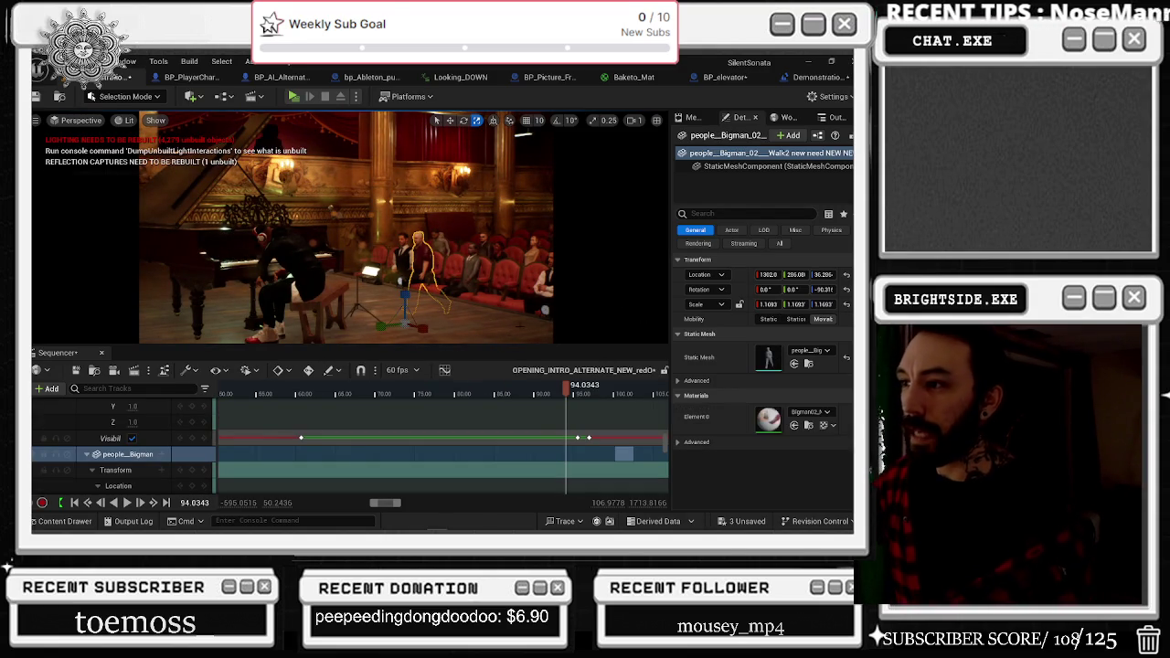
left_click(520, 307)
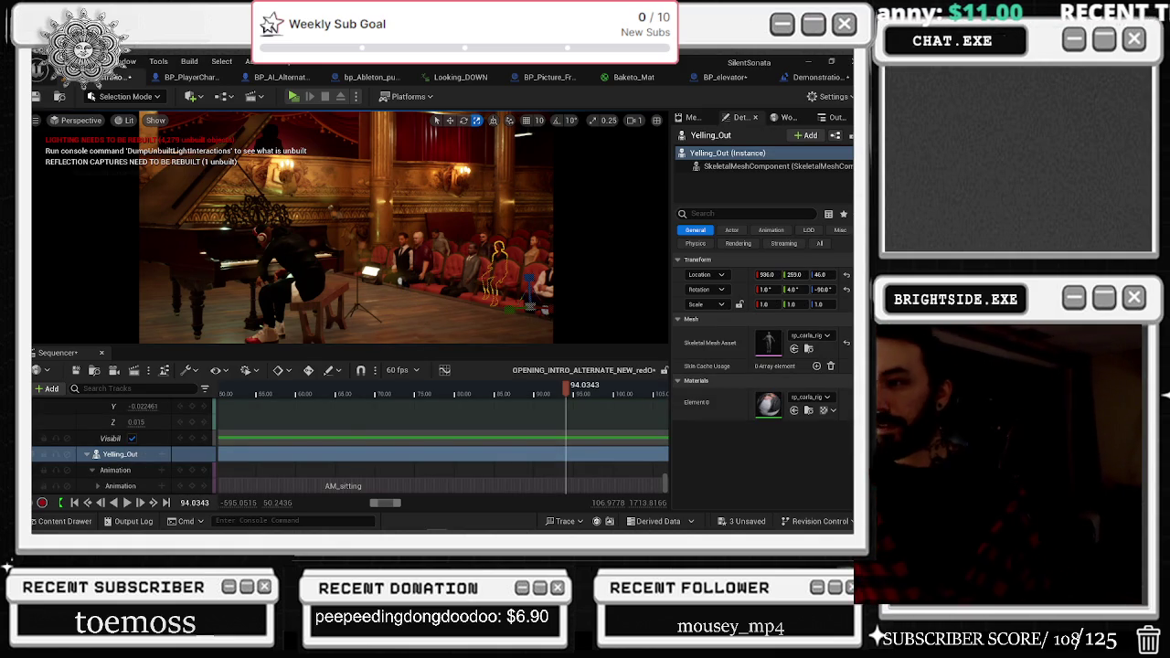
left_click(402, 284)
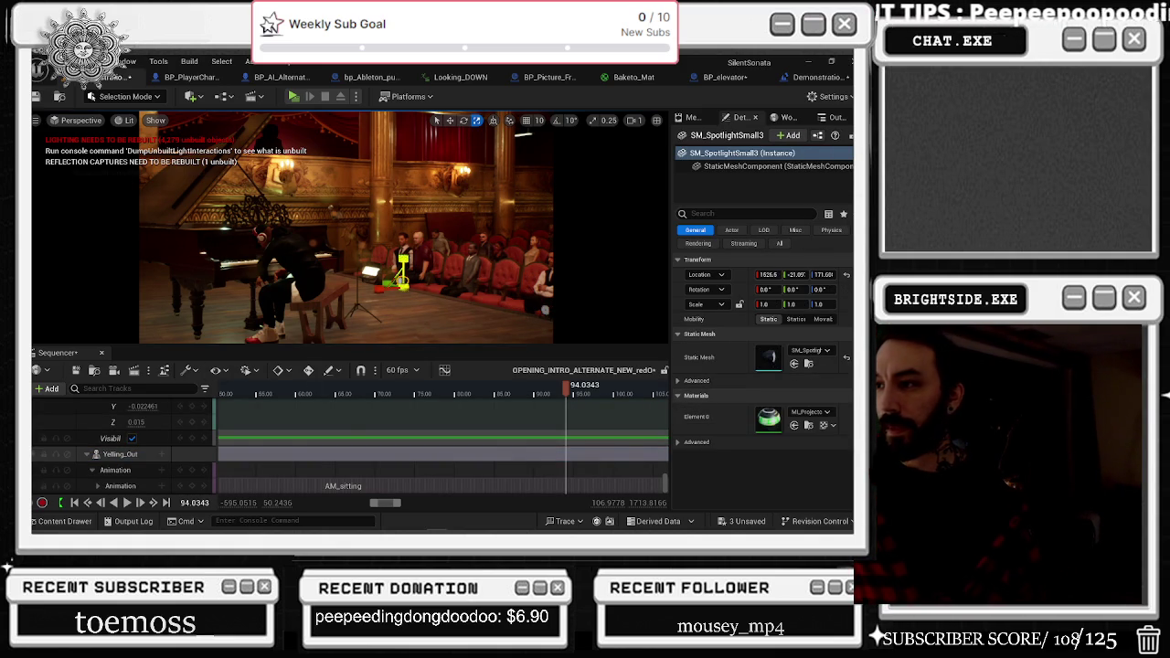
left_click(413, 275)
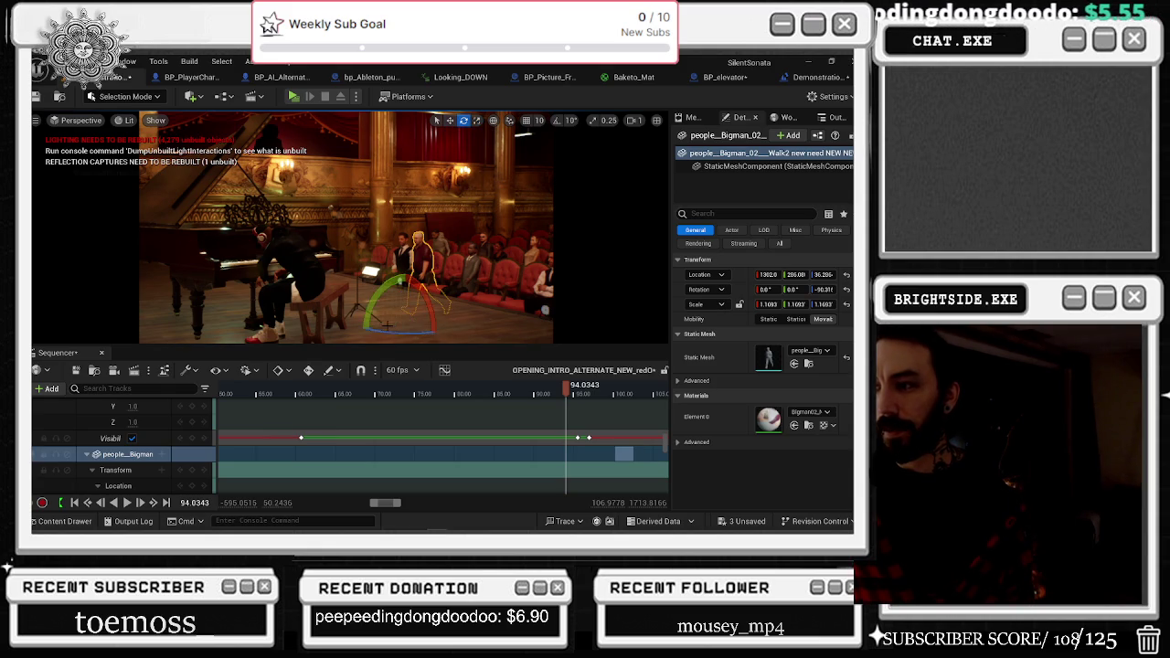
left_click_drag(385, 324, 387, 331)
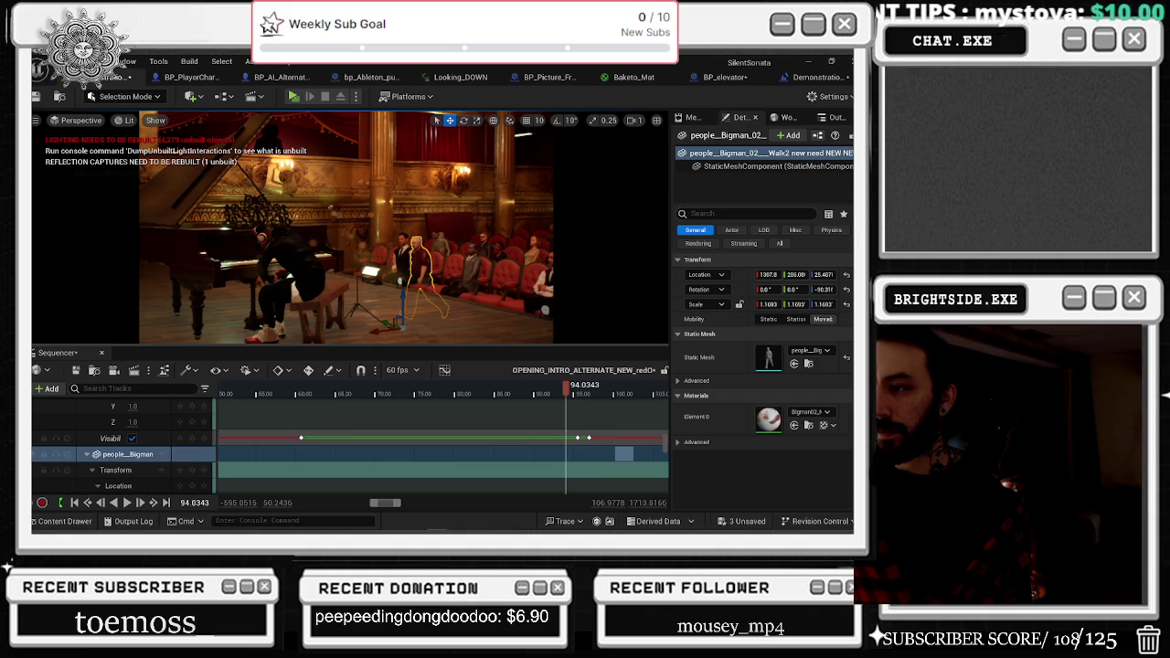
left_click(395, 327)
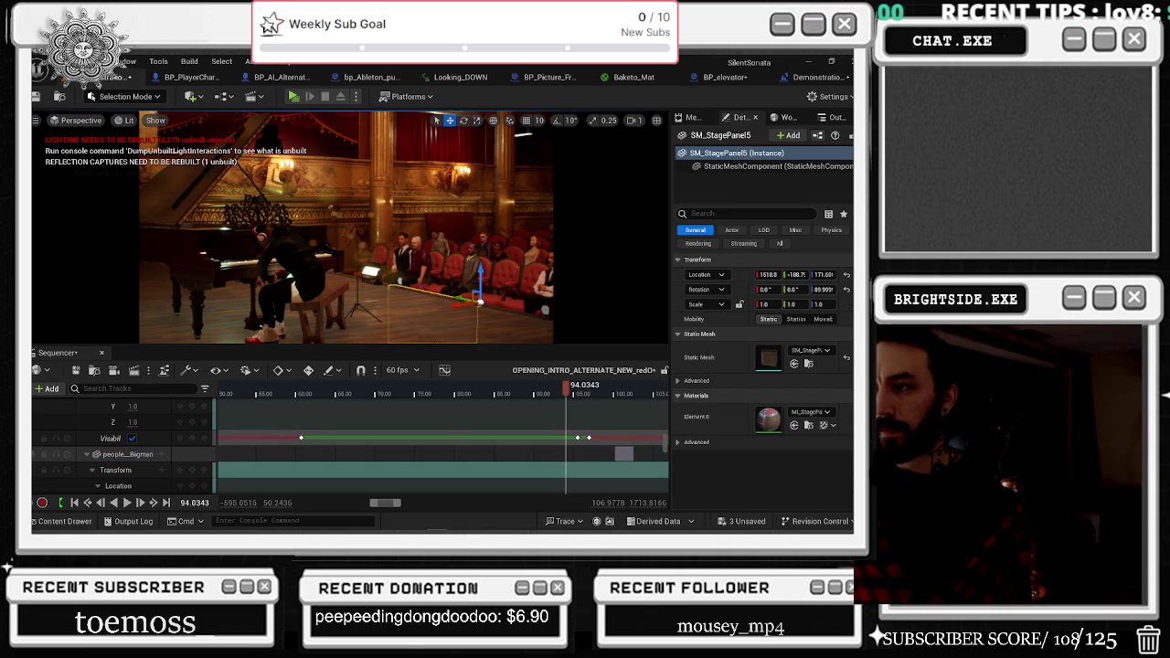
Rotate the Bigman character about 8 degrees, then deselect it.
left_click(128, 455)
key("e")
left_click_drag(402, 302, 361, 329)
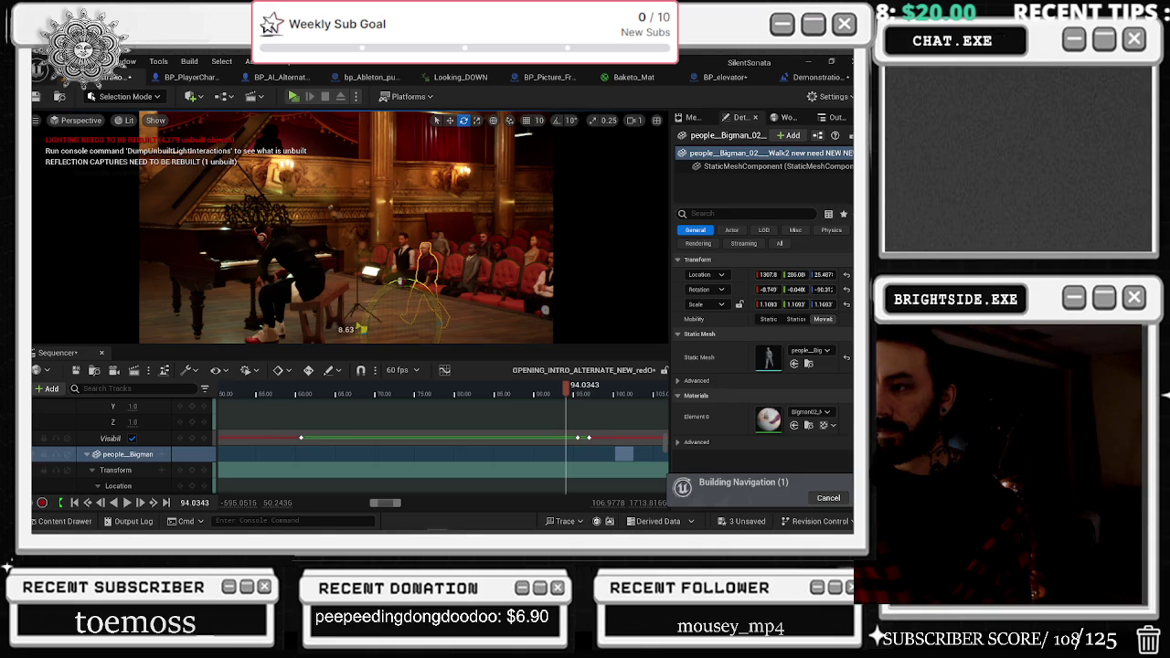
key("Escape")
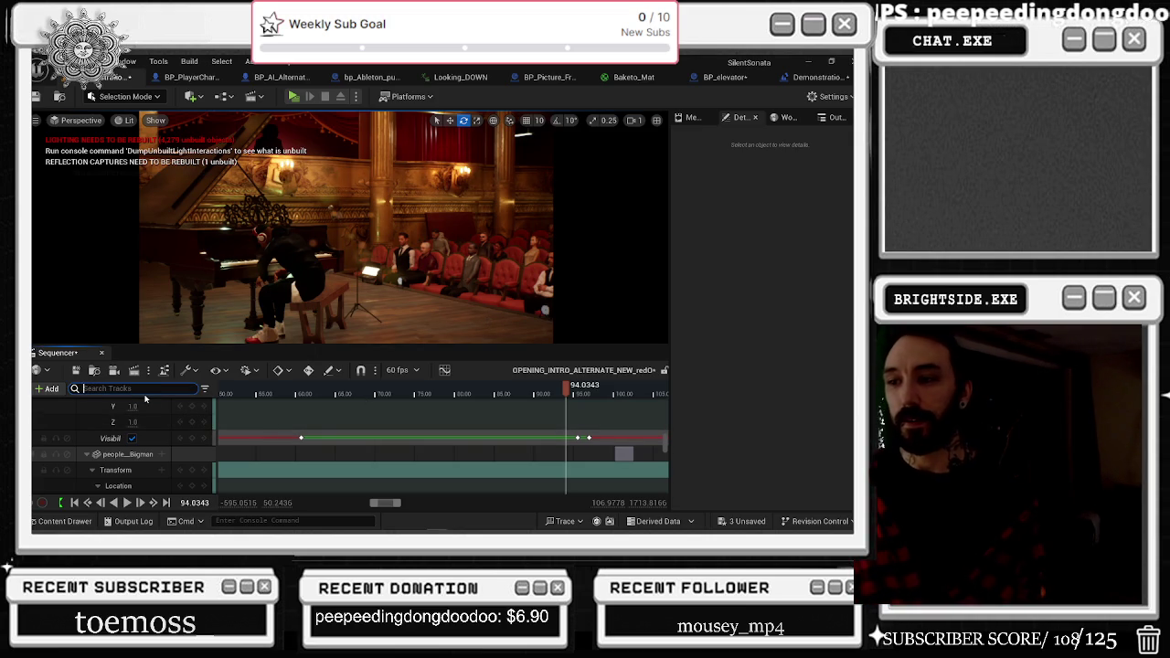
left_click(128, 455)
scroll(153, 469, "down", 3)
scroll(154, 469, "down", 5)
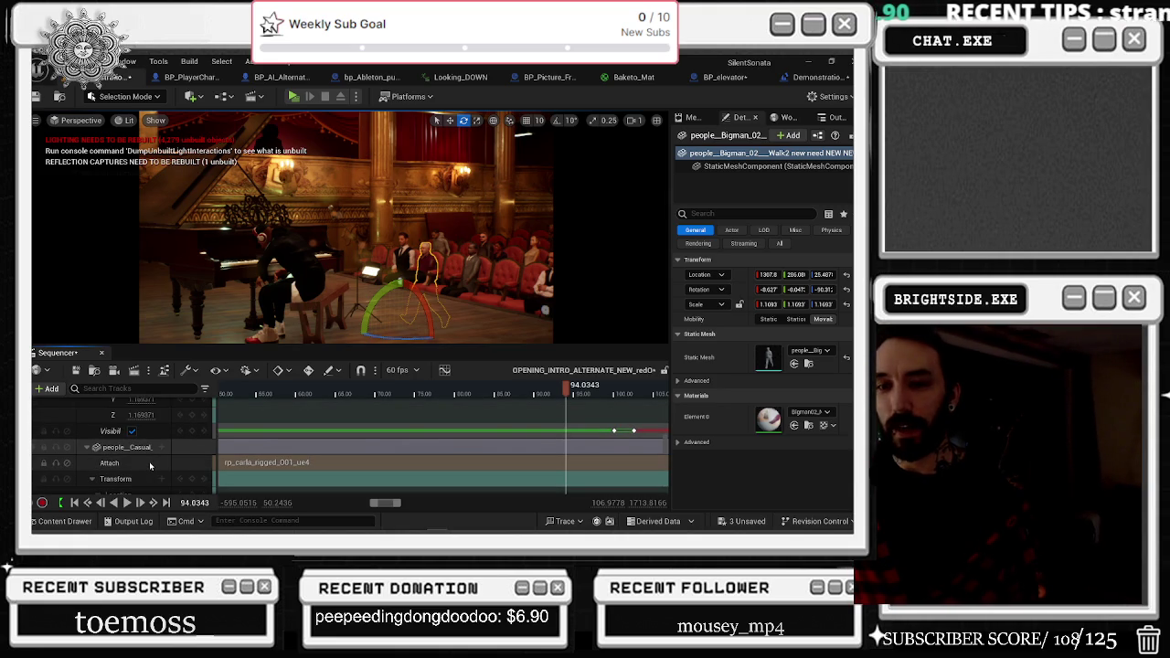
left_click(152, 463)
key("Delete")
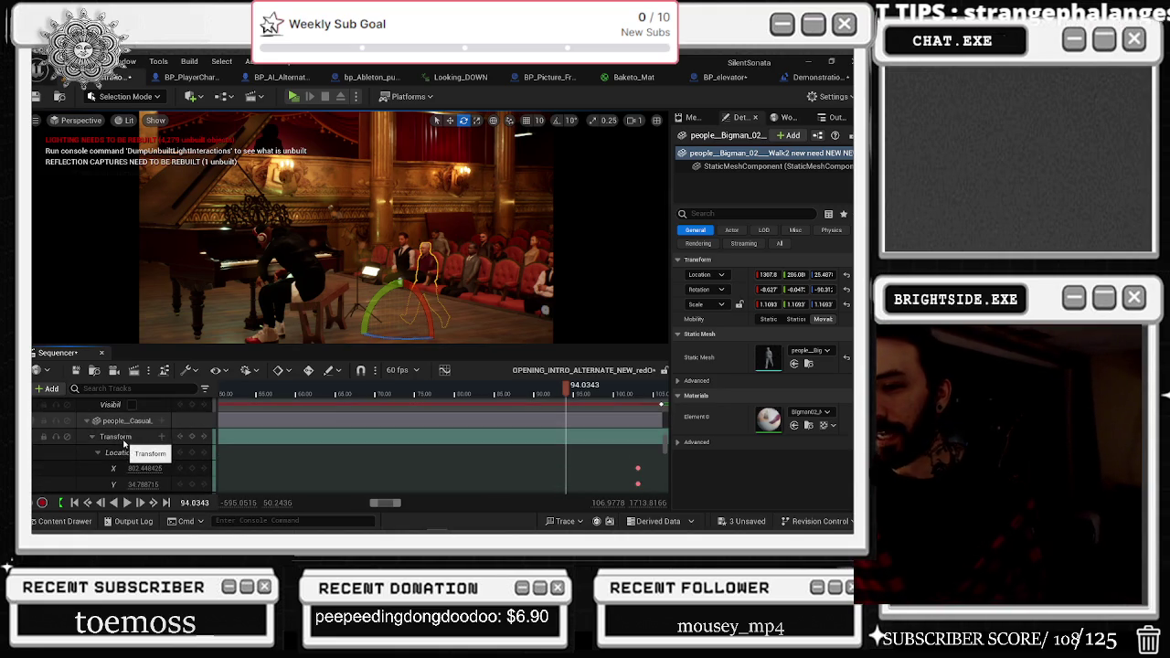
key("ctrl+z")
scroll(125, 453, "up", 3)
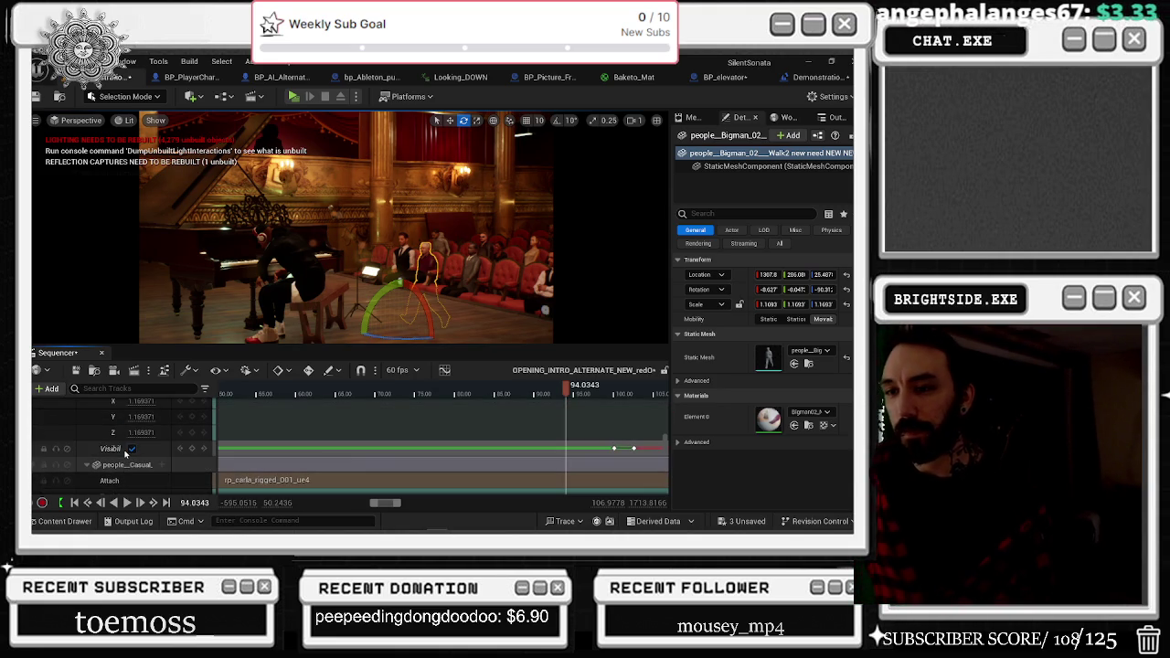
left_click(127, 464)
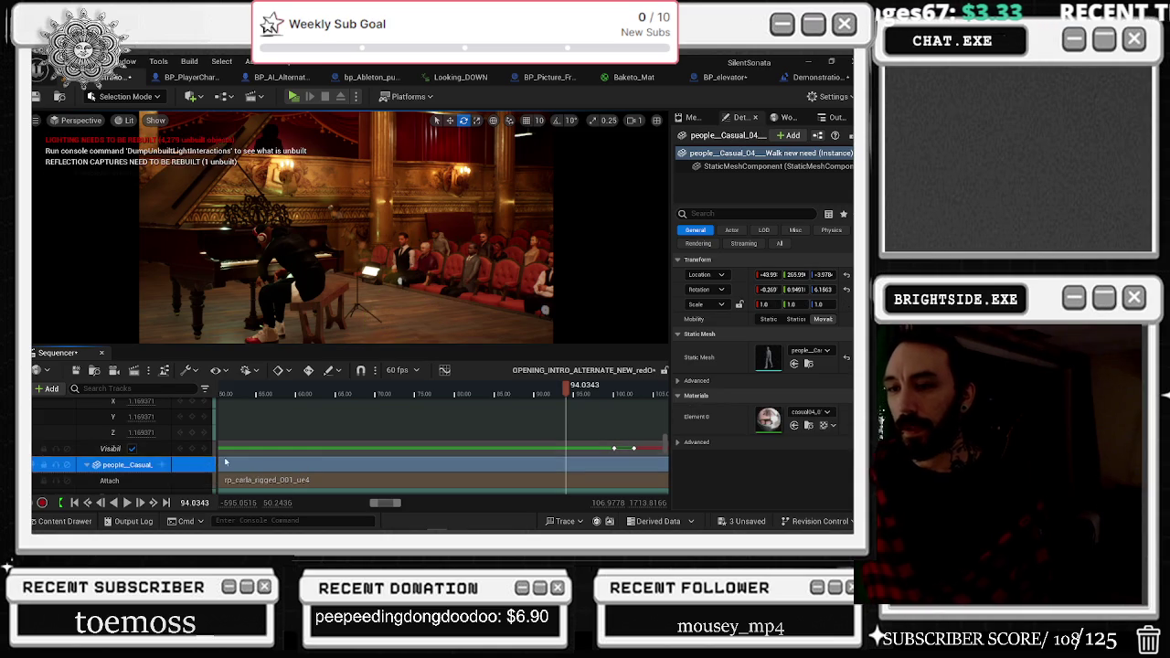
scroll(252, 460, "down", 3)
scroll(252, 460, "down", 3)
scroll(320, 457, "down", 3)
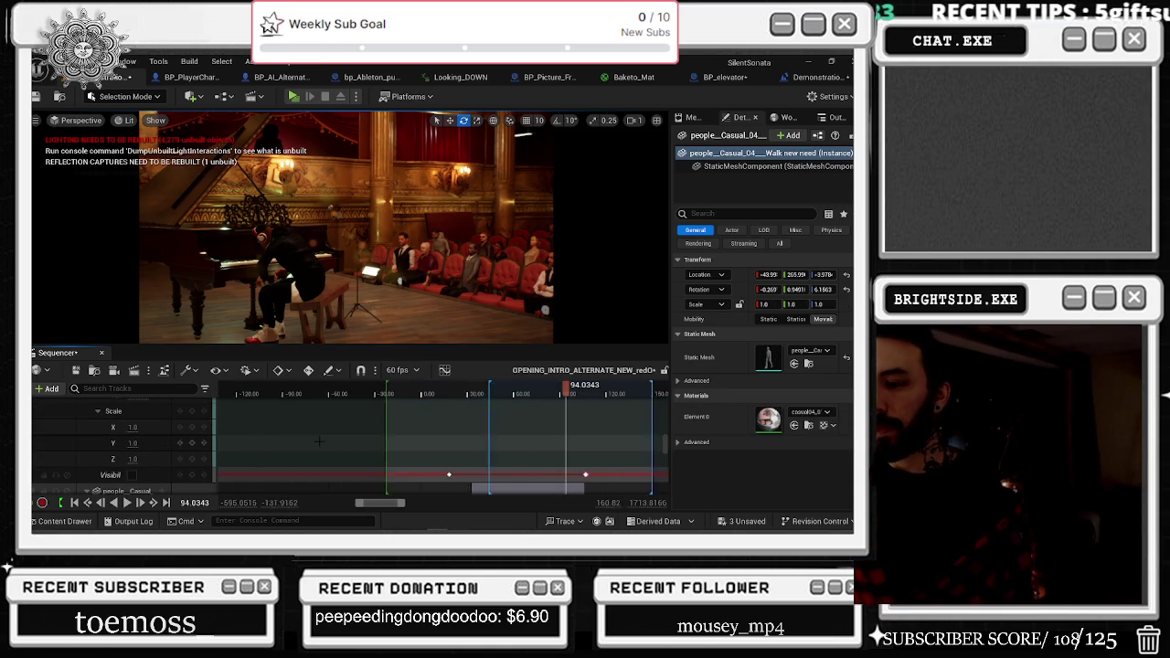
Key Casual_04 as visible at its 18.19 visibility key.
left_click(202, 482)
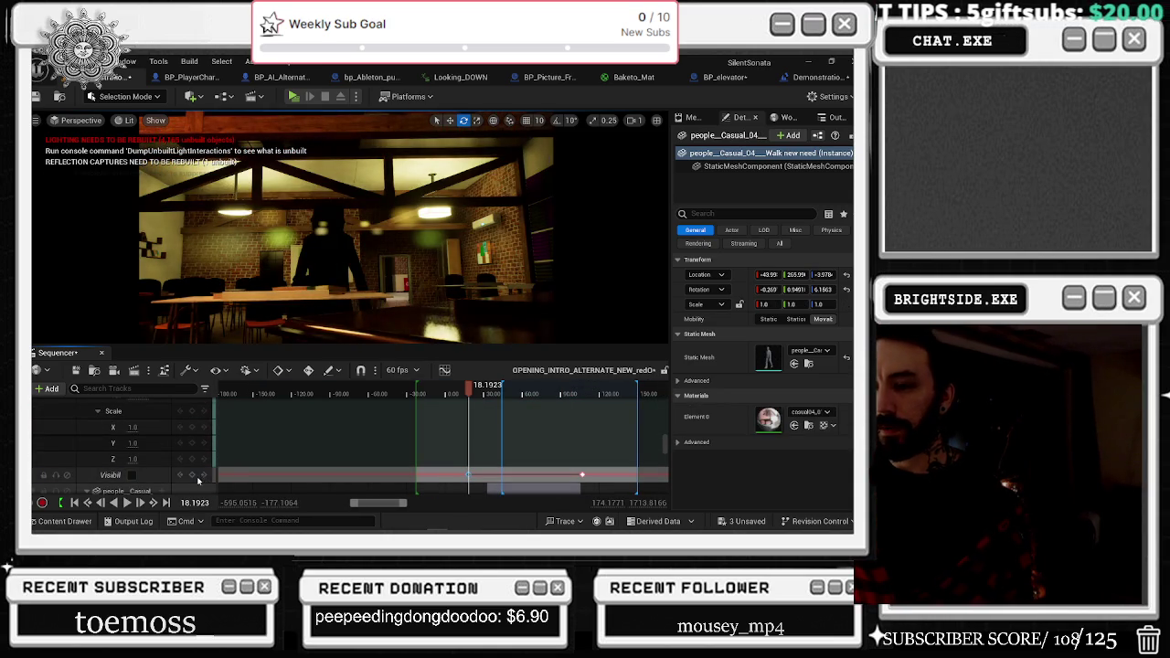
left_click(132, 475)
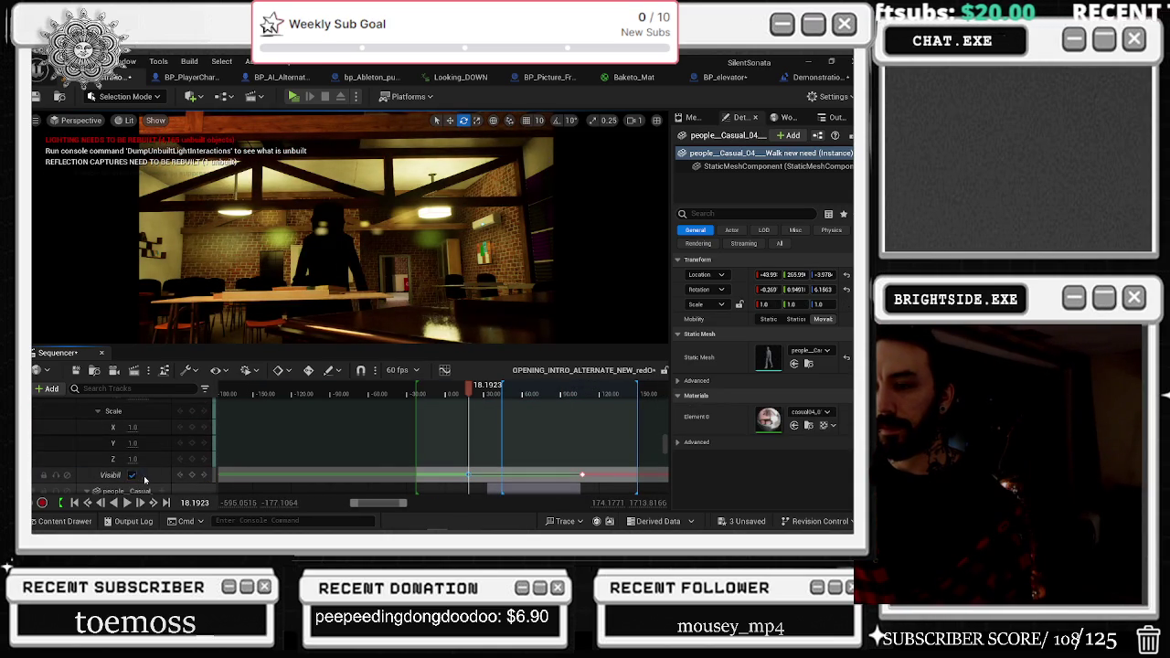
scroll(453, 445, "up", 3)
scroll(437, 450, "up", 5)
scroll(466, 439, "down", 5)
Try enabling Casual_12's visibility at 15.69, undo it, and move to -18.03.
scroll(467, 416, "down", 2)
scroll(470, 421, "down", 3)
scroll(476, 429, "up", 3)
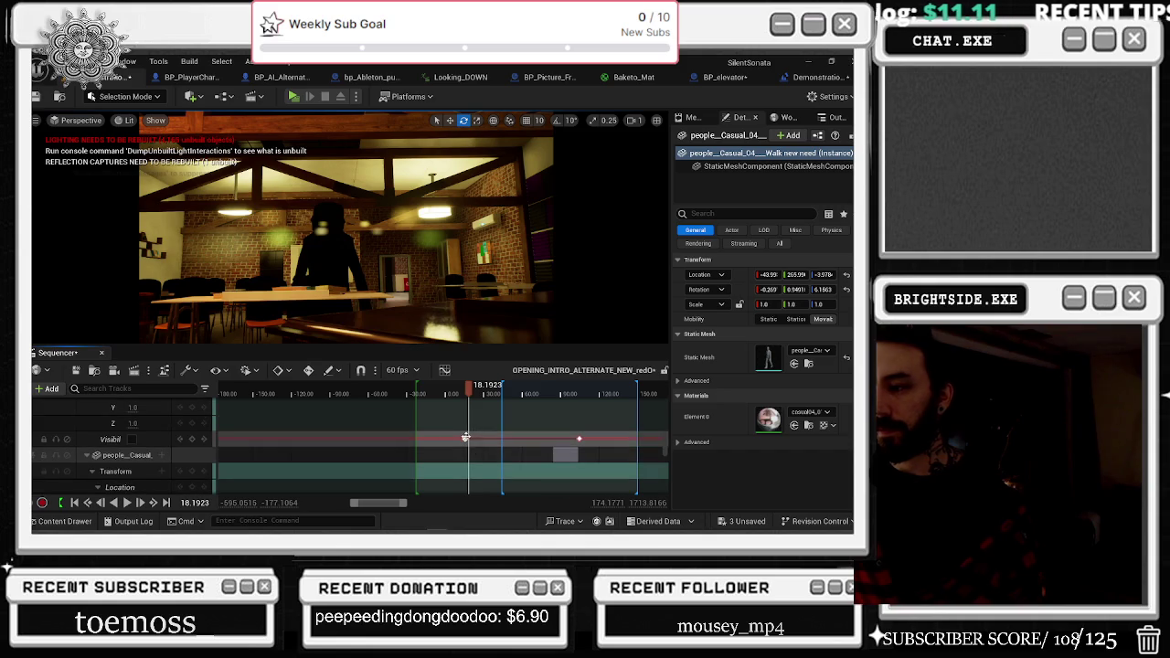
left_click(134, 440)
left_click(132, 439)
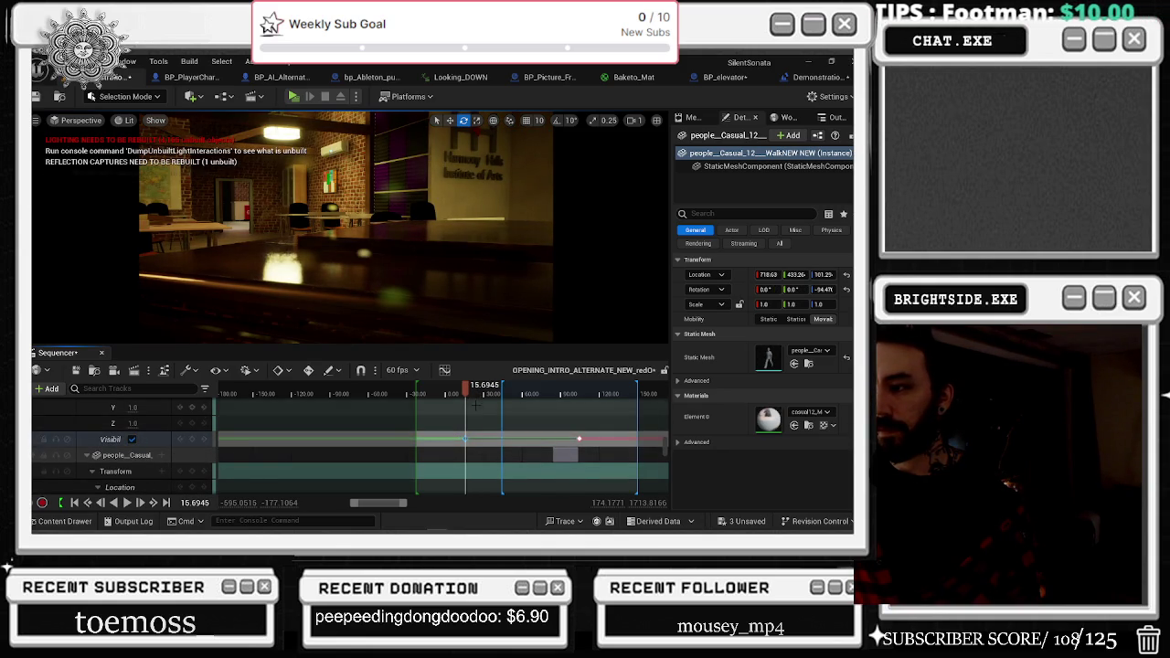
key("ctrl+z")
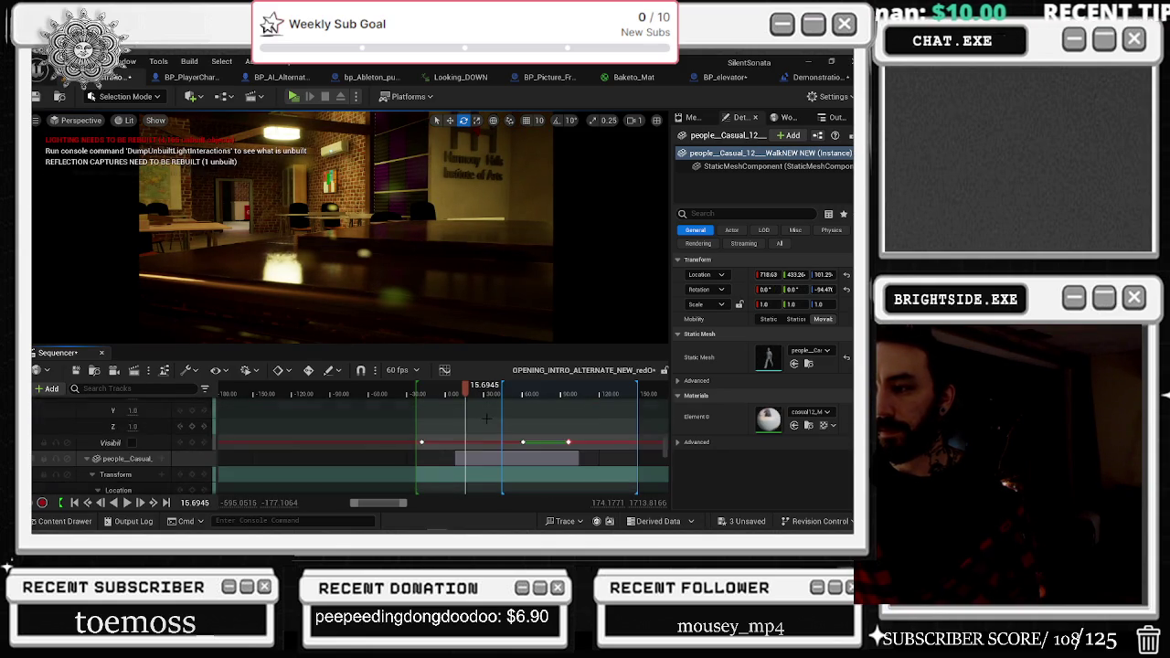
scroll(487, 419, "down", 2)
scroll(475, 421, "up", 3)
scroll(426, 443, "down", 3)
scroll(274, 438, "up", 1)
left_click(133, 426)
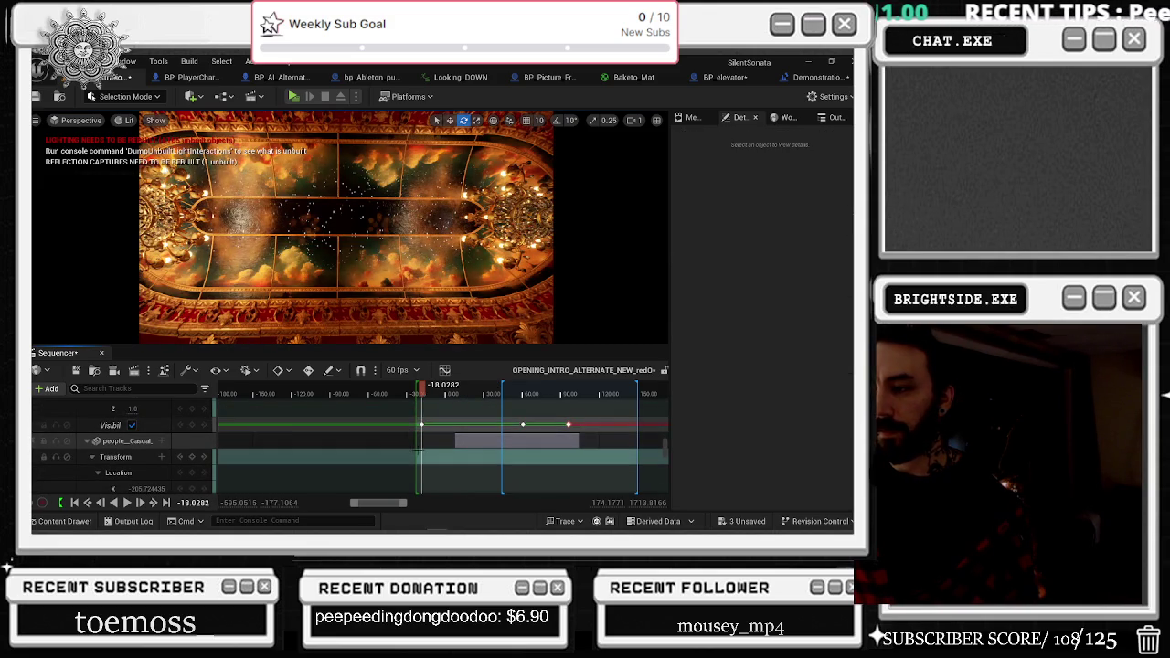
Check the shot at 7.26, then key a character visible at -18.03.
scroll(444, 455, "down", 5)
scroll(446, 455, "down", 2)
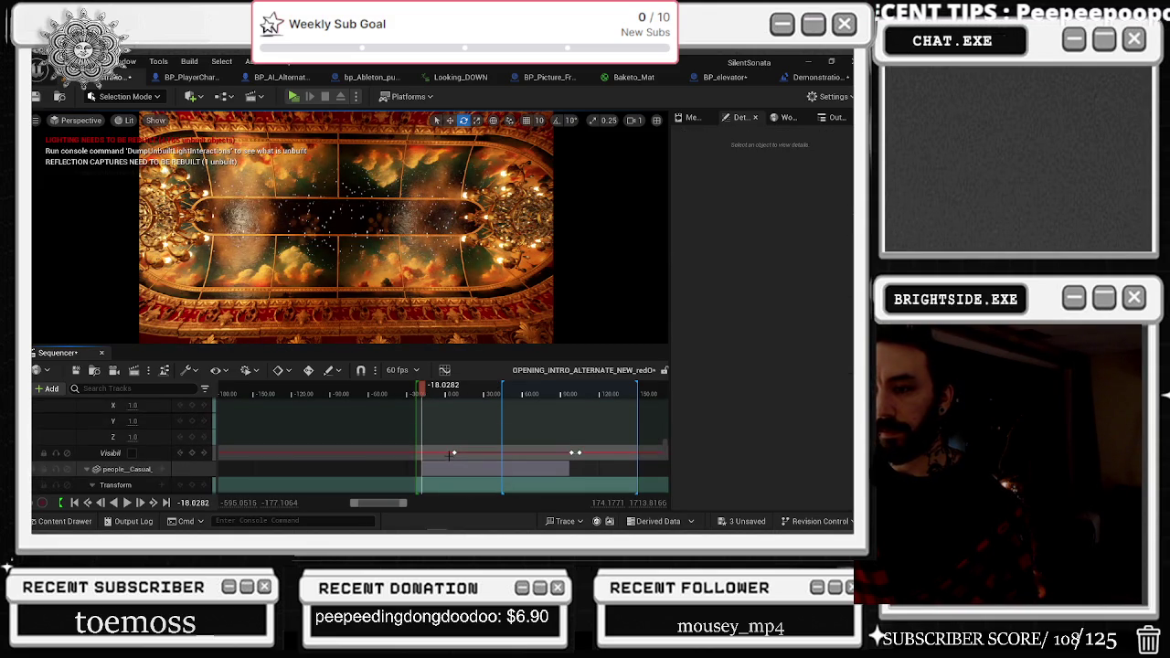
left_click(455, 450)
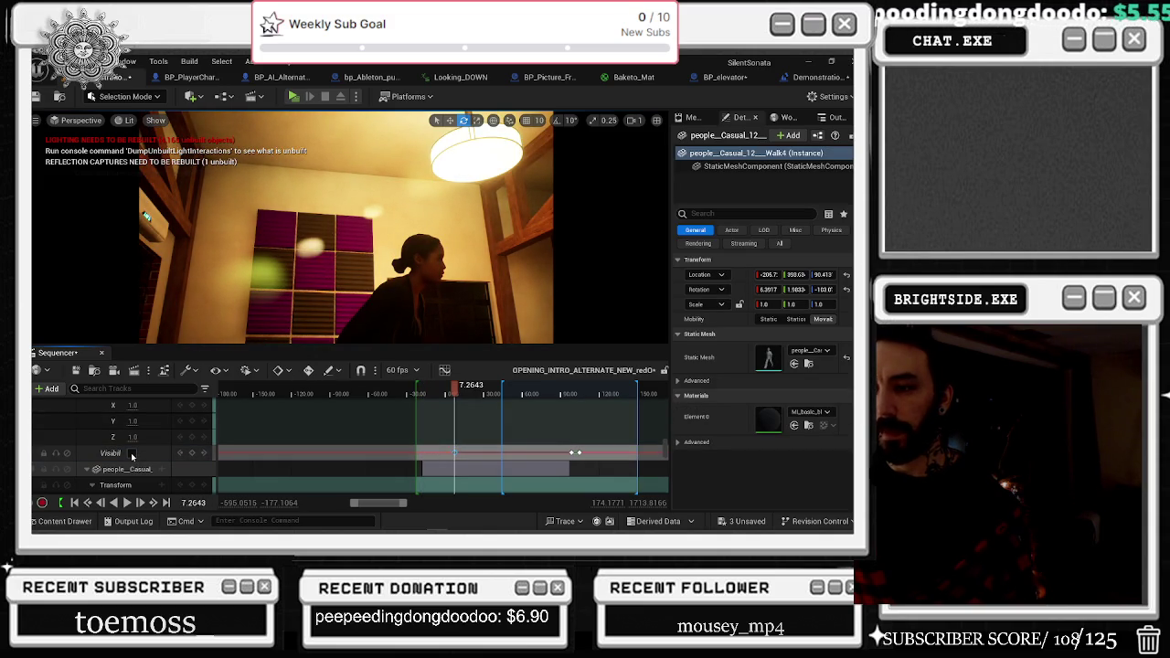
scroll(516, 452, "down", 3)
scroll(516, 451, "up", 3)
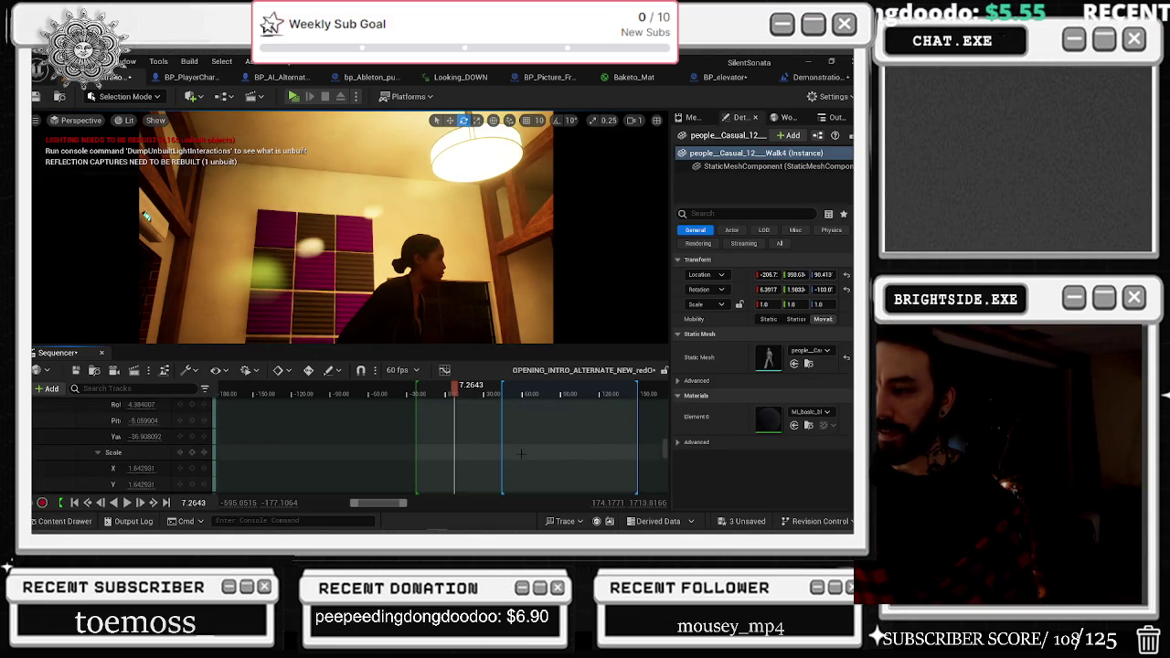
scroll(450, 429, "up", 2)
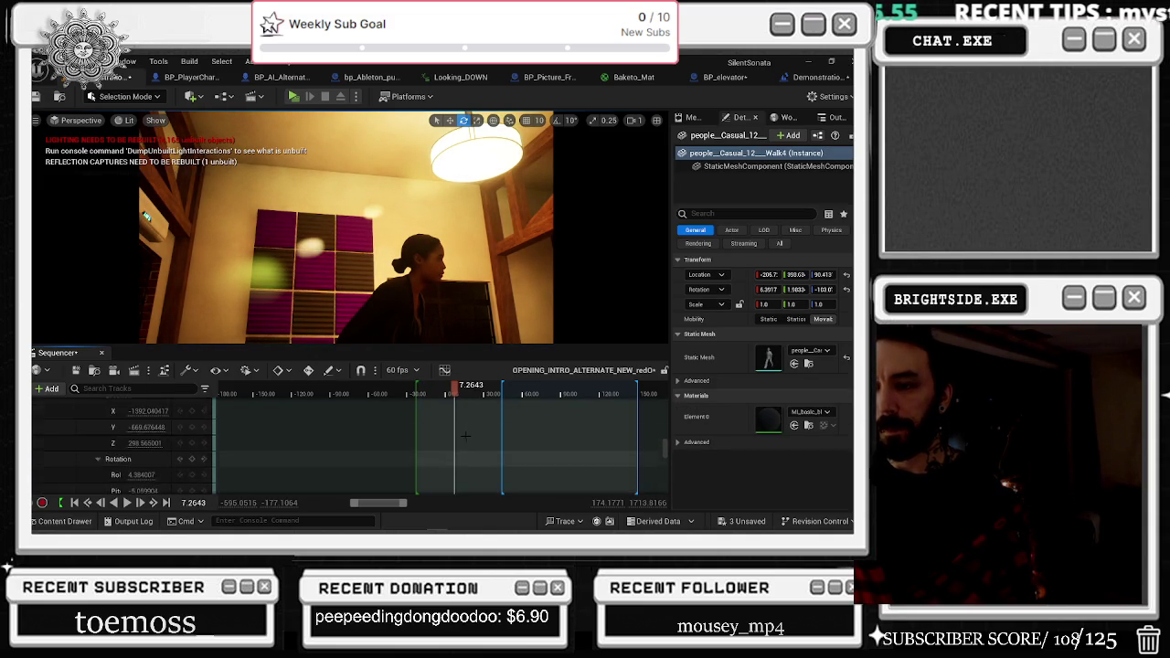
key("comma")
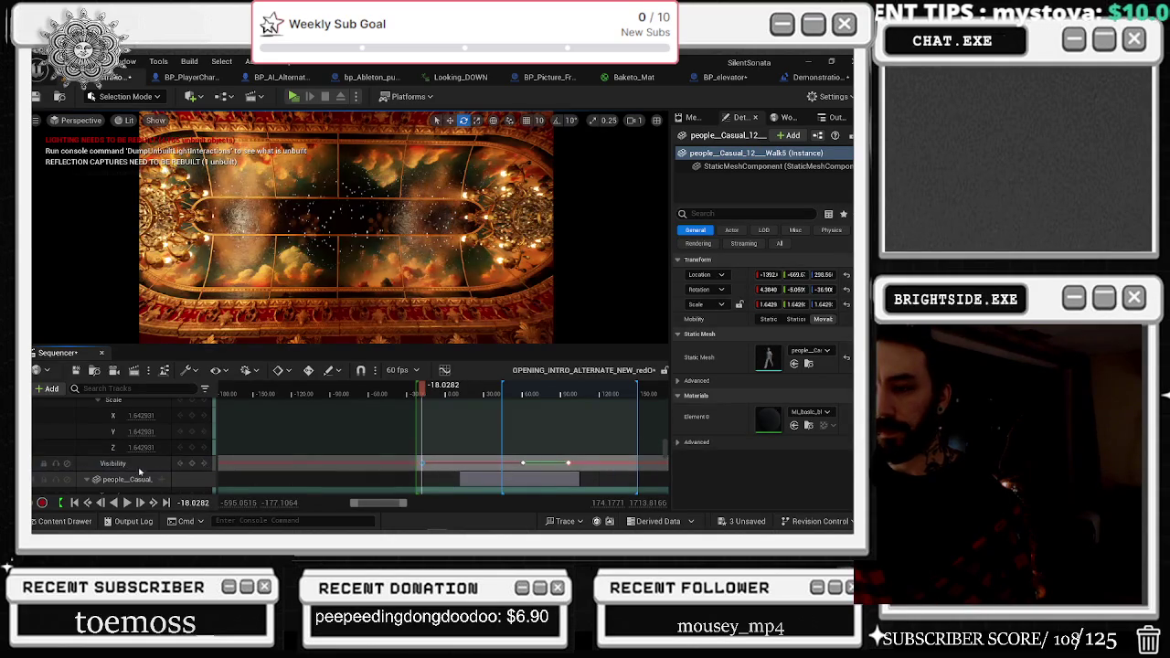
left_click(133, 464)
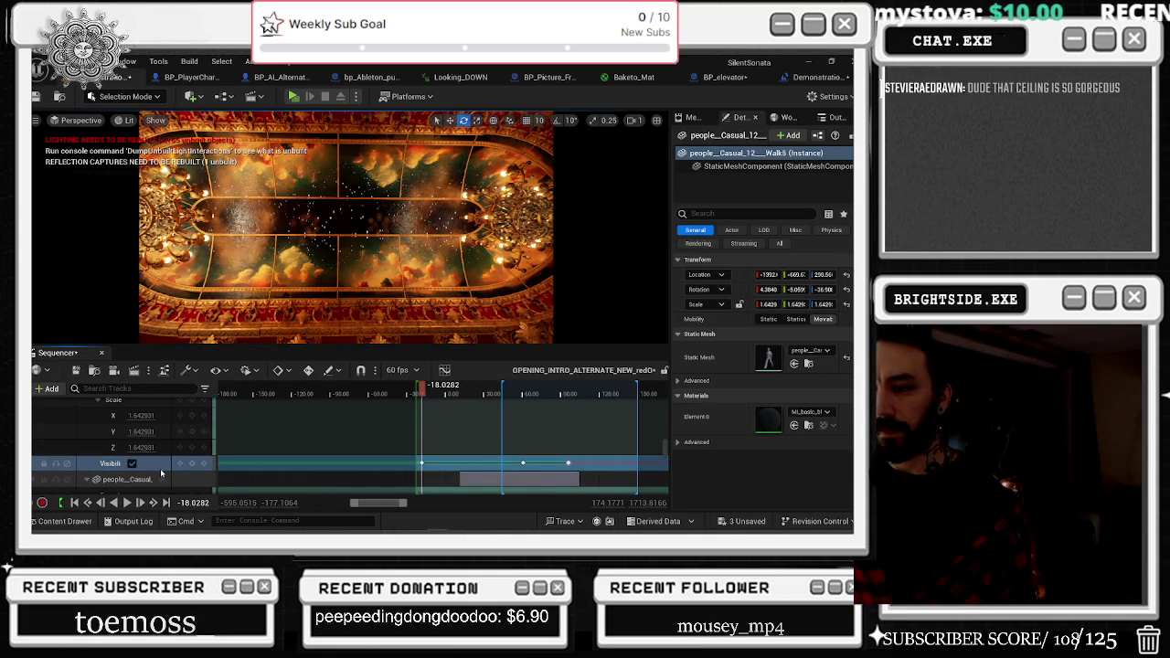
Make Casual_17 visible at 11.01 in the piano shot.
scroll(159, 472, "down", 1)
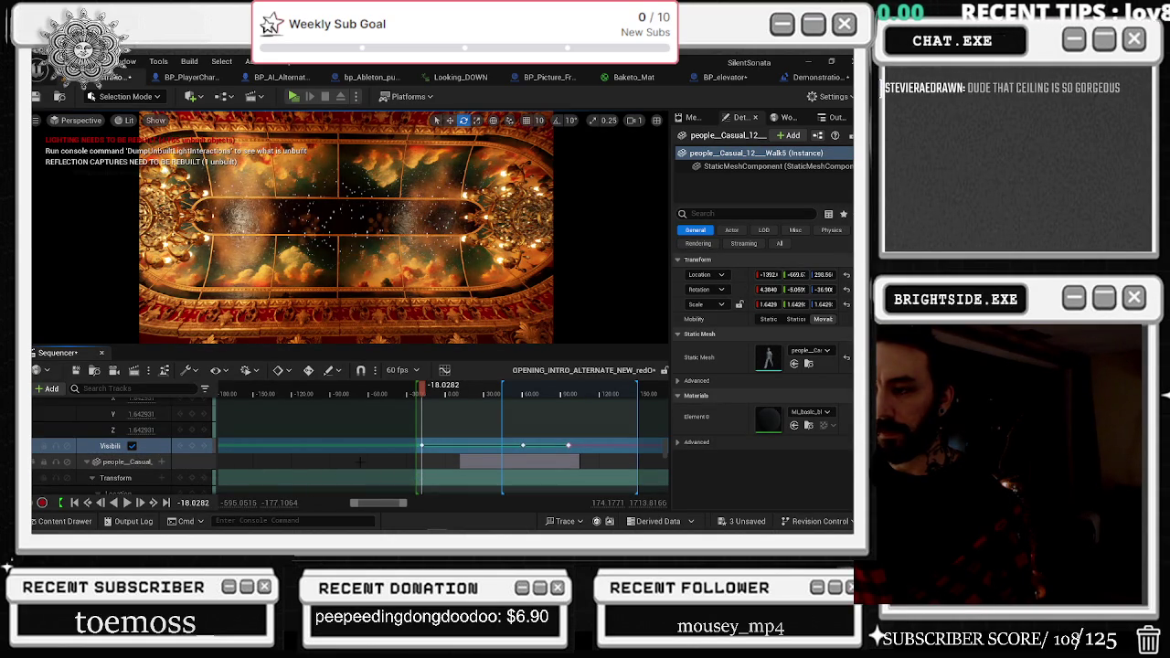
scroll(430, 460, "up", 2)
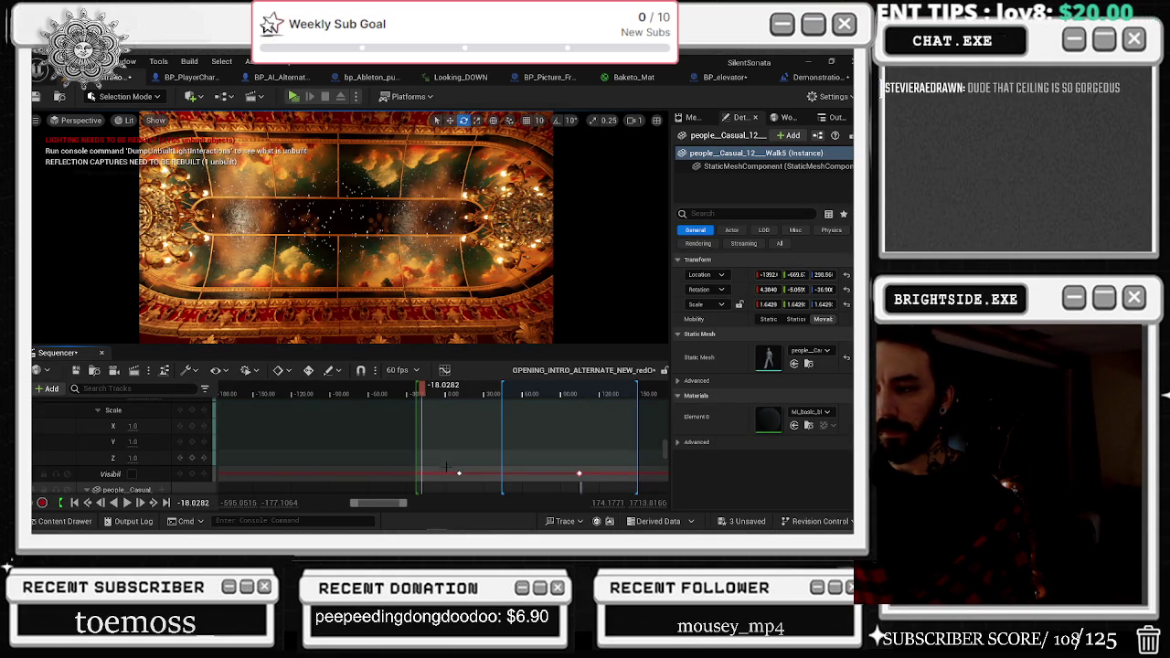
left_click(458, 473)
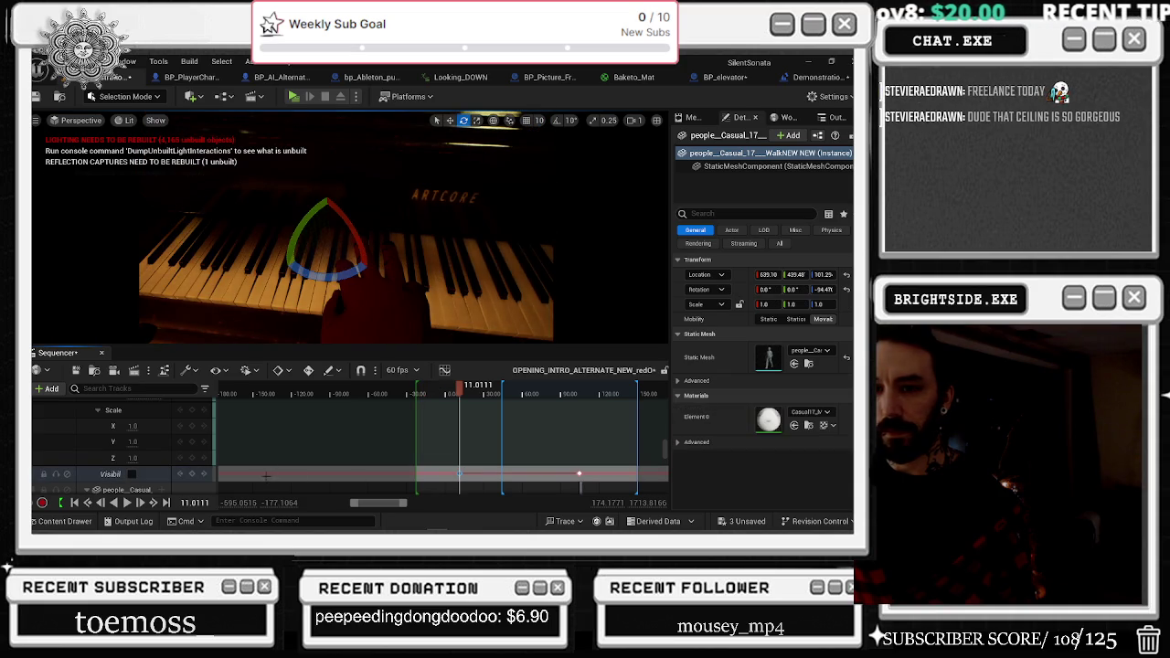
left_click(132, 473)
Turn on a character's visibility at its 14.45 key.
scroll(464, 463, "down", 2)
scroll(464, 464, "down", 1)
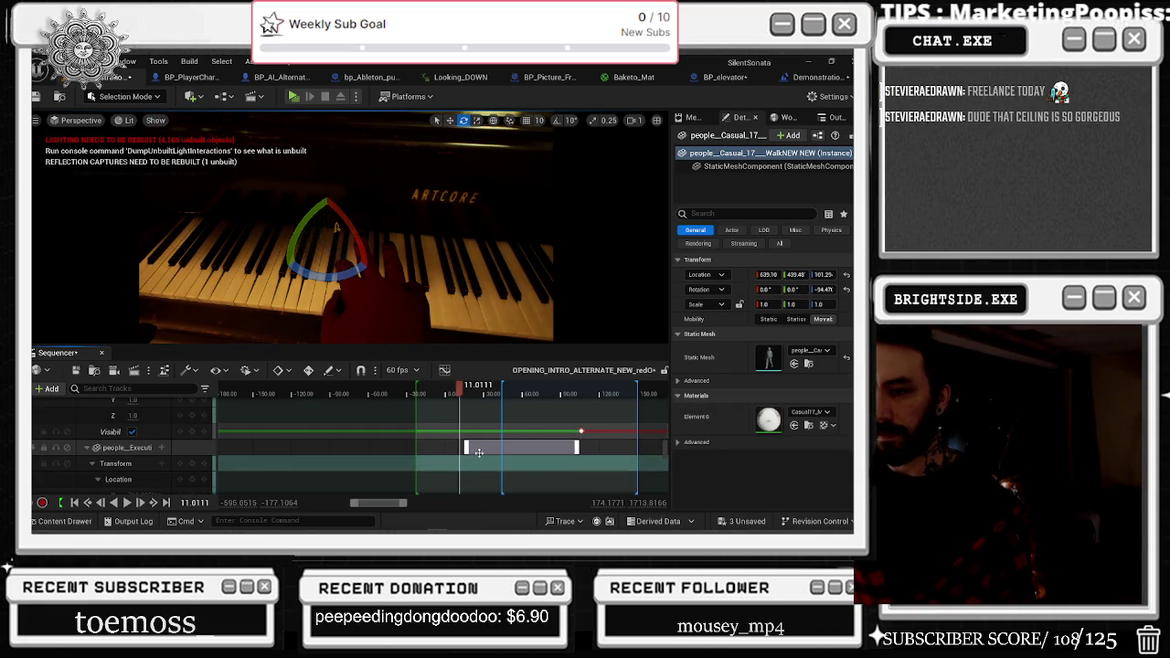
scroll(478, 453, "down", 5)
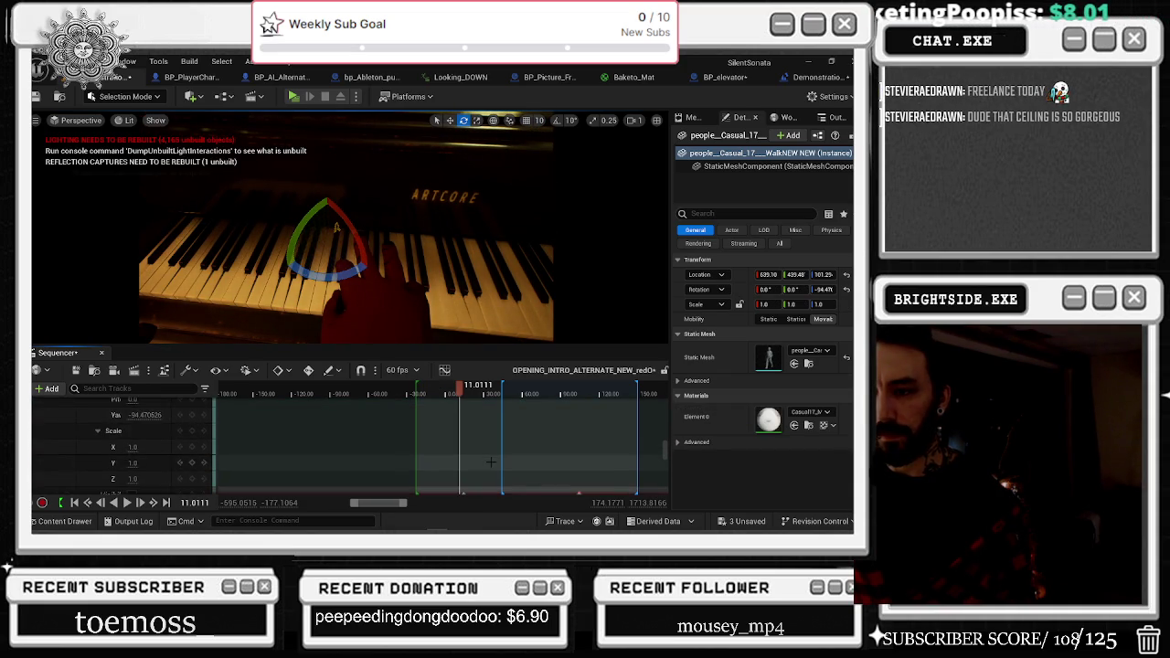
scroll(491, 462, "down", 2)
left_click(464, 459)
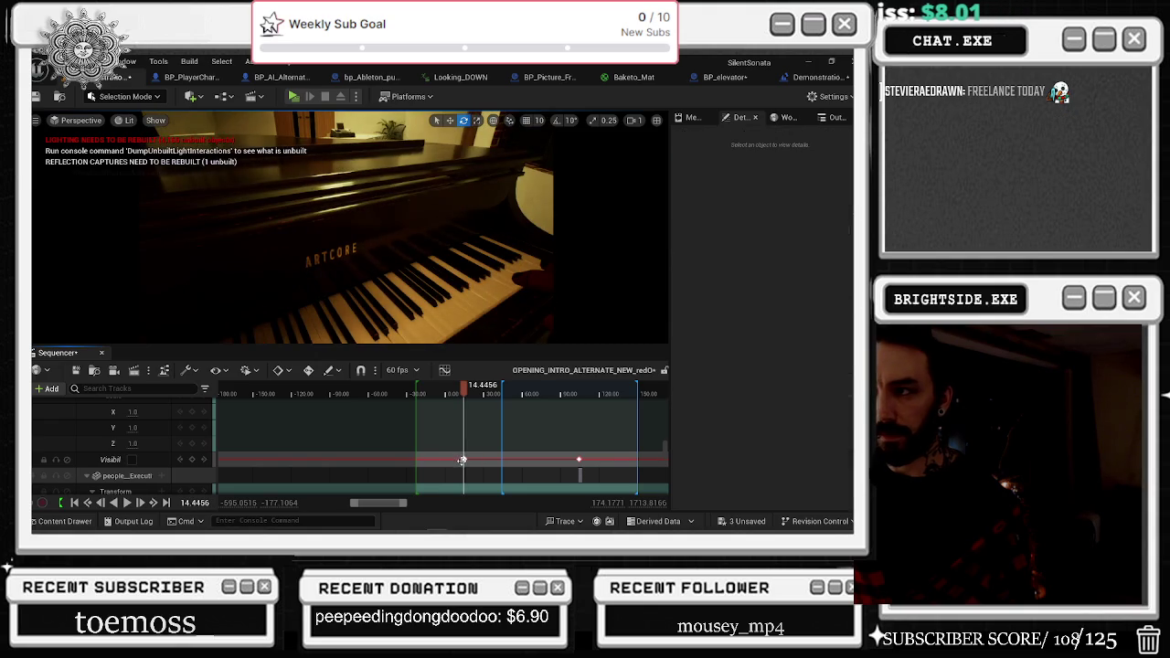
scroll(177, 473, "down", 4)
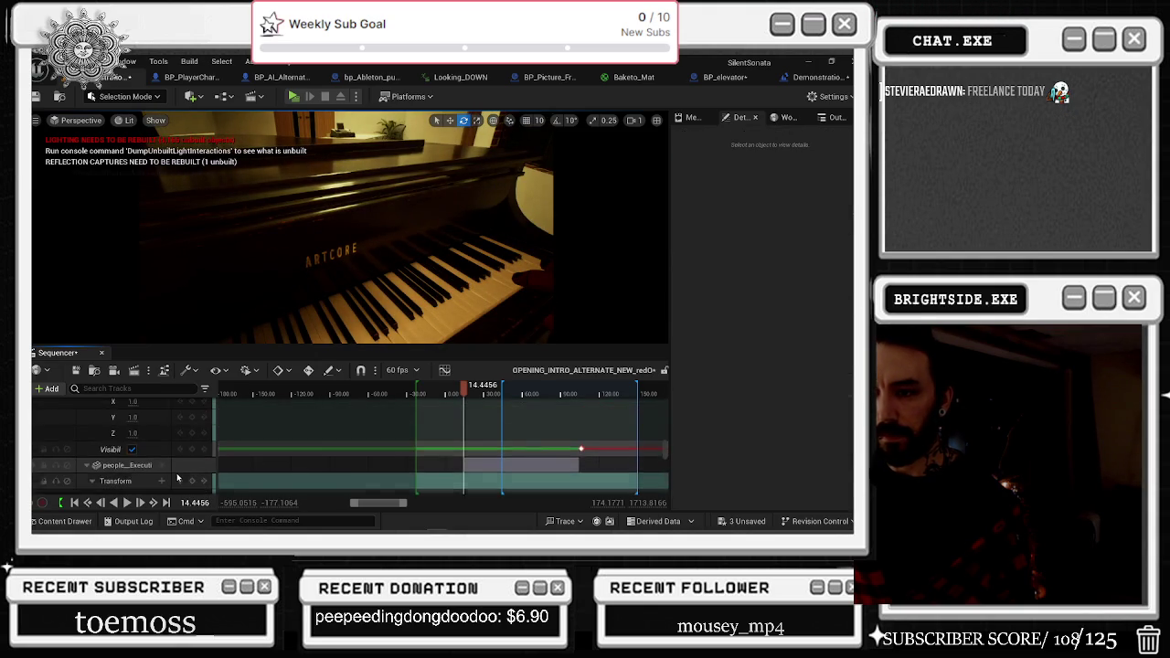
scroll(163, 465, "up", 3)
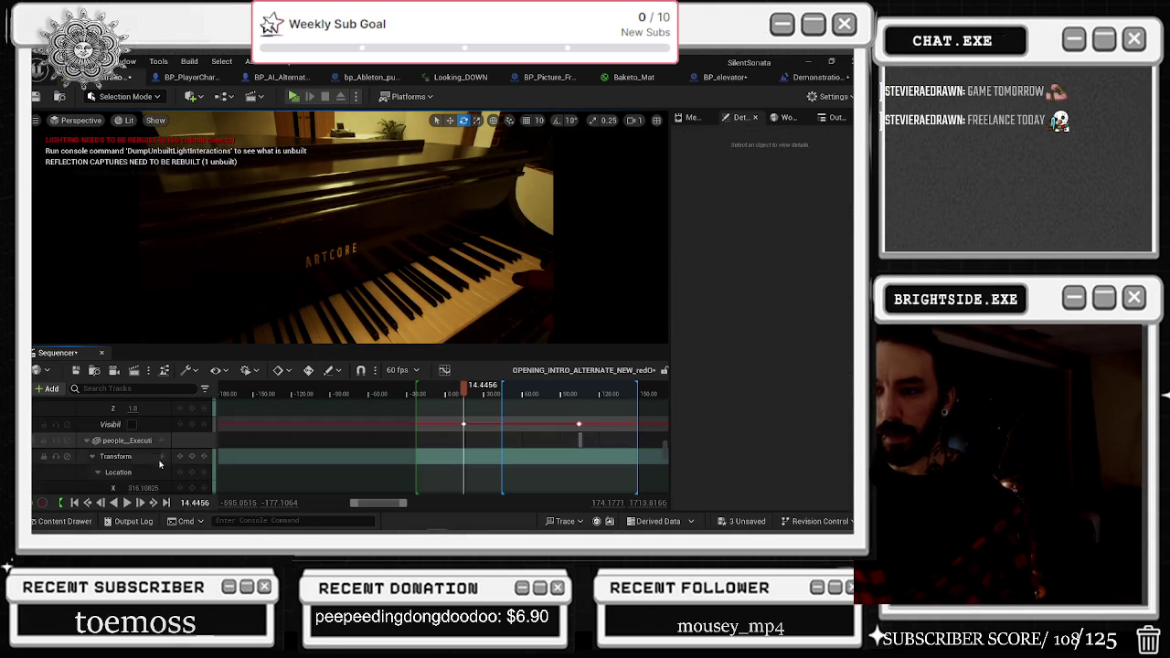
left_click(131, 425)
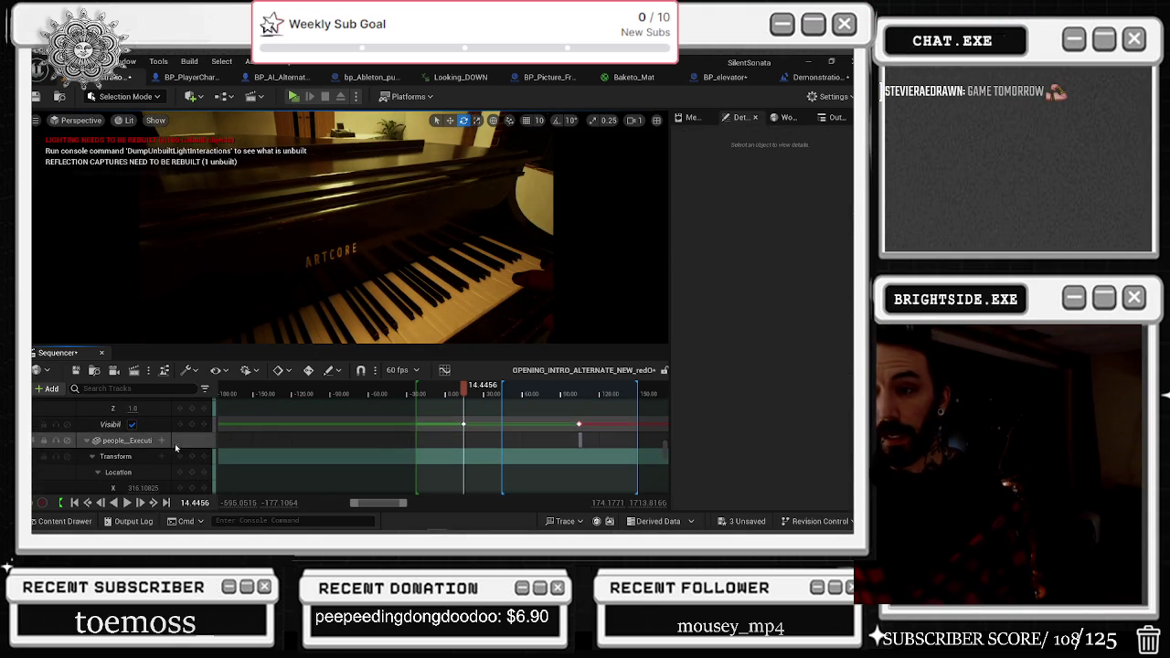
Shift a character's visibility key earlier, undoing the extra visibility toggle.
scroll(183, 457, "up", 1)
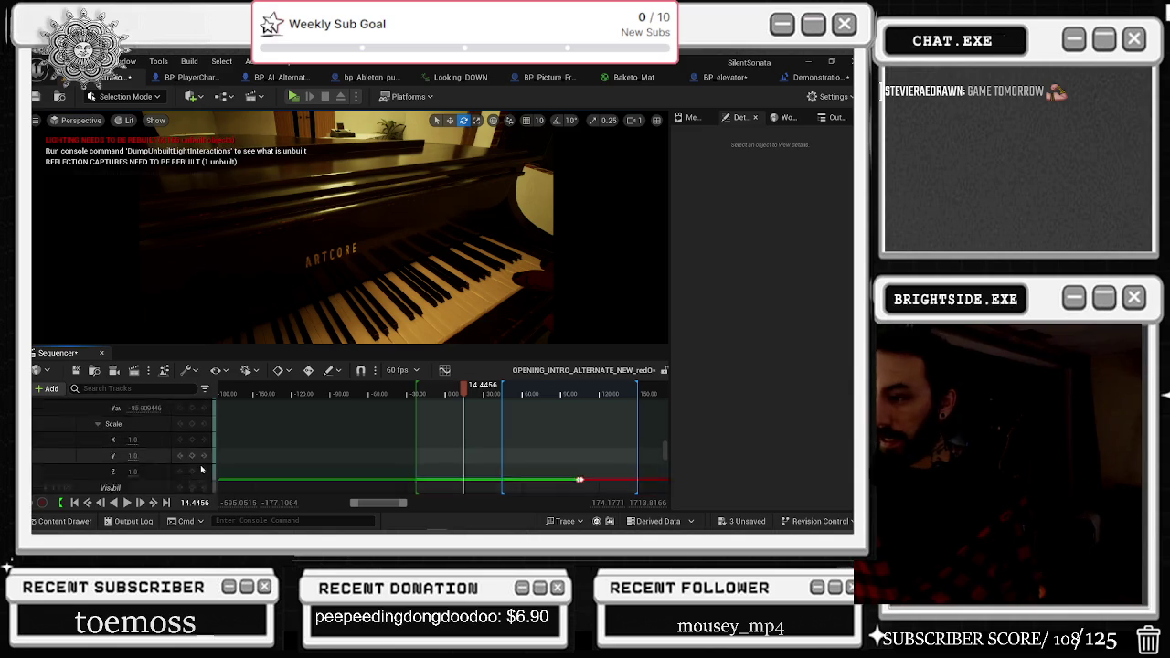
scroll(202, 466, "up", 2)
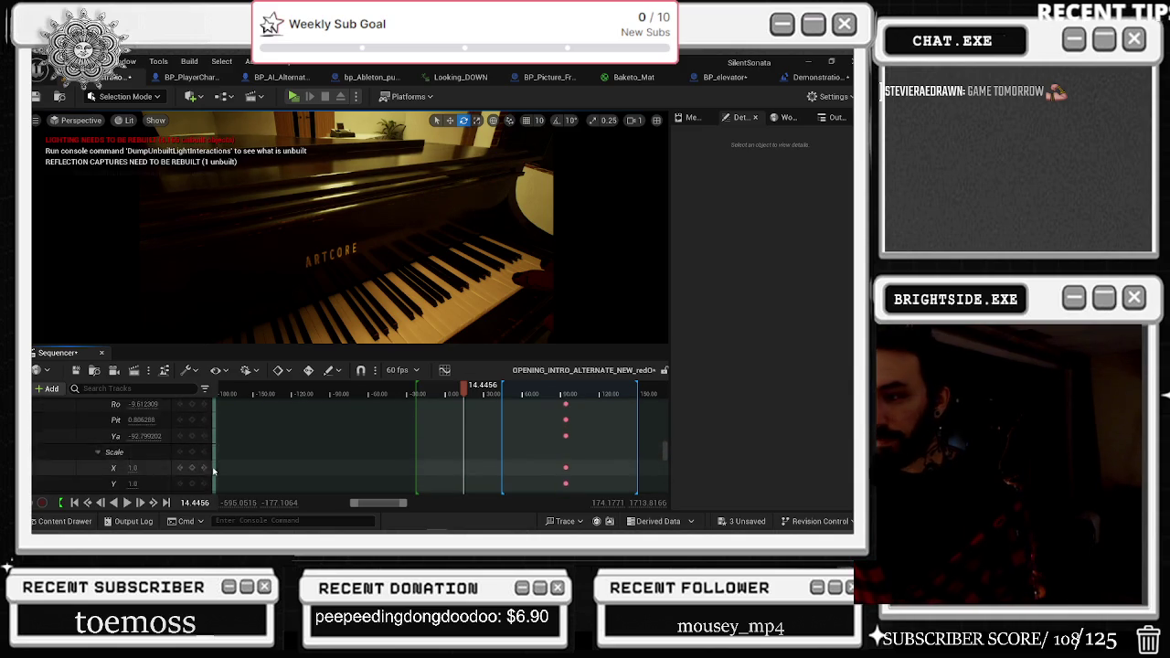
left_click_drag(501, 463, 448, 464)
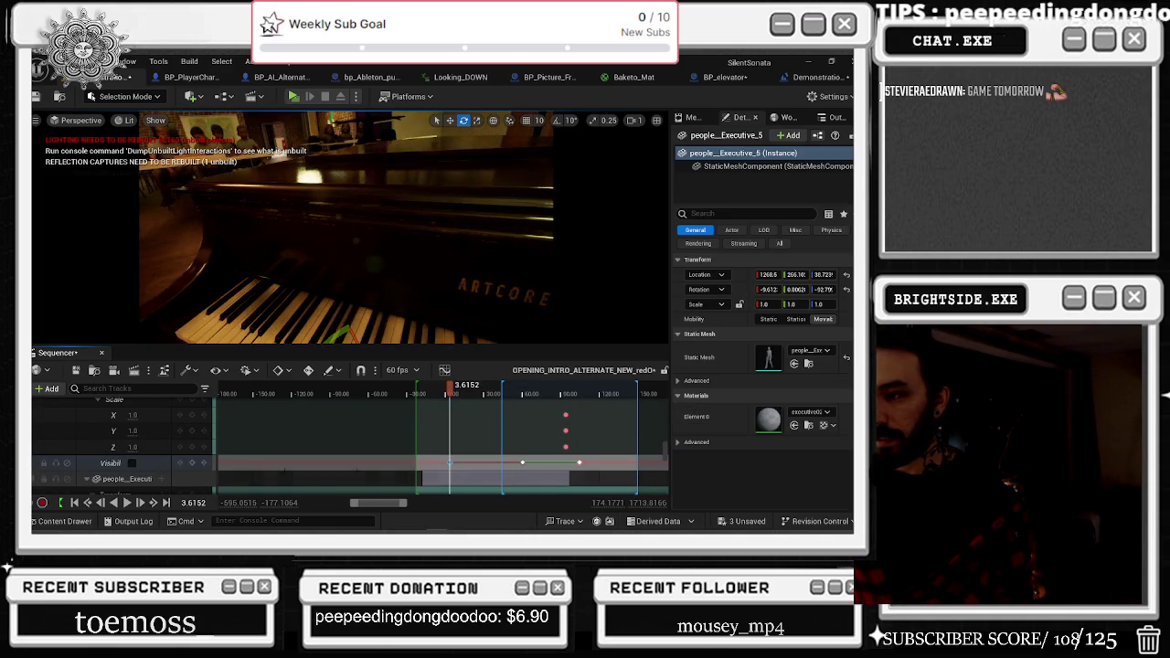
left_click(131, 463)
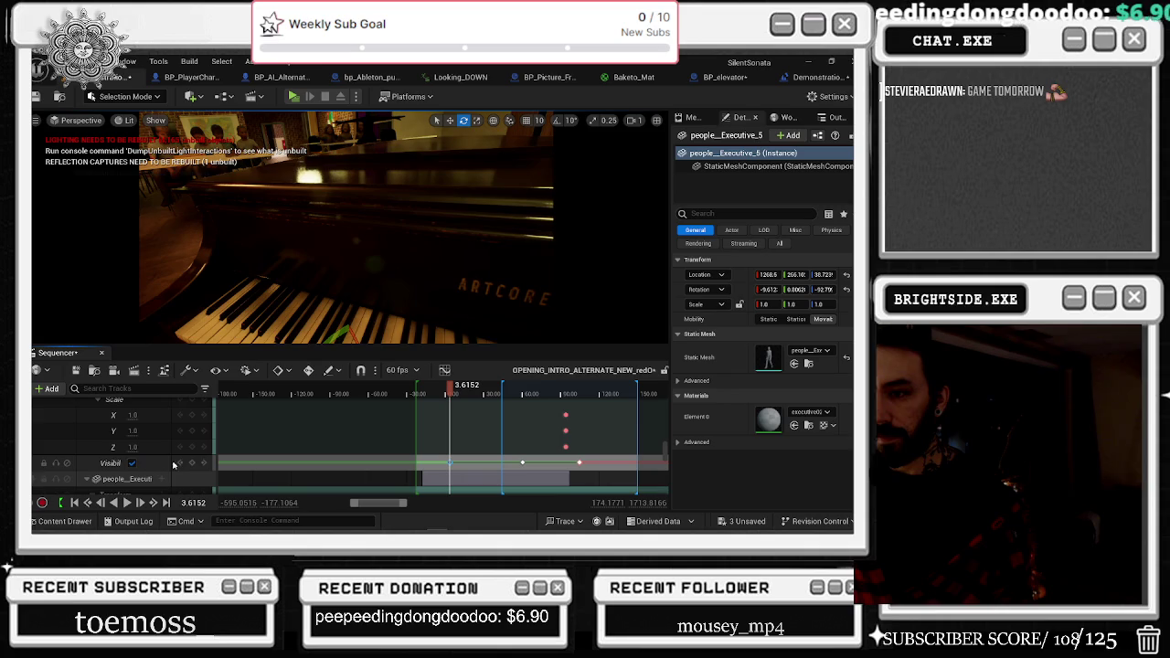
scroll(199, 468, "down", 1)
key("ctrl+z")
Make the next audience character visible at the opening ceiling shot.
left_click(420, 393)
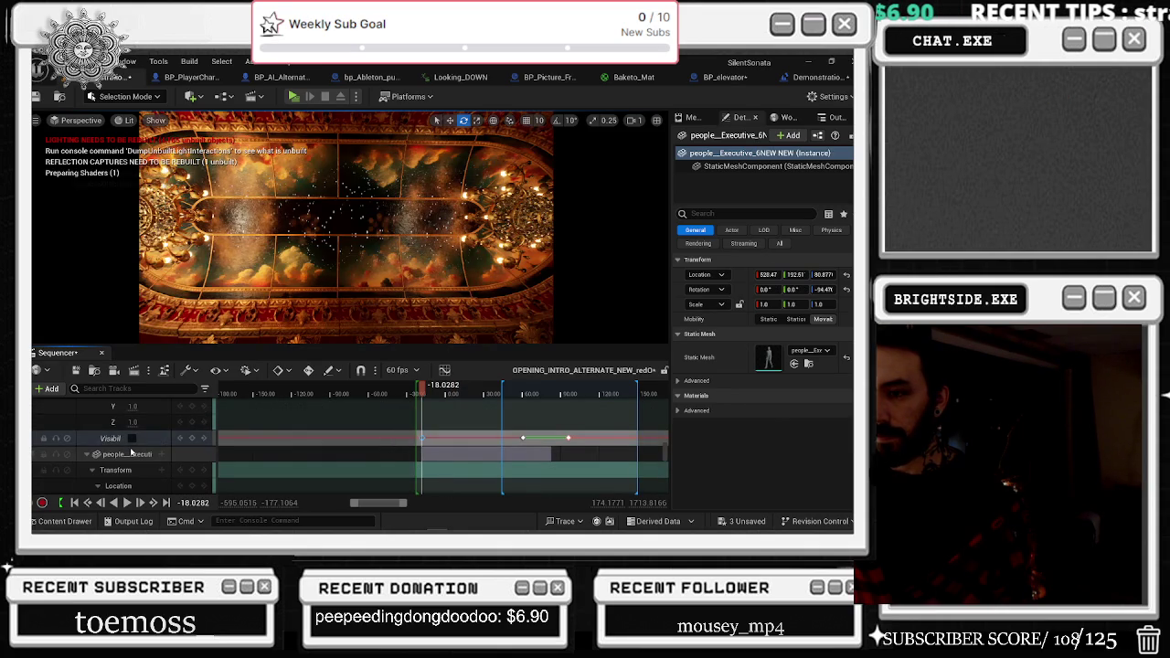
left_click(133, 452)
scroll(162, 450, "down", 3)
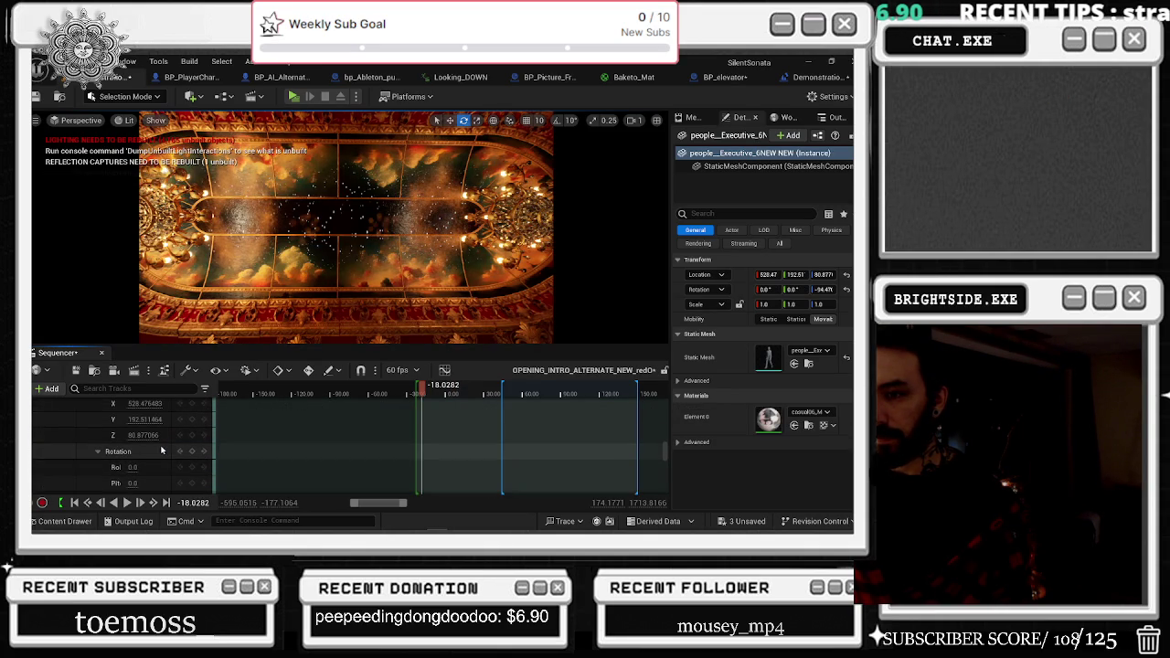
scroll(166, 450, "down", 3)
scroll(171, 454, "down", 3)
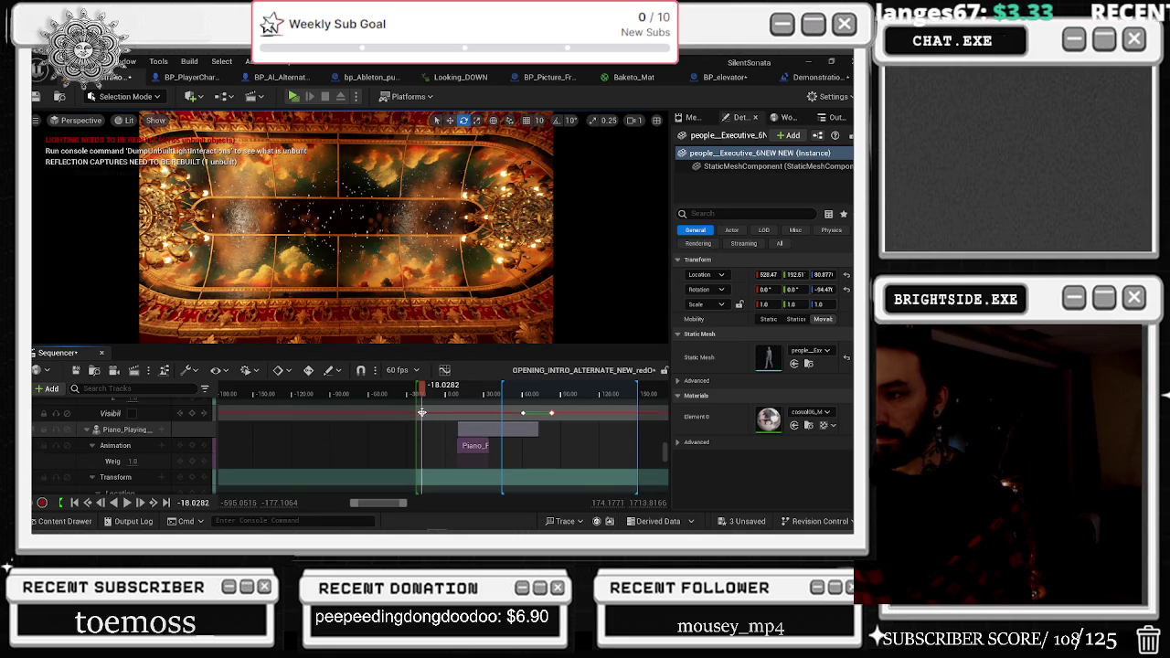
left_click(131, 413)
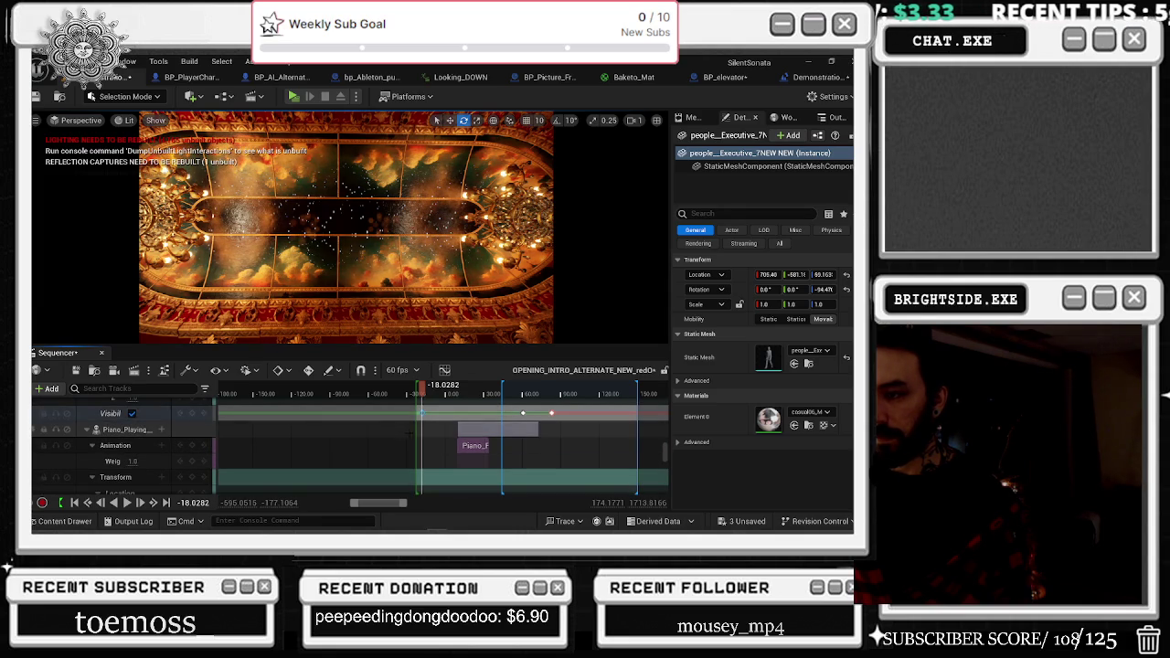
Key another audience character as visible at the current time.
scroll(406, 433, "up", 3)
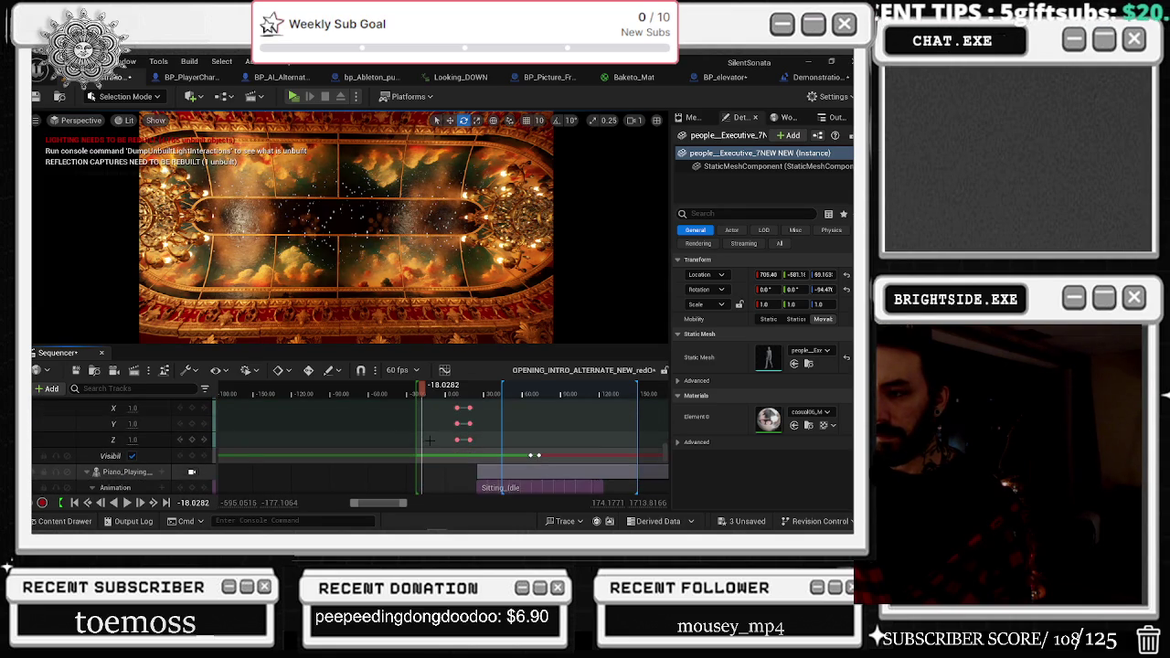
scroll(430, 440, "down", 5)
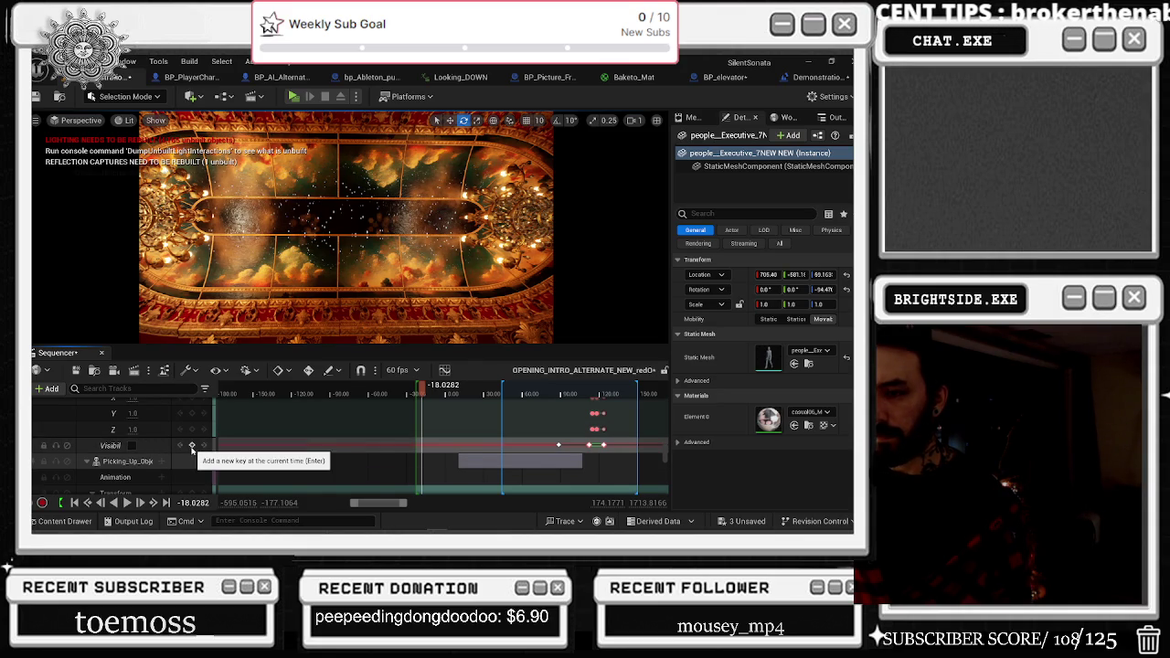
left_click(132, 445)
scroll(398, 459, "down", 3)
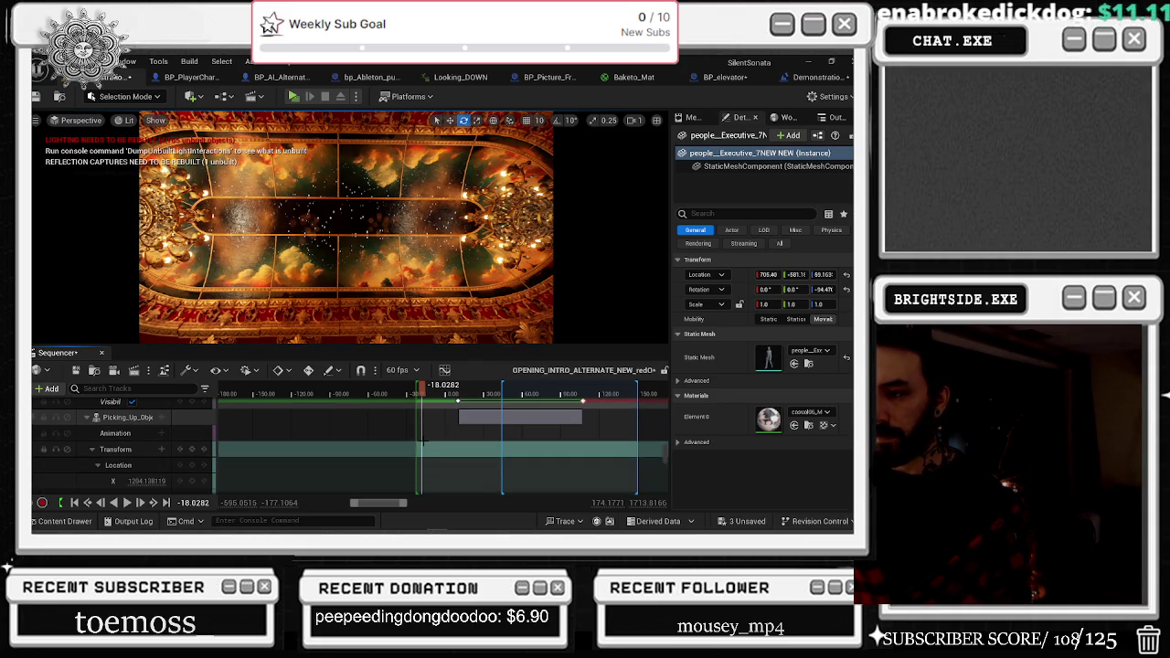
scroll(398, 459, "down", 5)
scroll(422, 440, "down", 3)
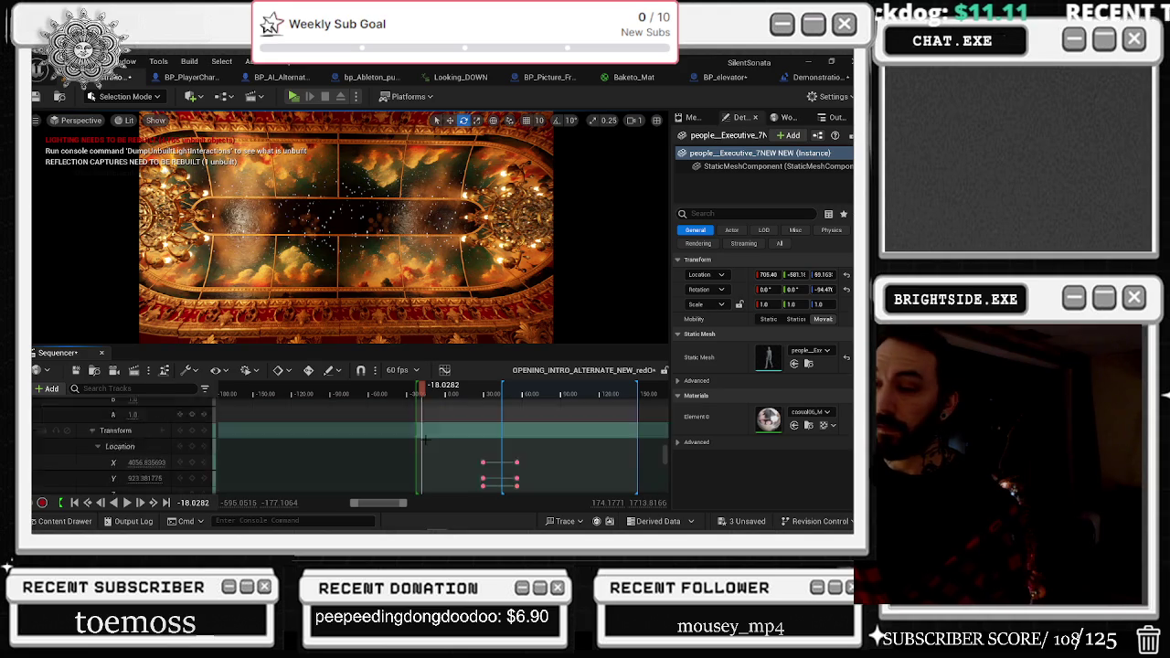
scroll(432, 447, "up", 4)
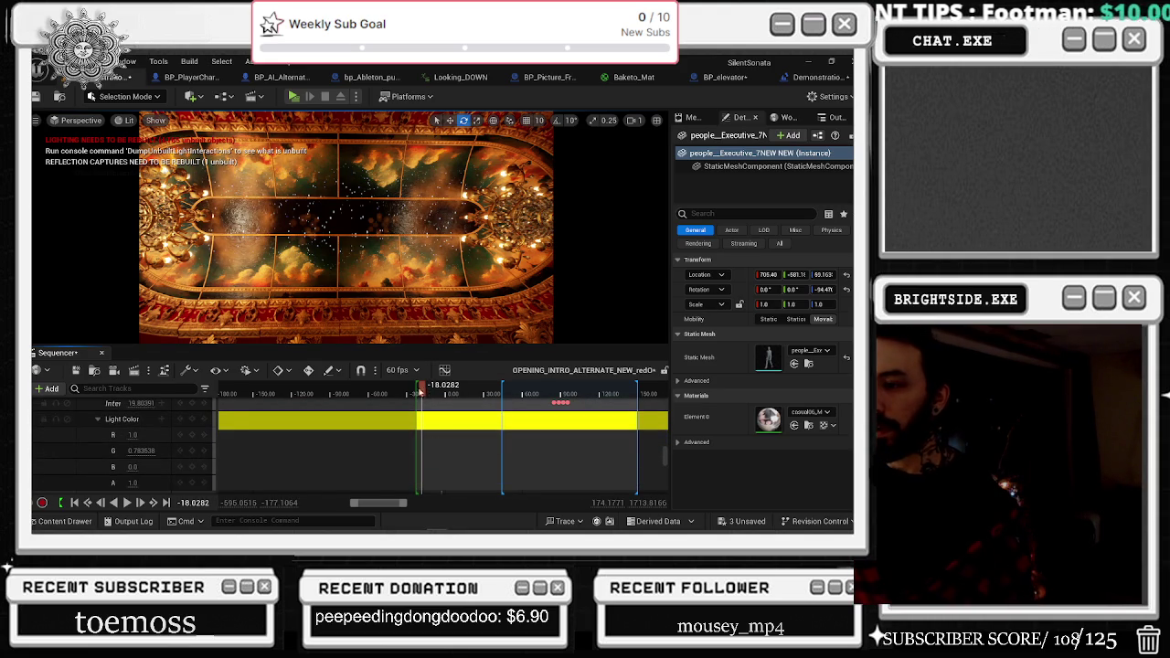
Scrub and play through the opening shot of the sequence.
left_click(417, 398)
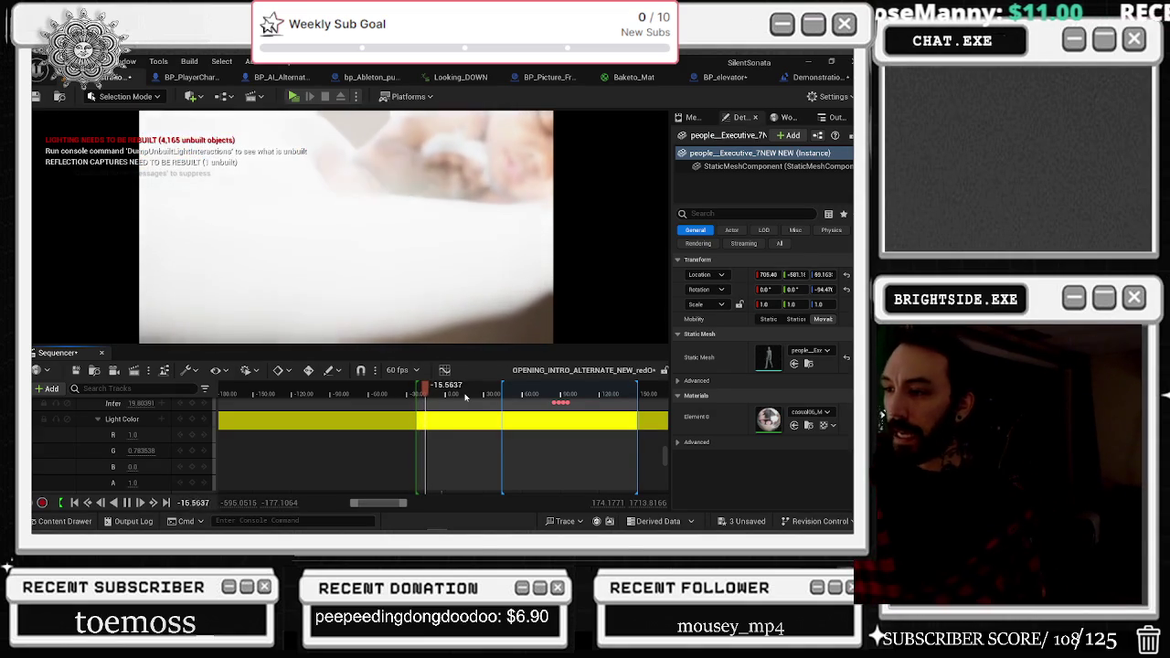
left_click(422, 386)
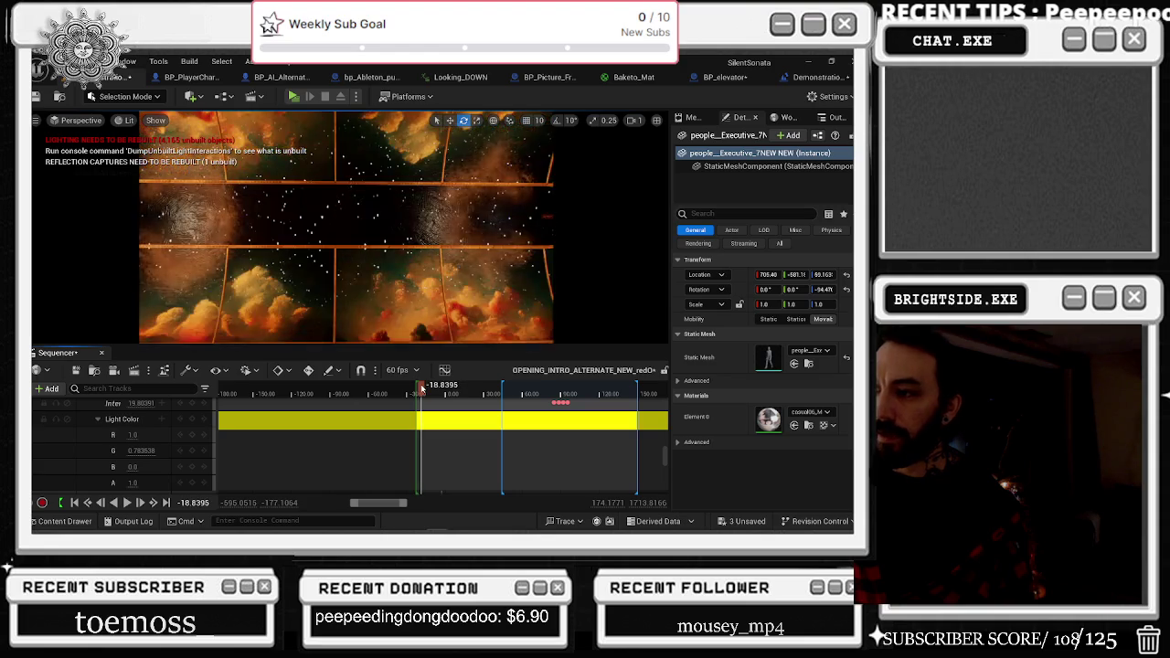
left_click(423, 396)
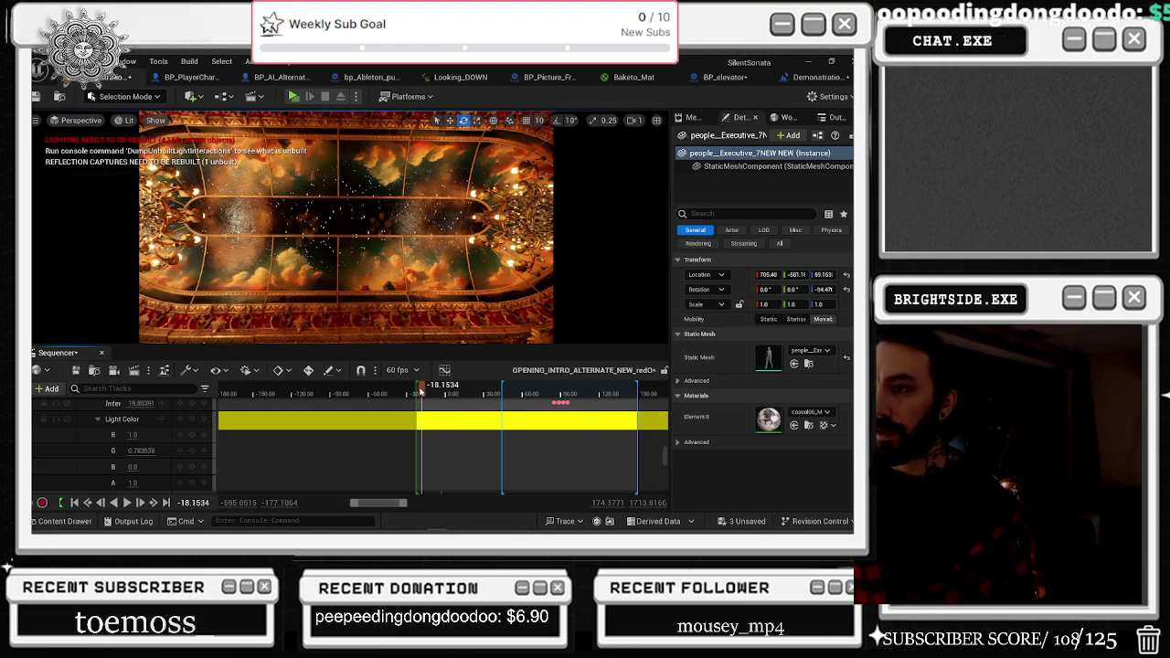
key("space")
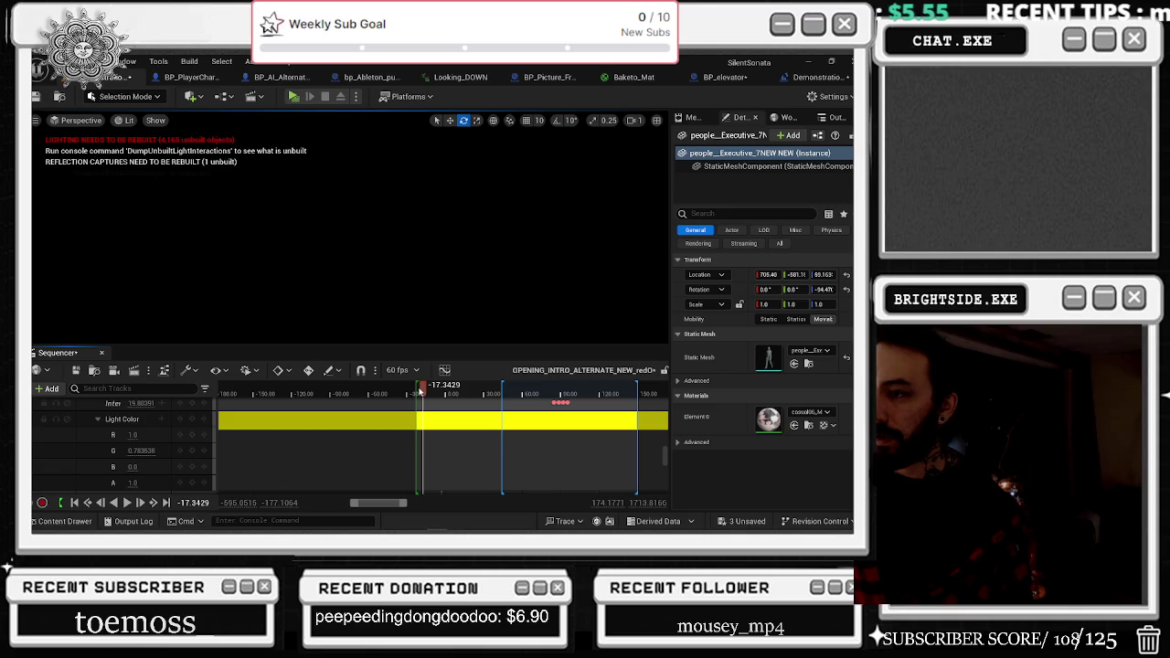
left_click_drag(422, 391, 423, 394)
key("space")
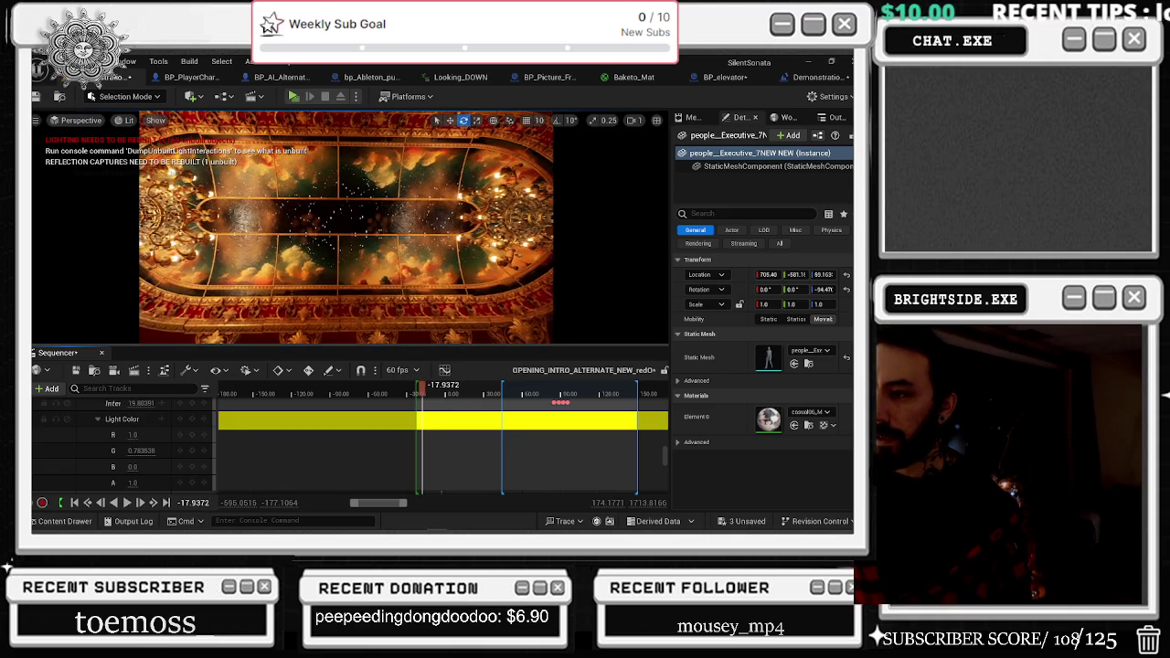
Select SM_Armchair34, step into the next shot, revert the playback range and save.
left_click(329, 335)
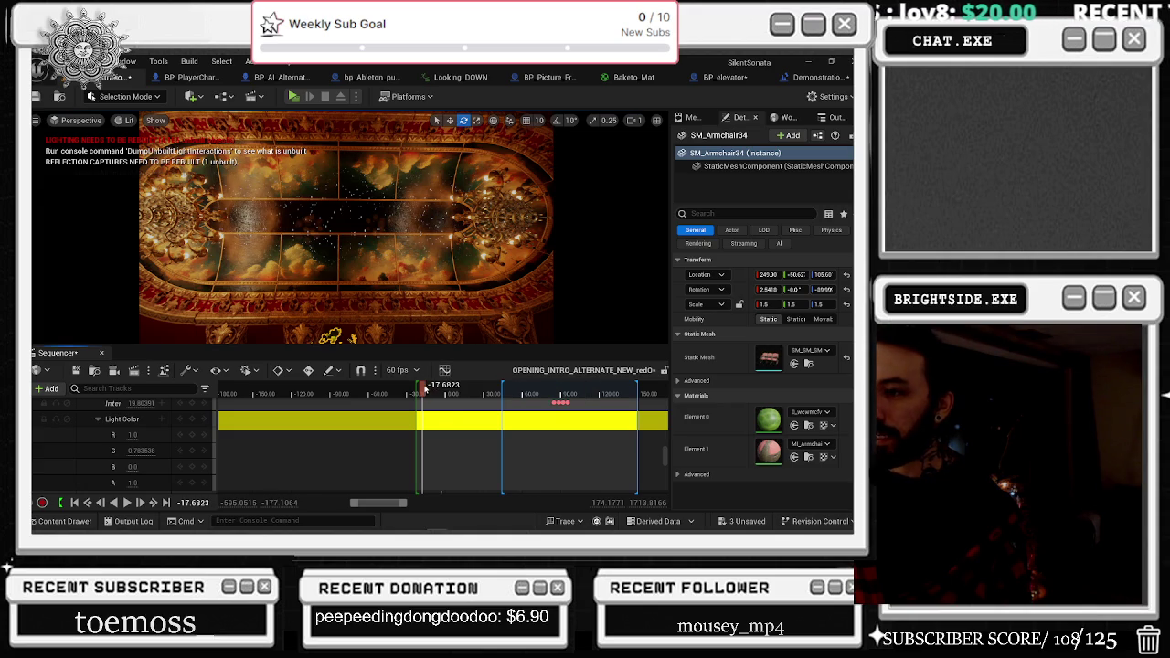
left_click(424, 389)
left_click_drag(424, 389, 416, 388)
key("space")
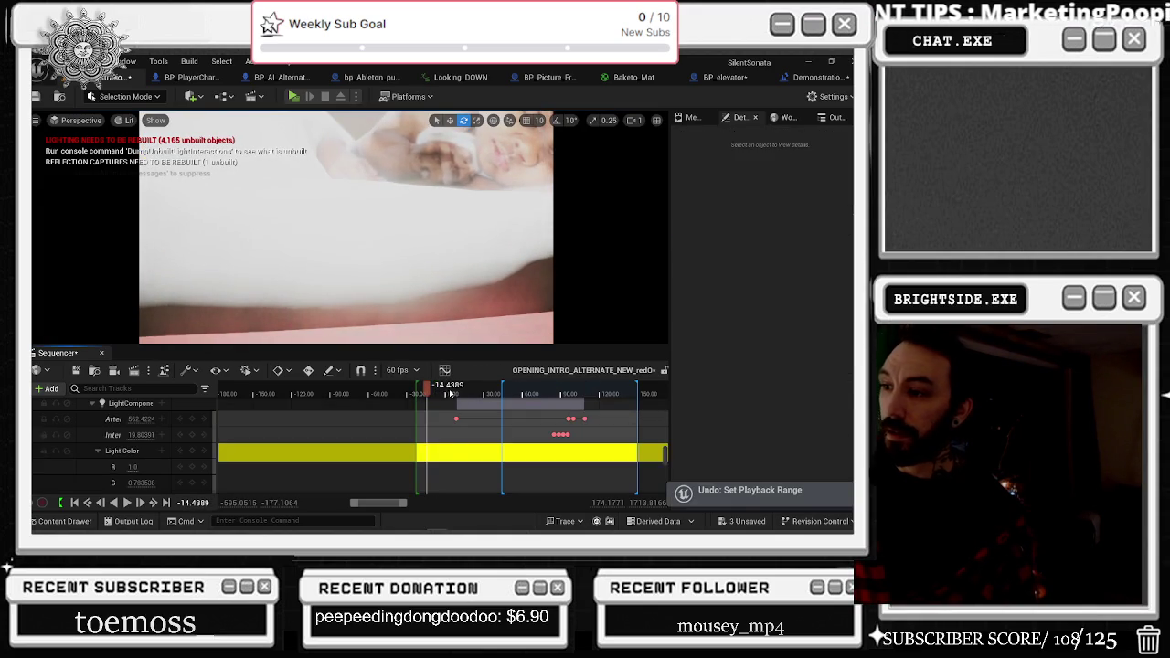
left_click(35, 97)
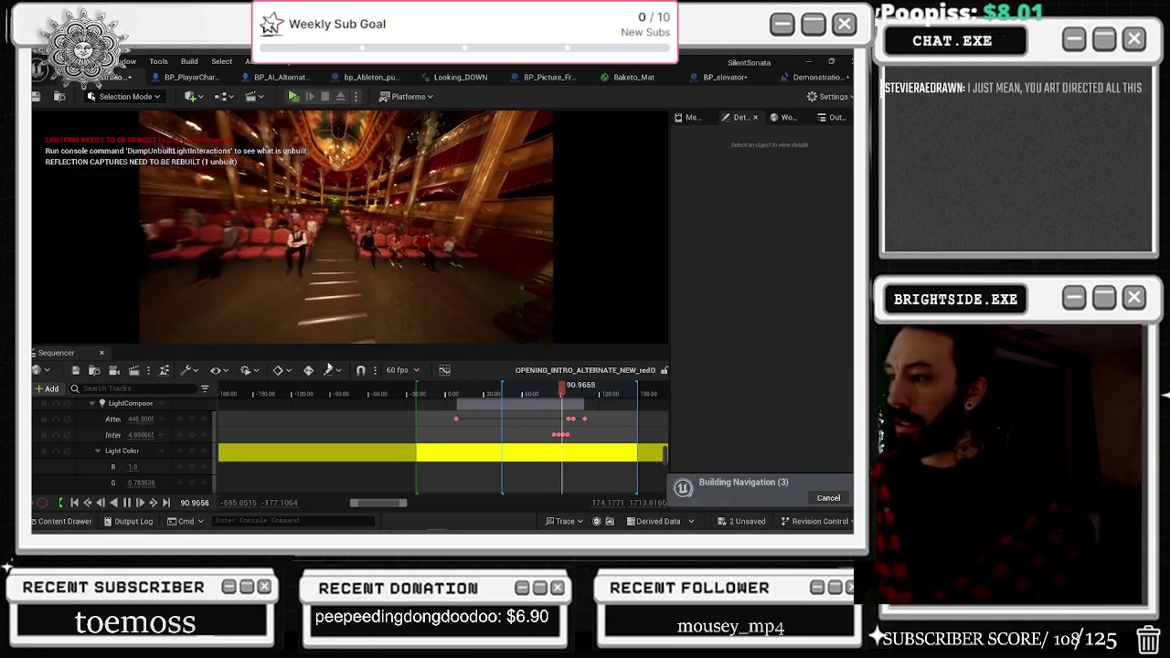
Play from an earlier theatre shot through the audience shots, then stop playback.
left_click_drag(457, 389, 553, 389)
key("space")
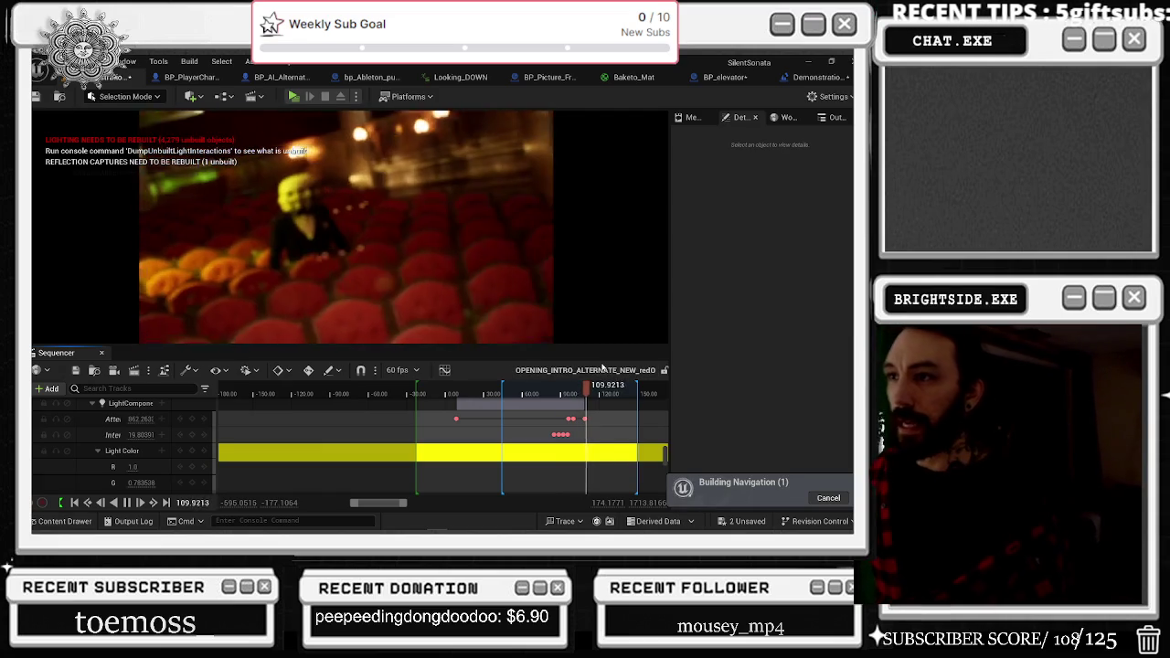
key("space")
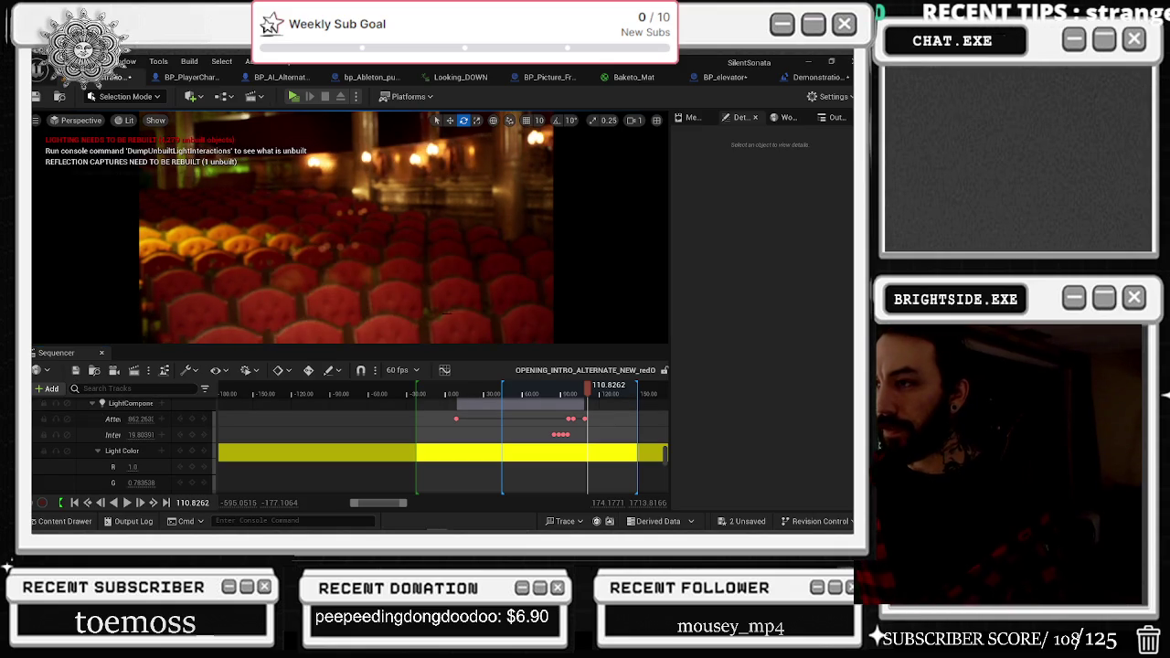
Scrub back to the stage piano shot, then to the early couple shot near 17.18.
mouse_move(564, 395)
left_mouse_down()
mouse_move(609, 404)
mouse_move(562, 404)
left_mouse_up()
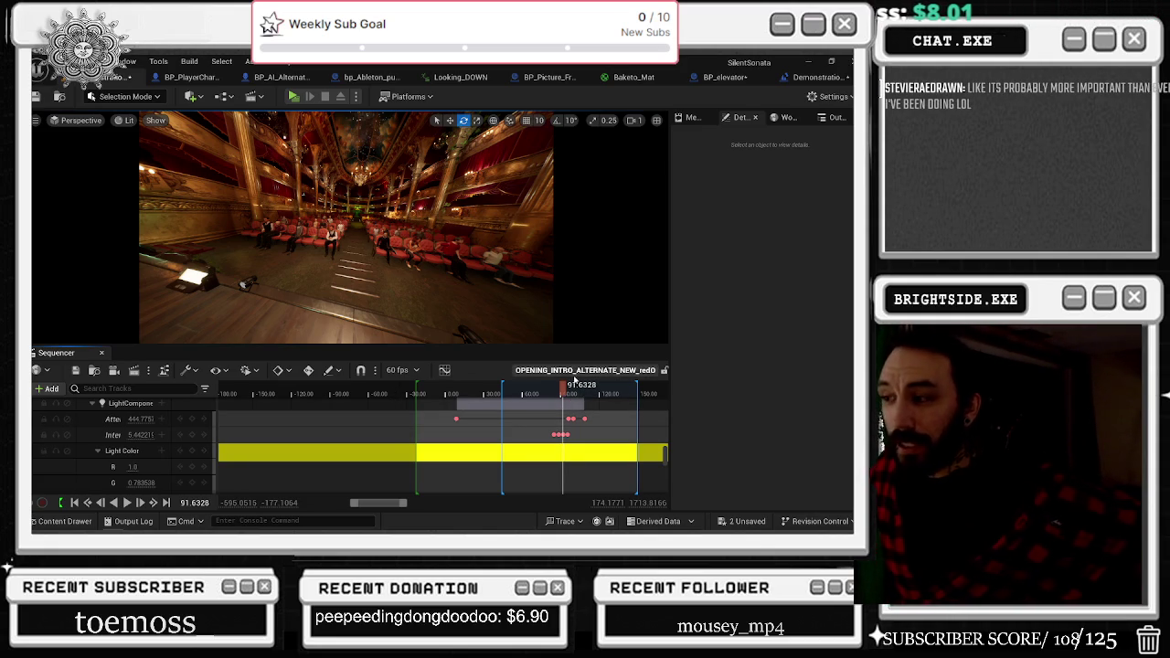
mouse_move(571, 400)
left_mouse_down()
mouse_move(429, 400)
mouse_move(469, 393)
left_mouse_up()
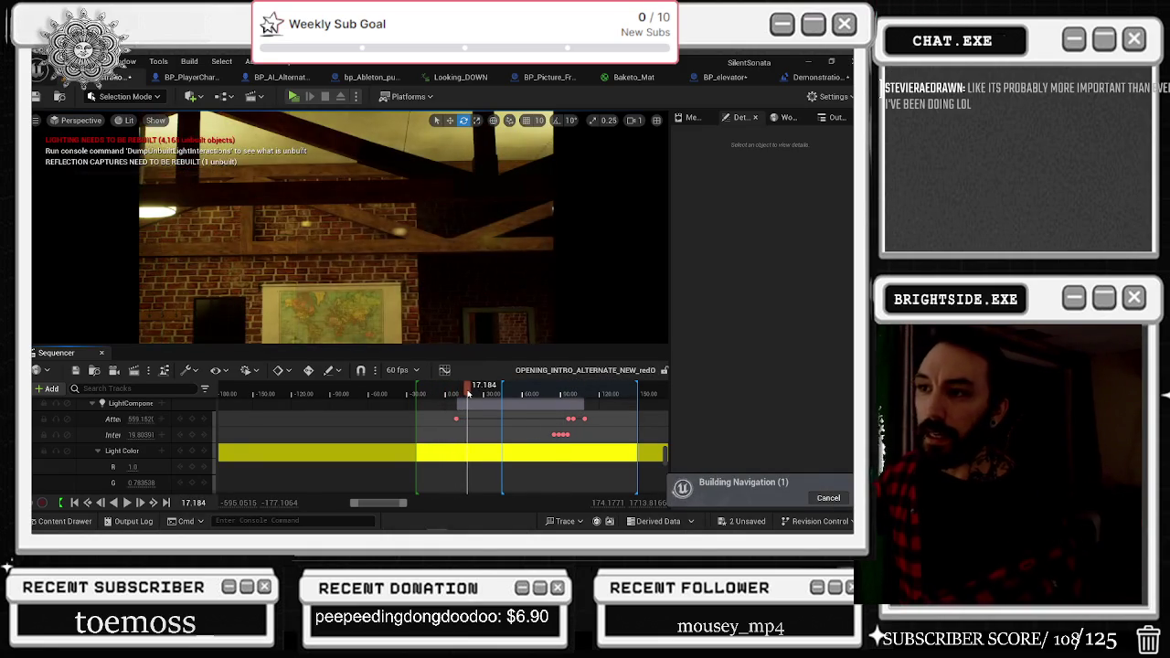
Select SM_Map_World2, switch to Unlit view (Alt+3), and unlock the viewport from Camera Cuts.
left_click(361, 279)
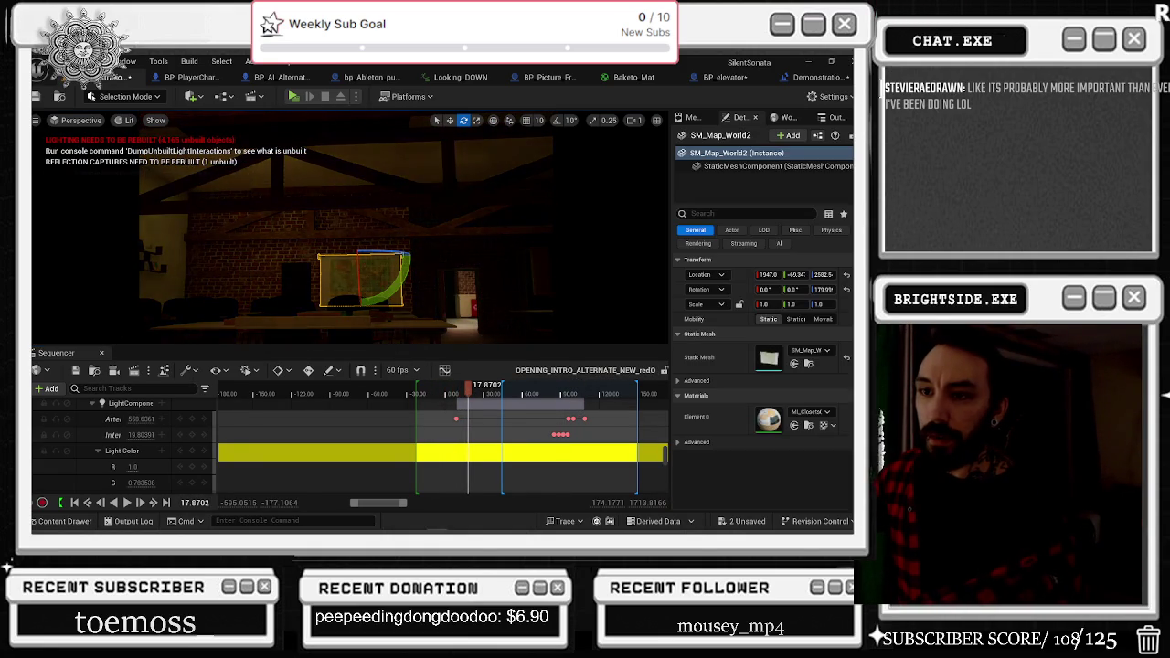
key("alt+3")
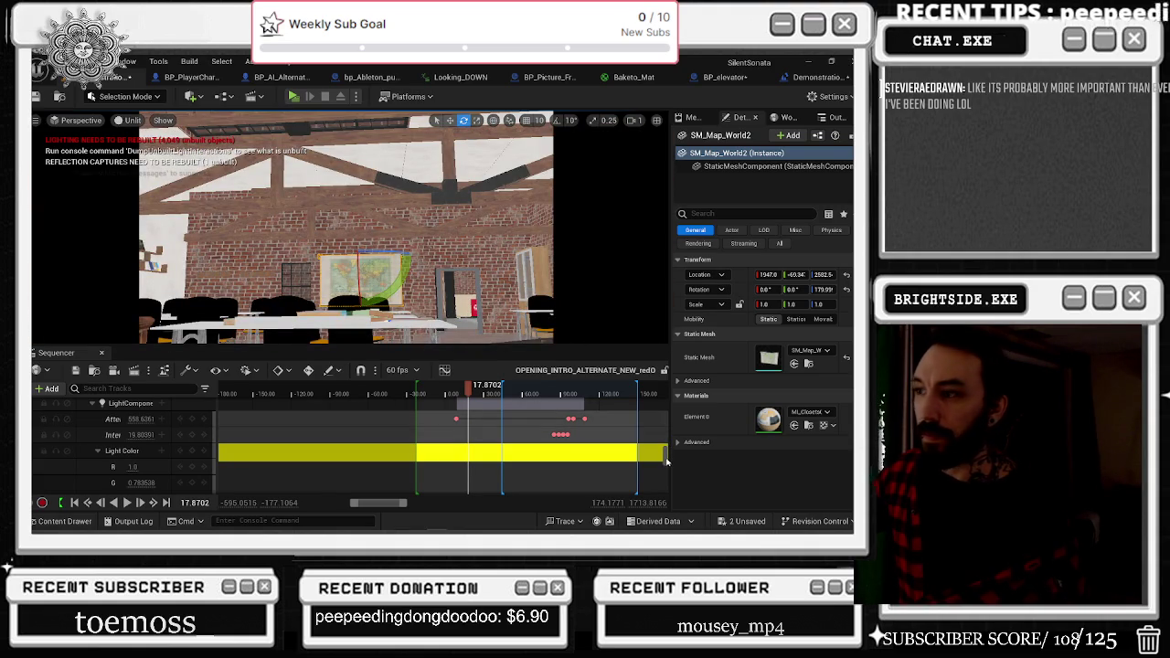
scroll(658, 399, "up", 3)
scroll(658, 399, "up", 5)
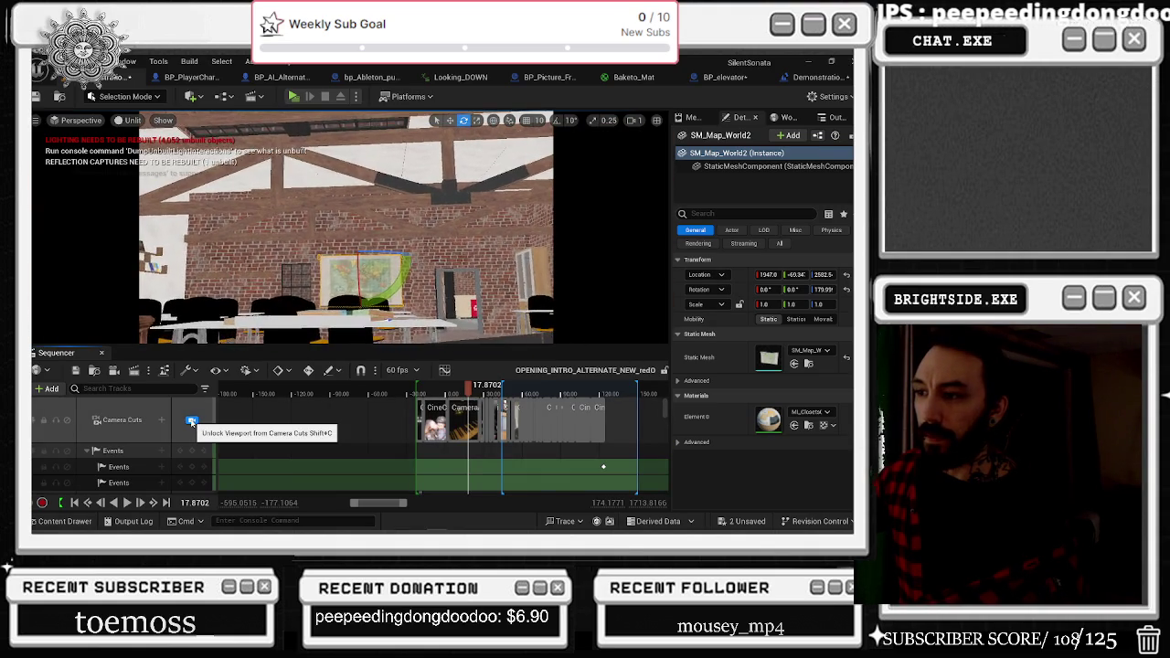
left_click(191, 422)
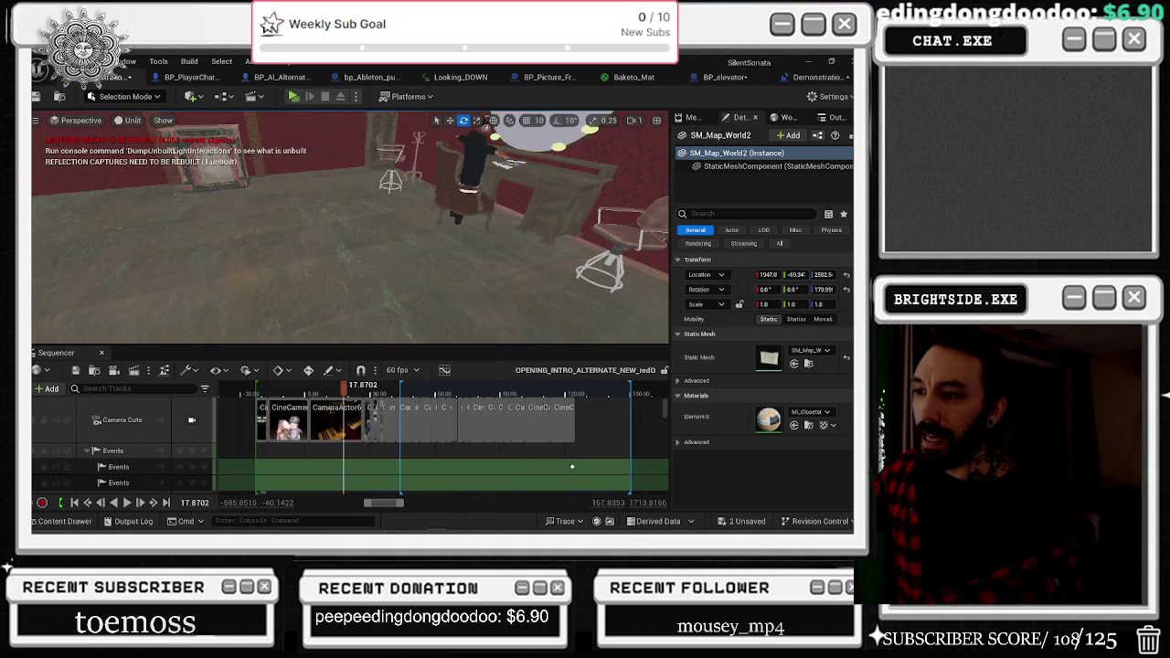
Orbit around the classroom geometry, checking it in Wireframe and Unlit view modes.
left_click_drag(452, 239, 293, 229)
key("alt+2")
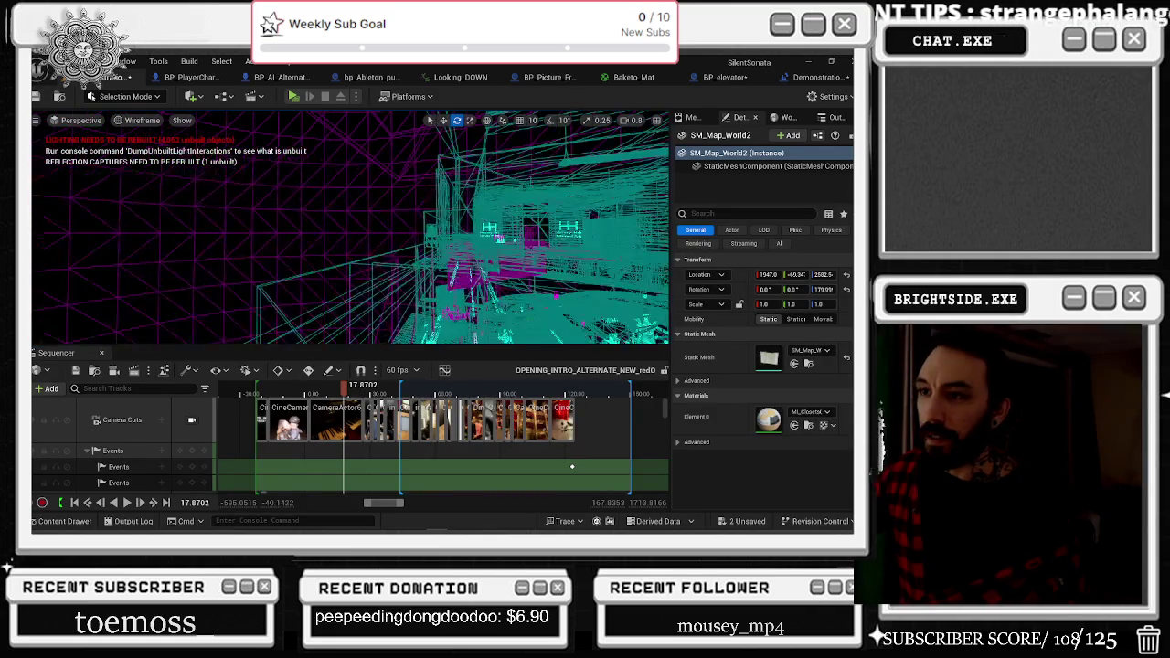
key("alt+3")
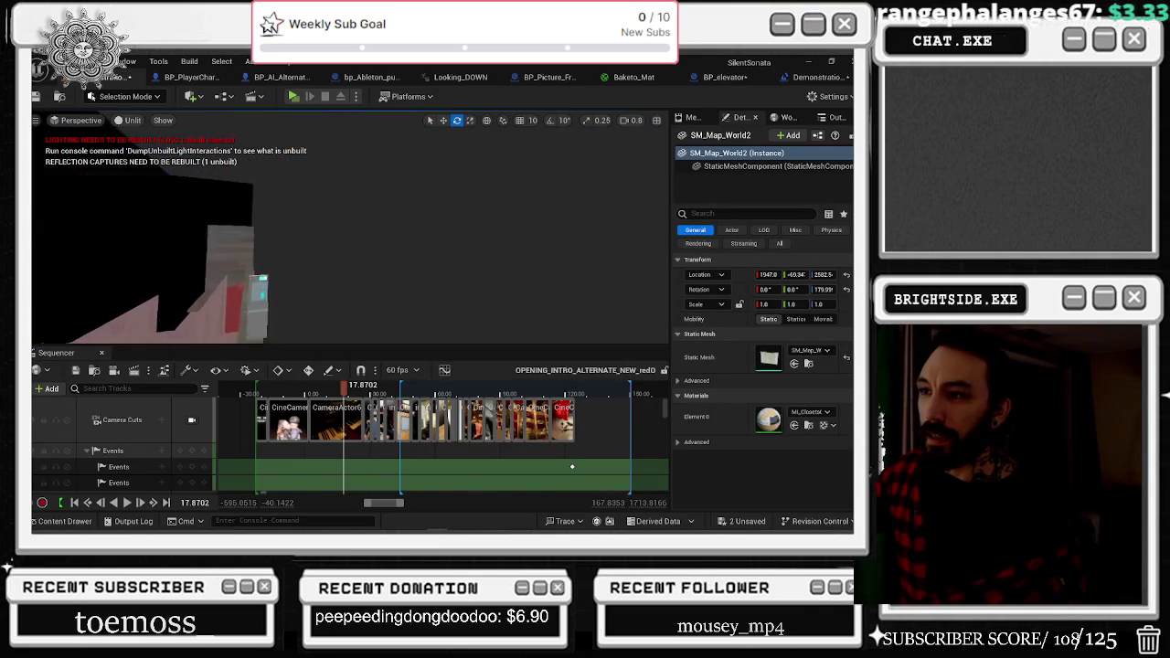
mouse_move(347, 229)
left_mouse_down()
mouse_move(333, 260)
mouse_move(269, 260)
left_mouse_up()
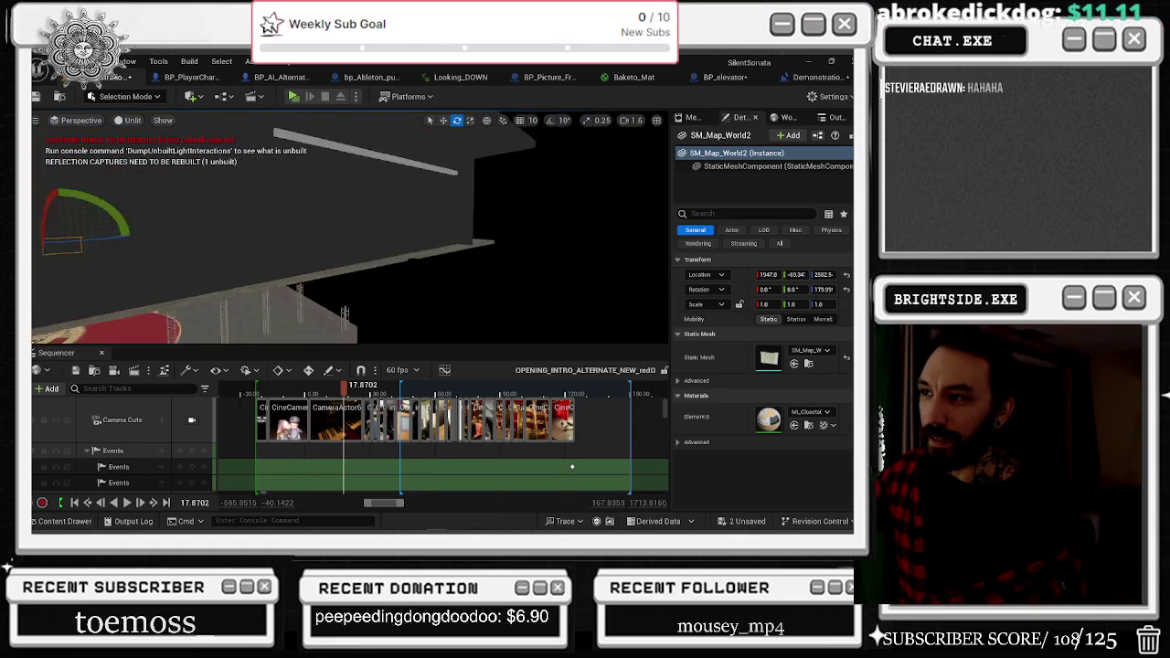
left_click_drag(270, 260, 251, 260)
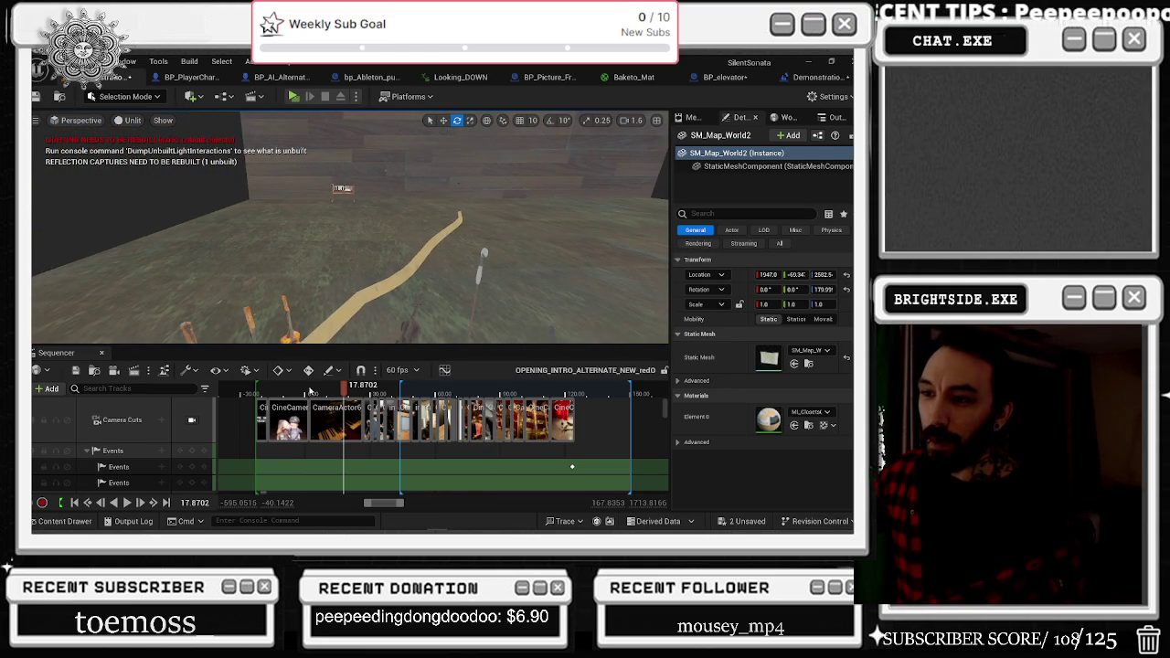
Scrub the Sequencer playhead from -14.5 through 40 to about 54.8 seconds.
left_click_drag(312, 388, 272, 388)
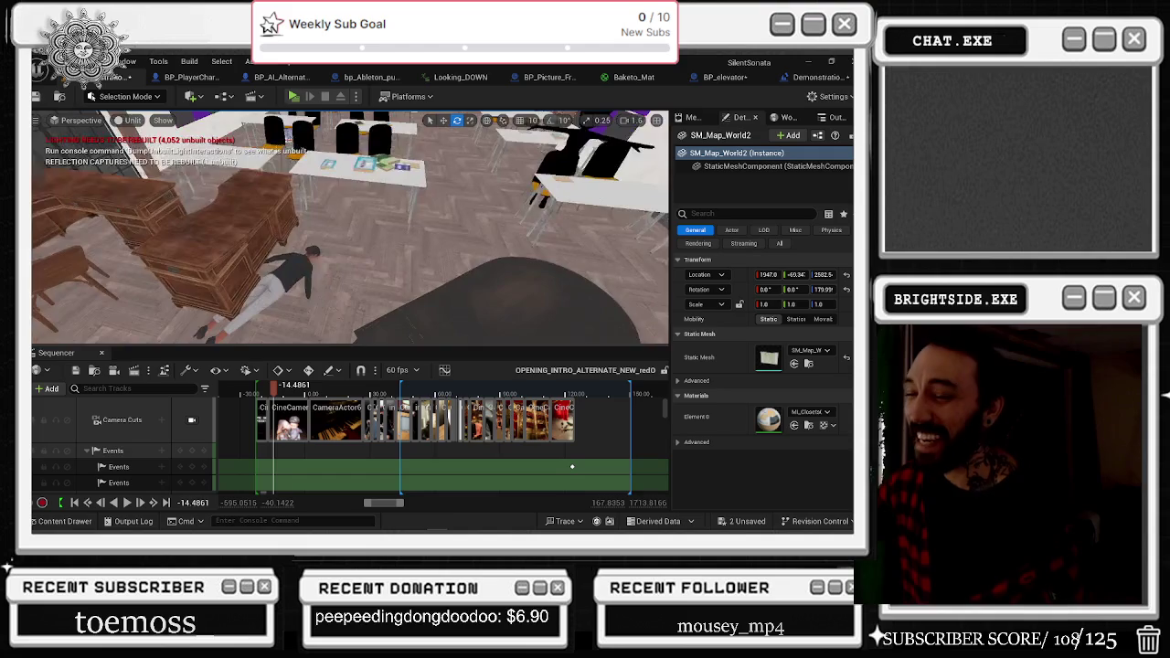
left_click(392, 395)
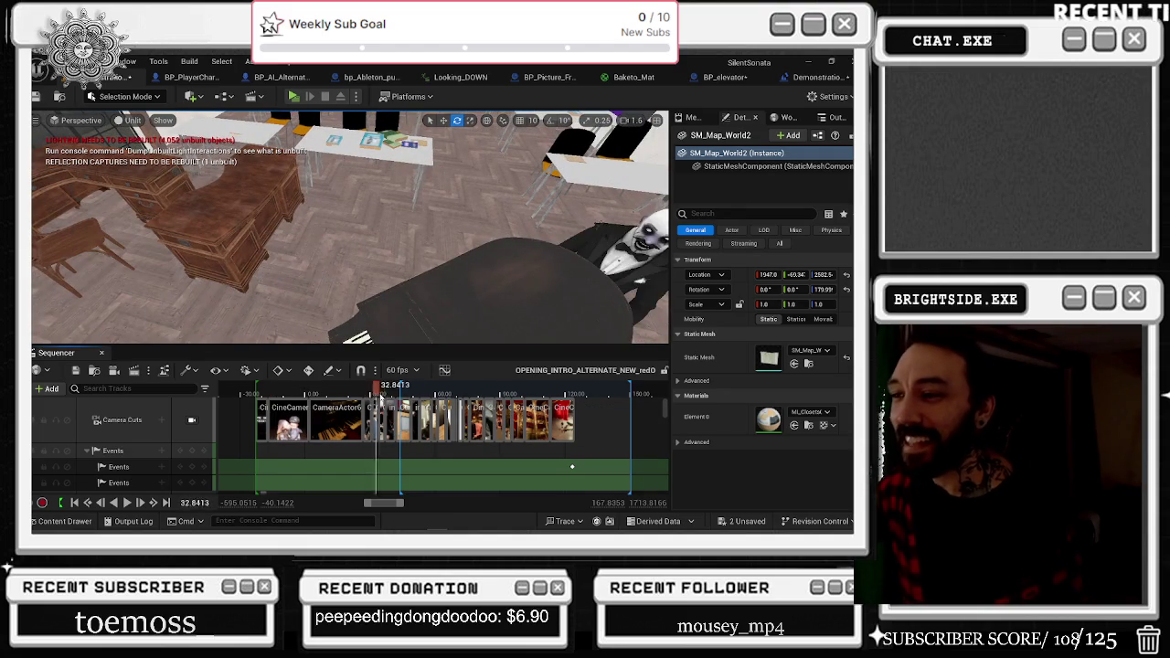
mouse_move(392, 400)
left_mouse_down()
mouse_move(428, 391)
mouse_move(283, 395)
left_mouse_up()
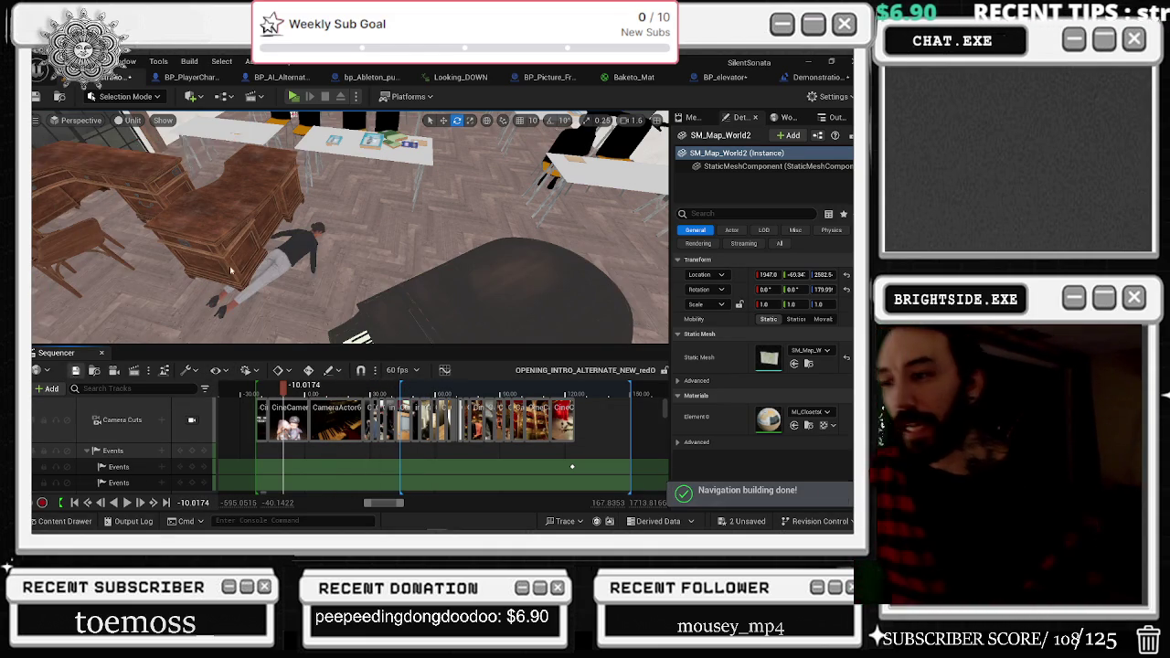
Save BP_elevator and the Demonstration_OPERA_MAIN map with Save Selected in Save Content.
key("ctrl+shift+s")
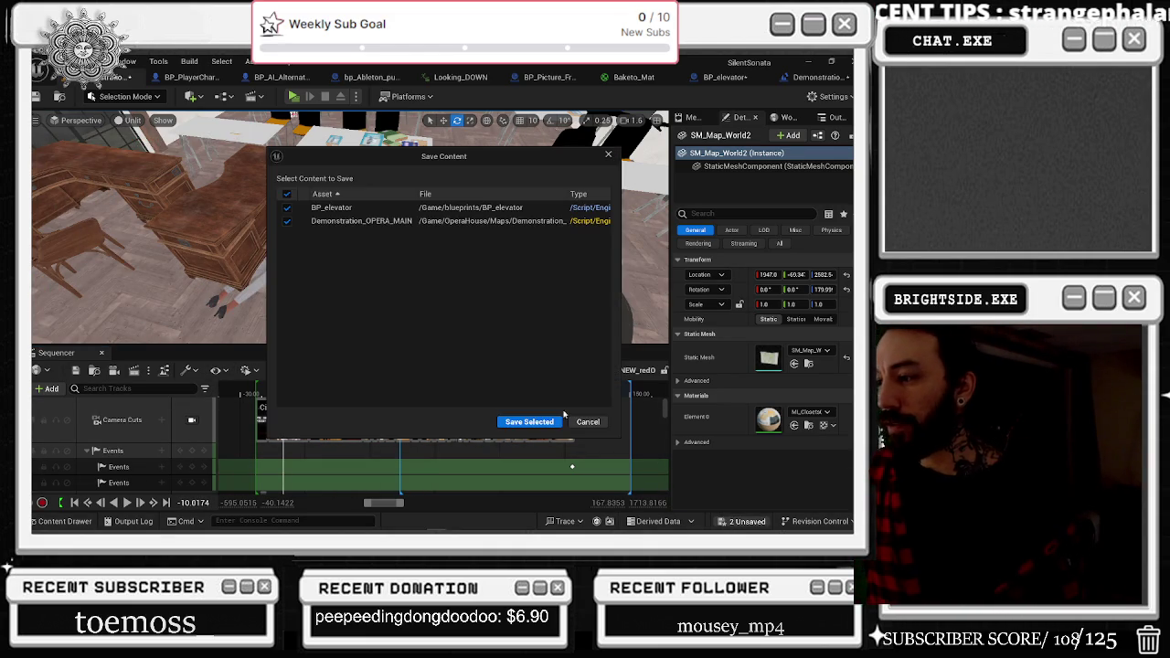
left_click(513, 422)
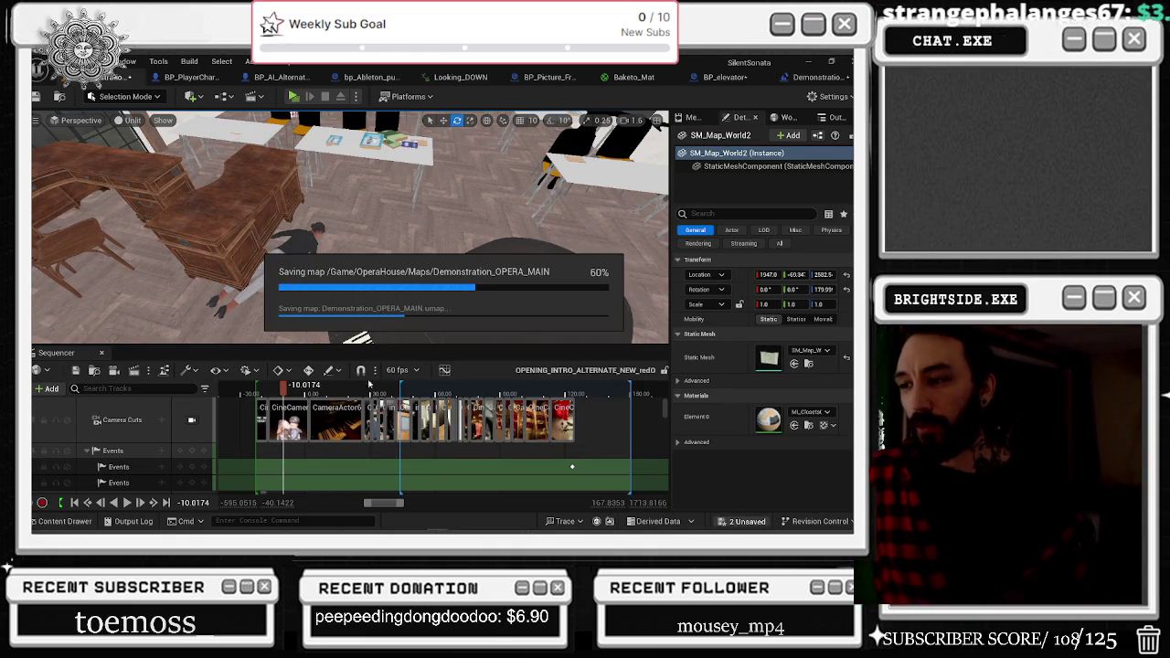
left_click(36, 99)
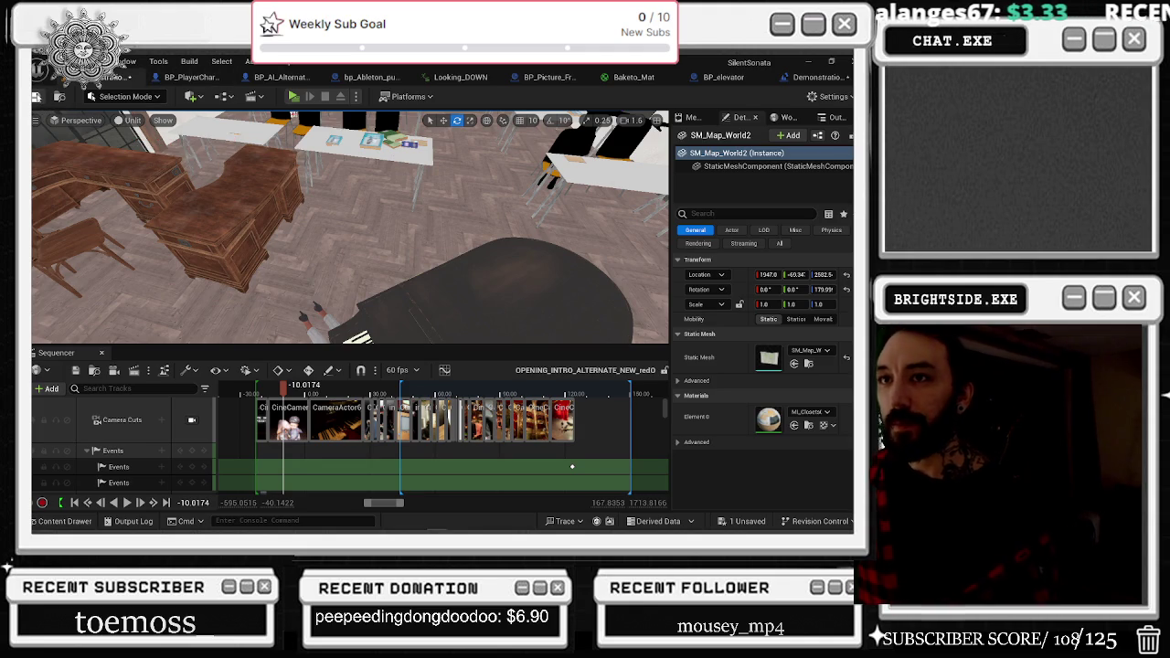
Scrub ahead to the character, return to -10, then play toward 50 and stop near 42.
left_click_drag(290, 393, 375, 400)
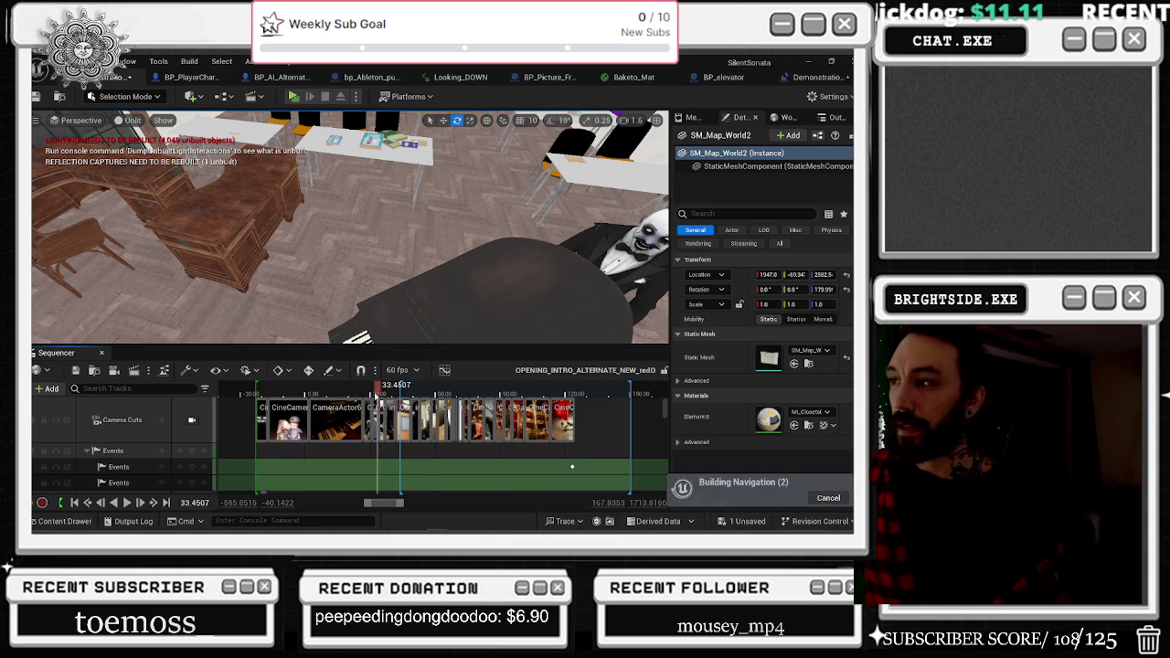
left_click(291, 395)
left_click_drag(290, 384, 284, 384)
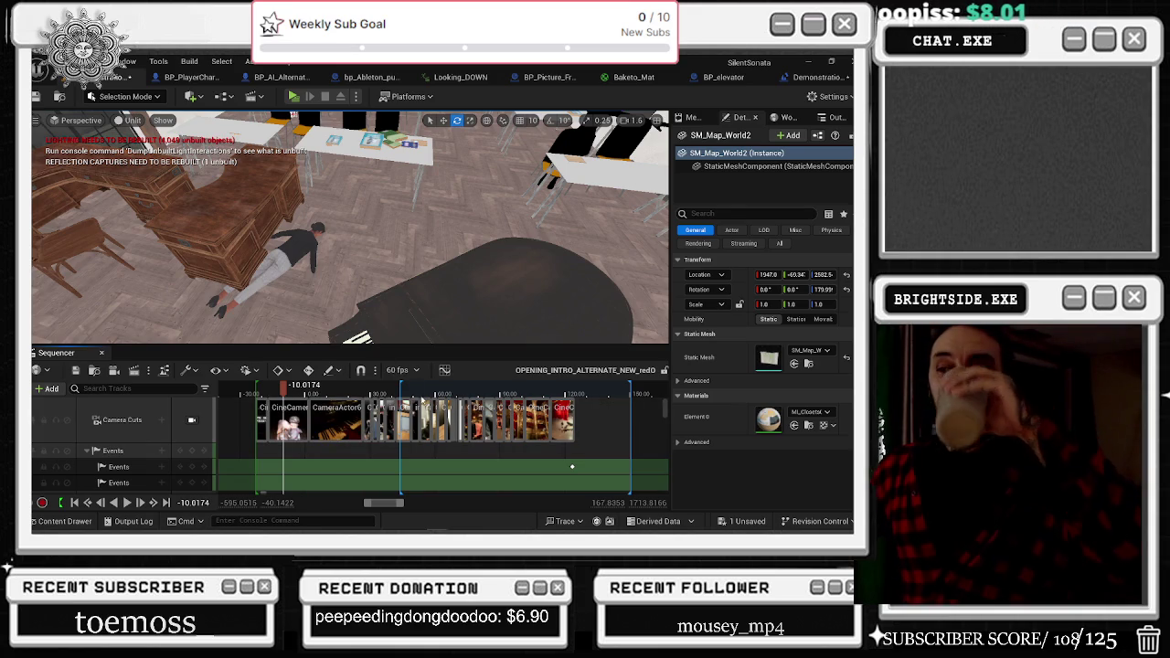
mouse_move(345, 391)
left_mouse_down()
mouse_move(413, 387)
mouse_move(348, 392)
left_mouse_up()
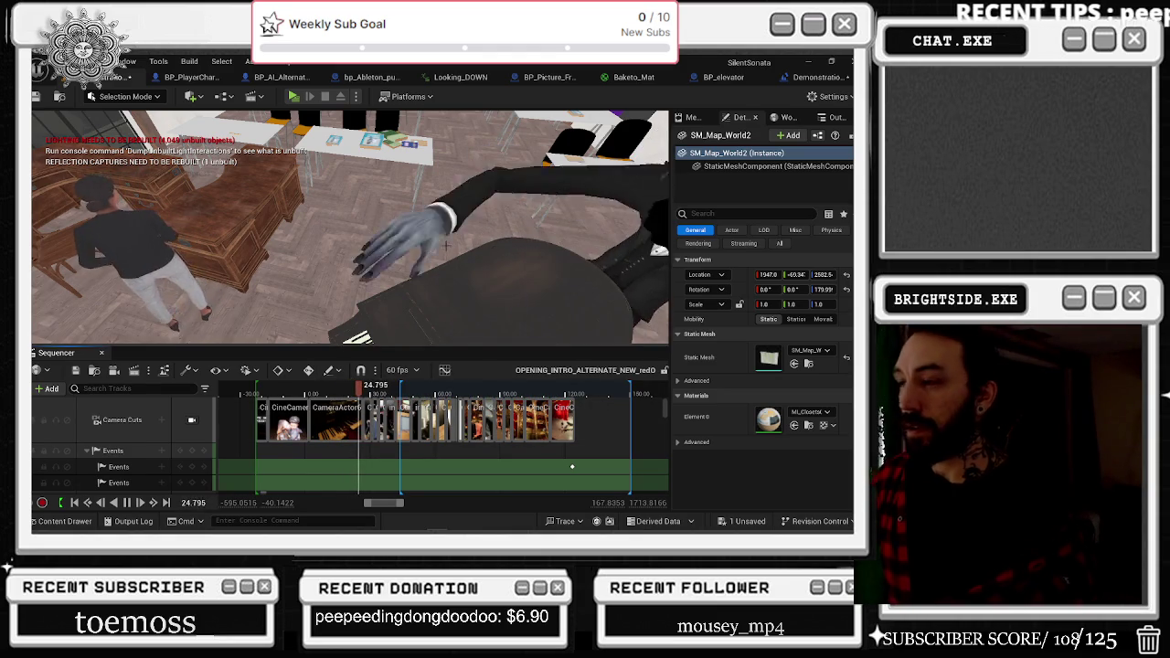
mouse_move(370, 388)
left_mouse_down()
mouse_move(397, 389)
mouse_move(305, 388)
left_mouse_up()
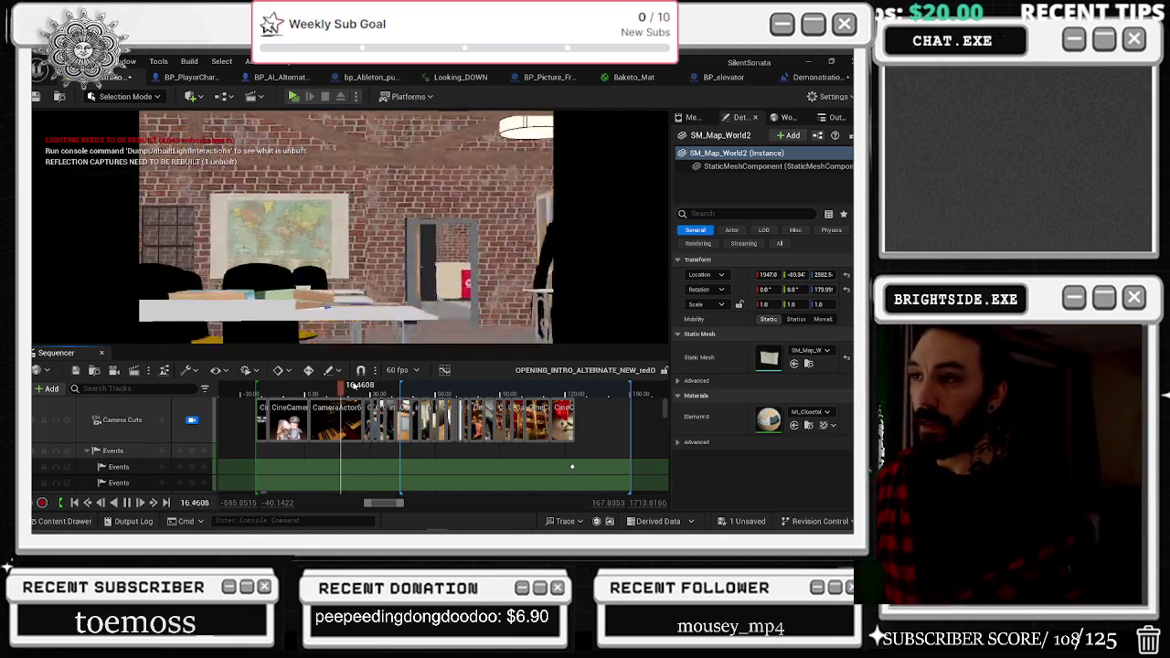
Scrub past the doorway view to the opera-house audience and turn off the Camera Cuts lock.
left_click_drag(344, 395, 402, 395)
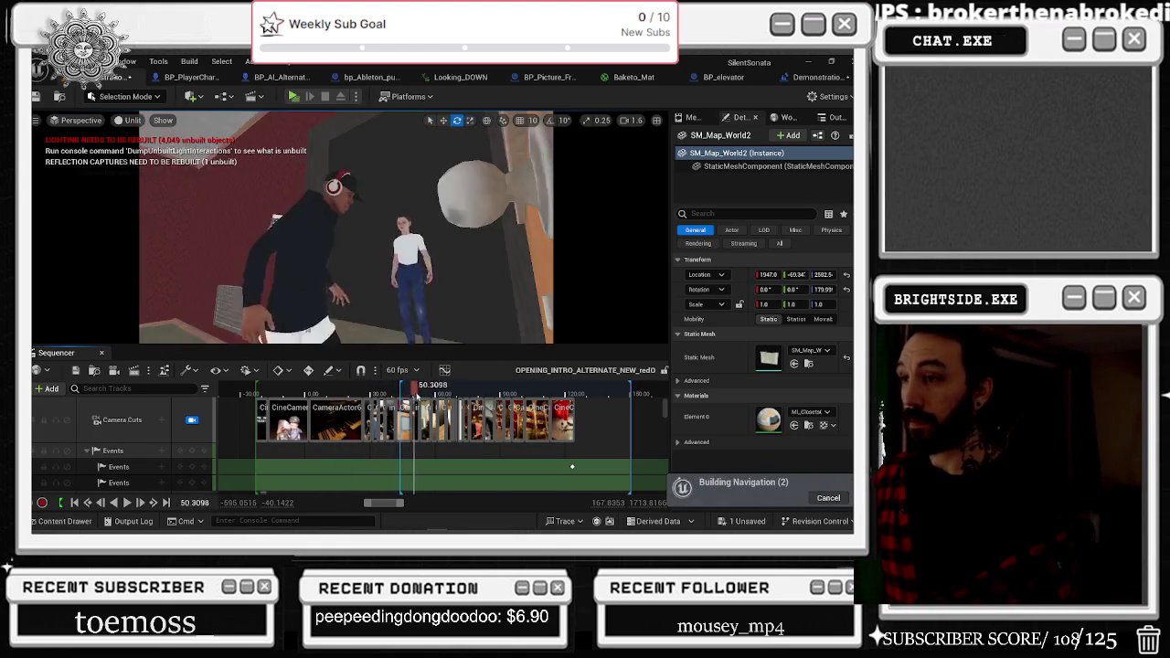
left_click_drag(455, 399, 501, 405)
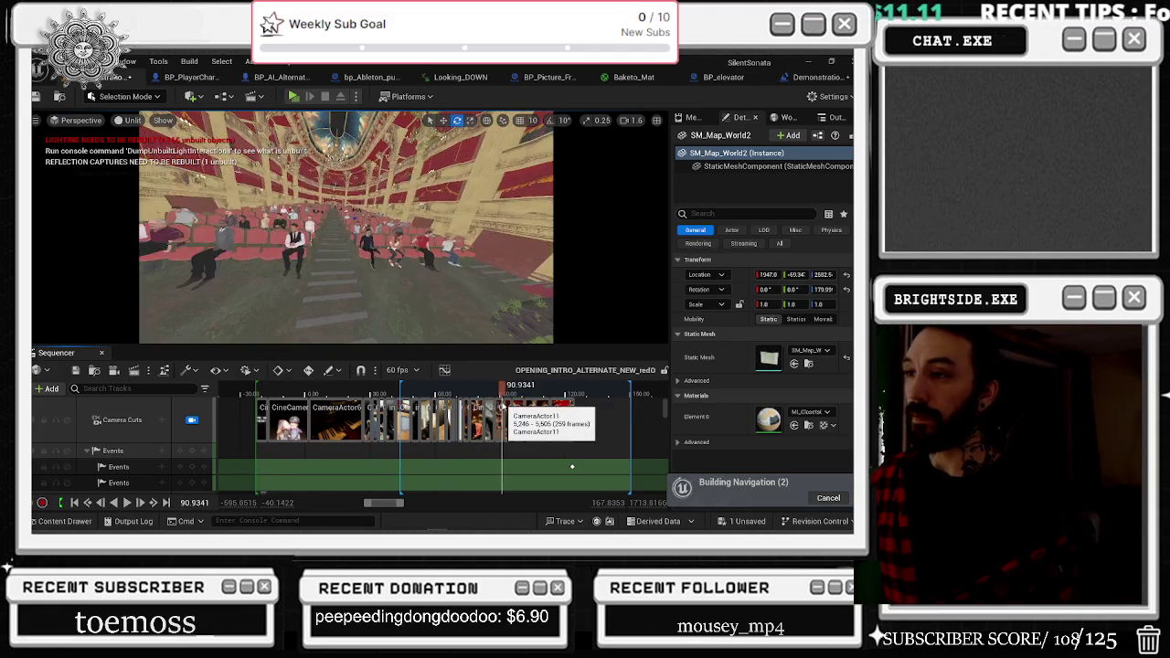
left_click(192, 420)
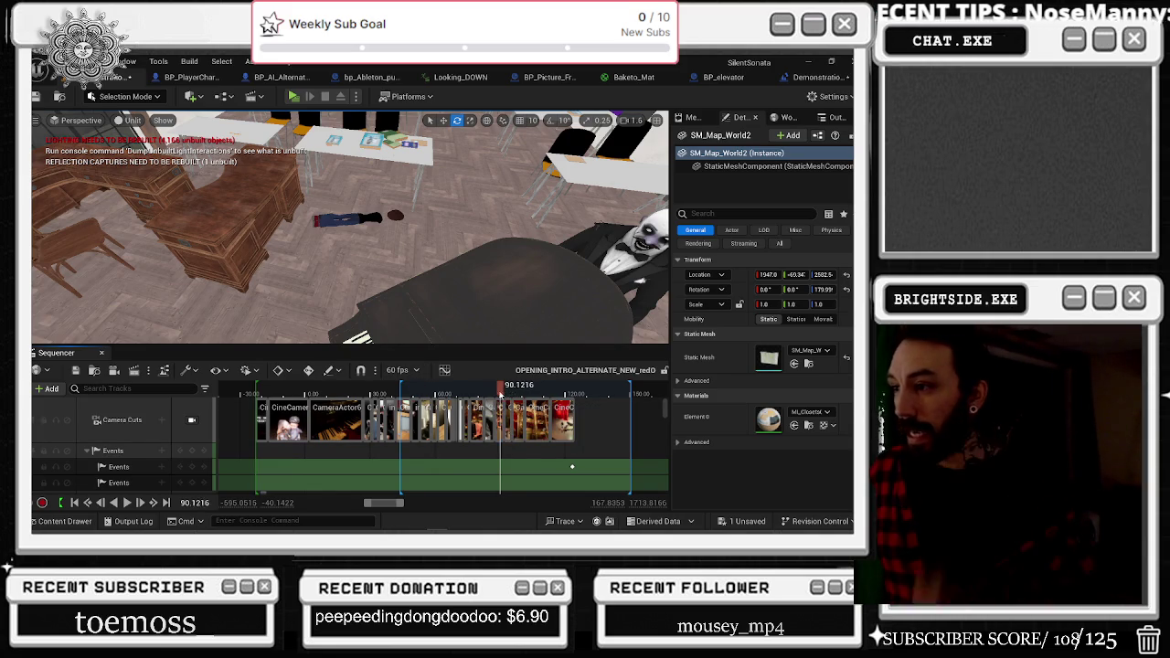
left_click(494, 392)
Re-enable Camera Cuts, step through 83–85.4 seconds, then jump back to around 31.
left_click(192, 419)
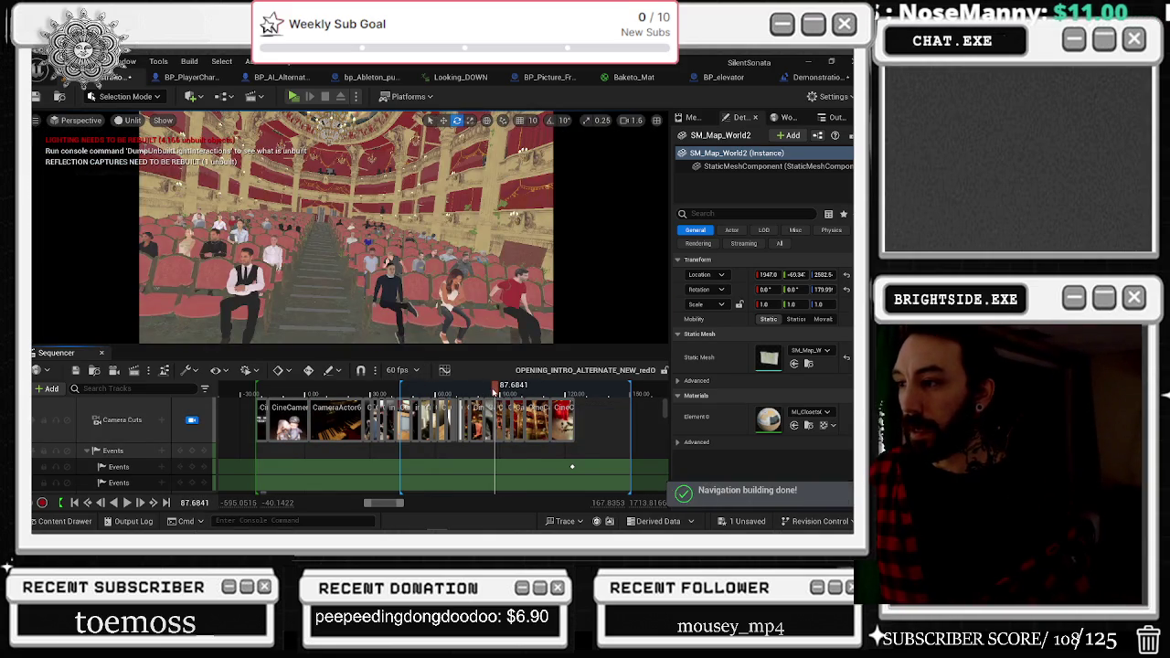
left_click(491, 392)
left_click(486, 393)
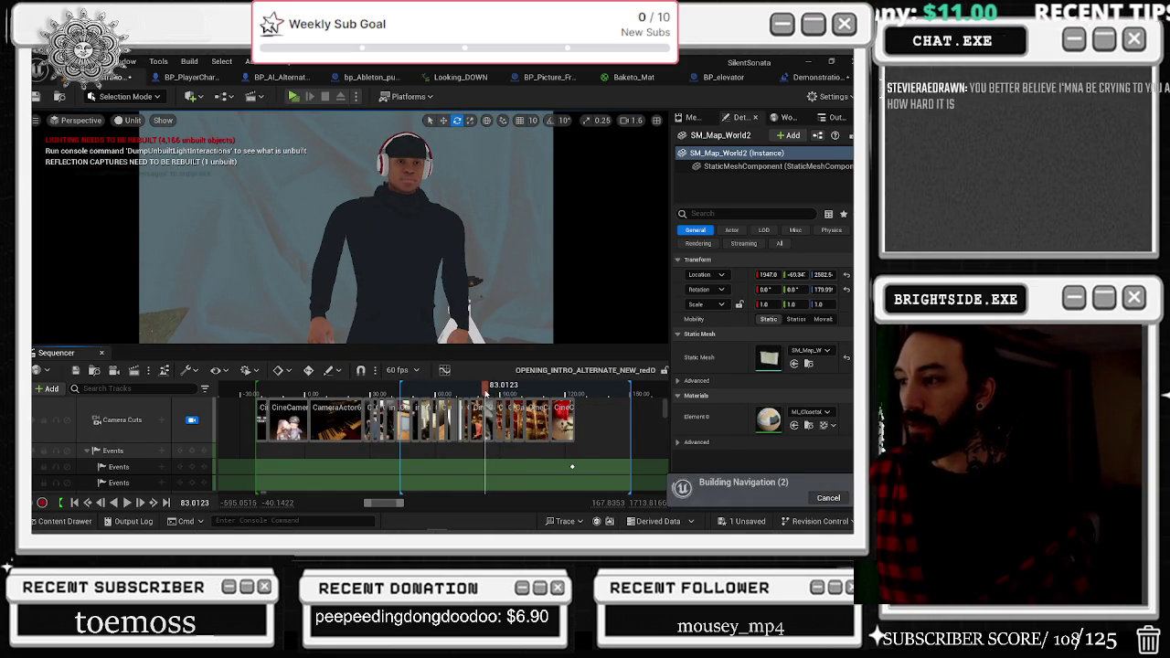
left_click_drag(485, 393, 491, 394)
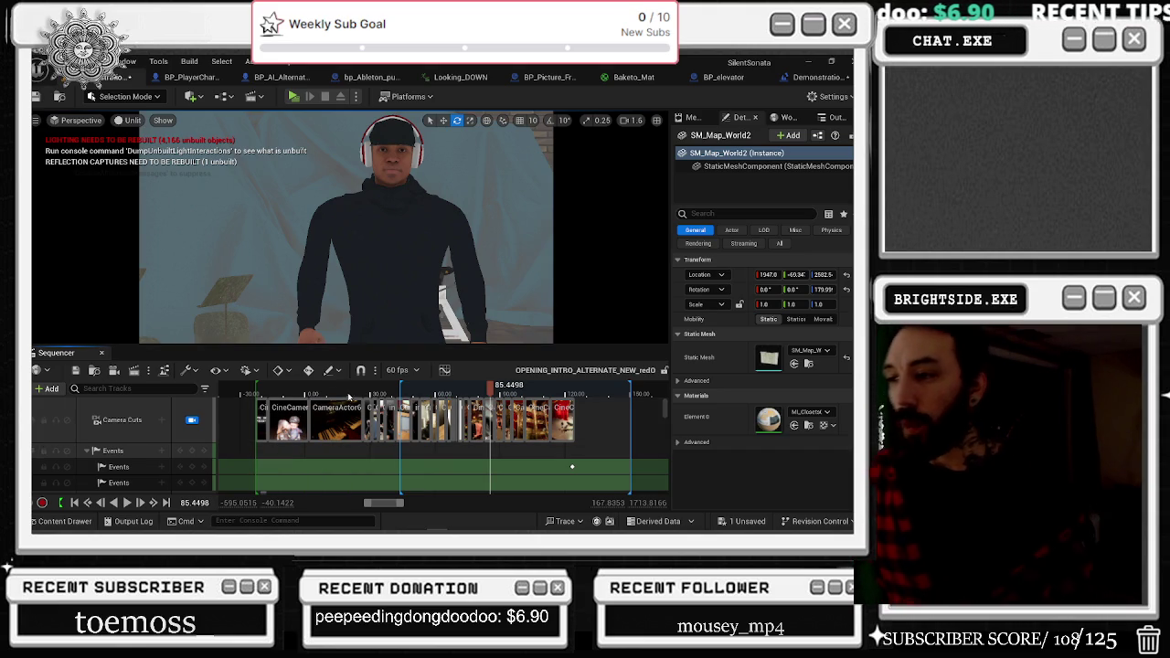
left_click_drag(359, 393, 475, 413)
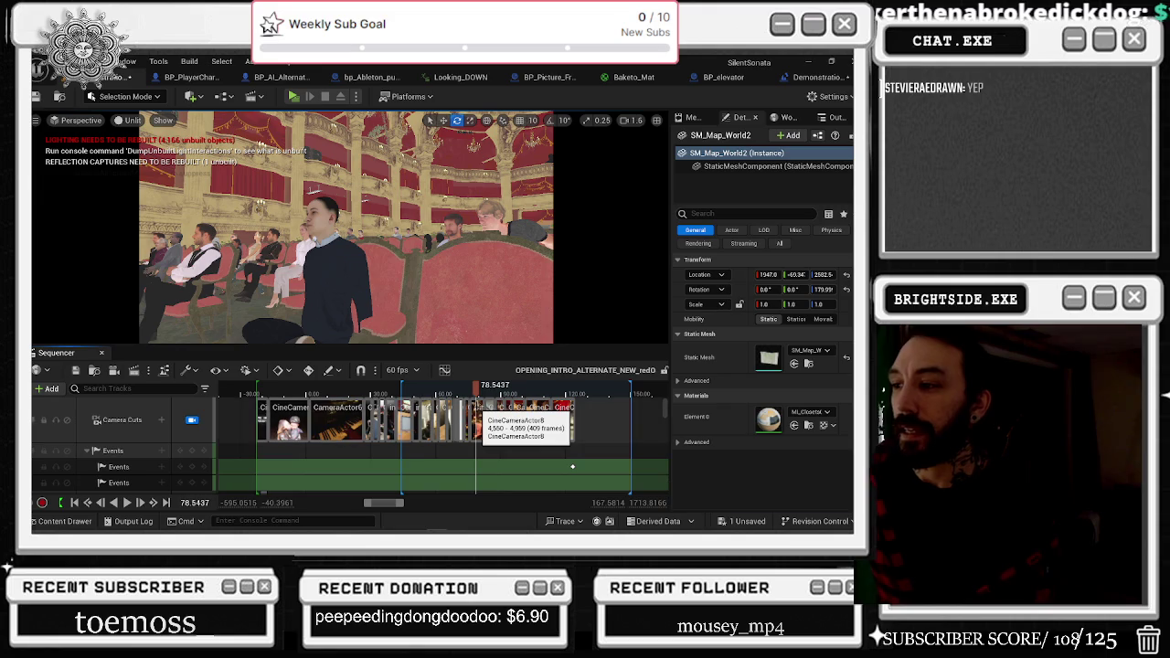
Scroll the track list to gjones head, scrub to 84.2, and inspect the Kneeling_Idle2 clip's menu.
scroll(484, 429, "down", 3)
scroll(494, 429, "down", 3)
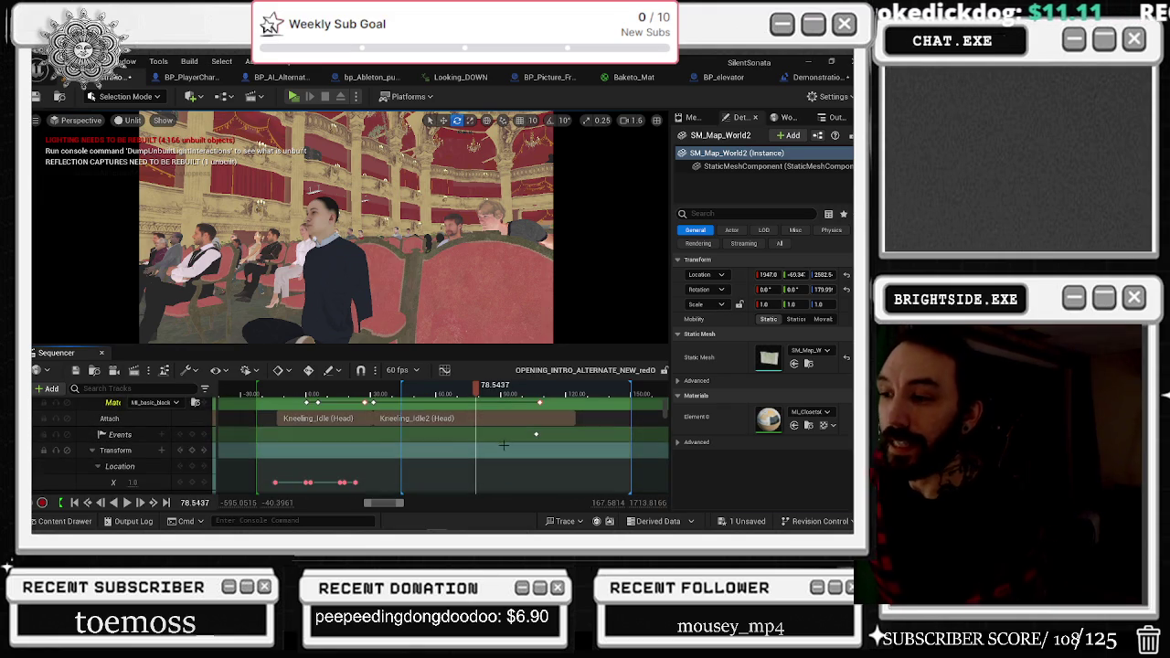
scroll(536, 433, "down", 3)
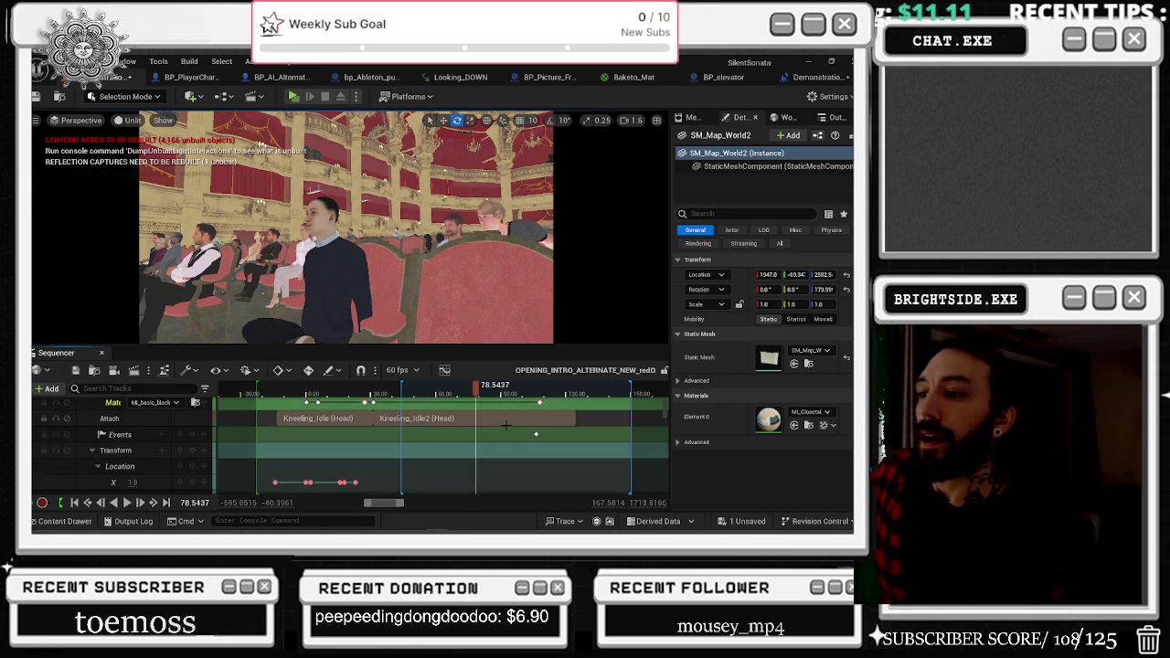
scroll(518, 429, "up", 5)
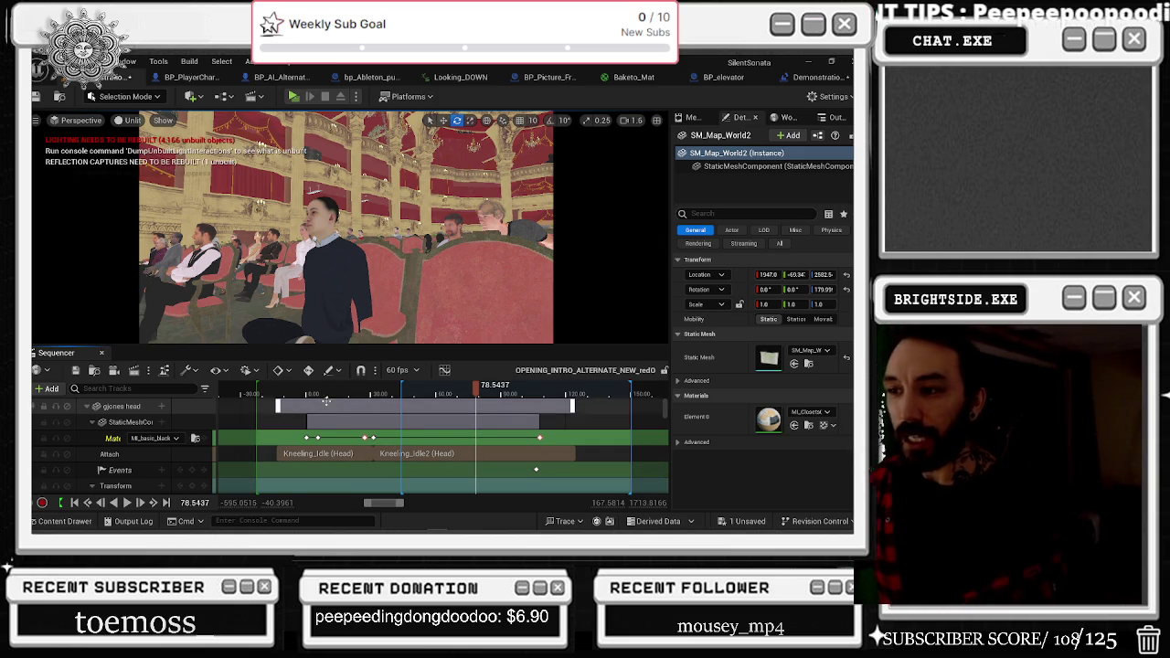
mouse_move(331, 395)
left_mouse_down()
mouse_move(315, 393)
mouse_move(487, 395)
left_mouse_up()
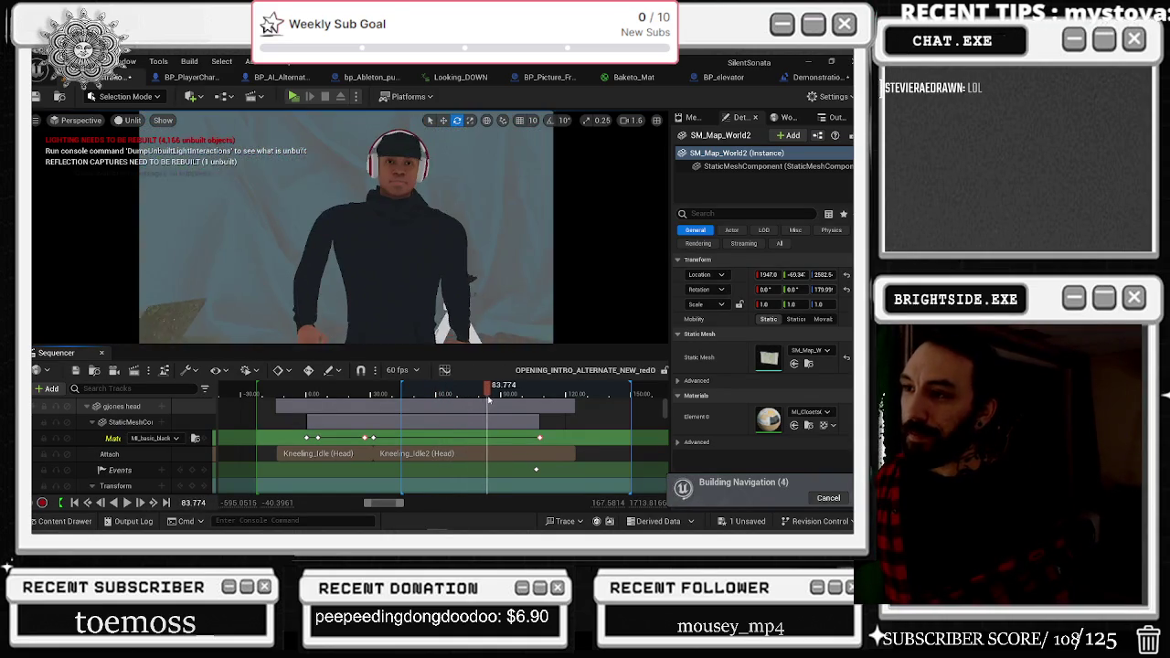
right_click(472, 453)
left_click(452, 449)
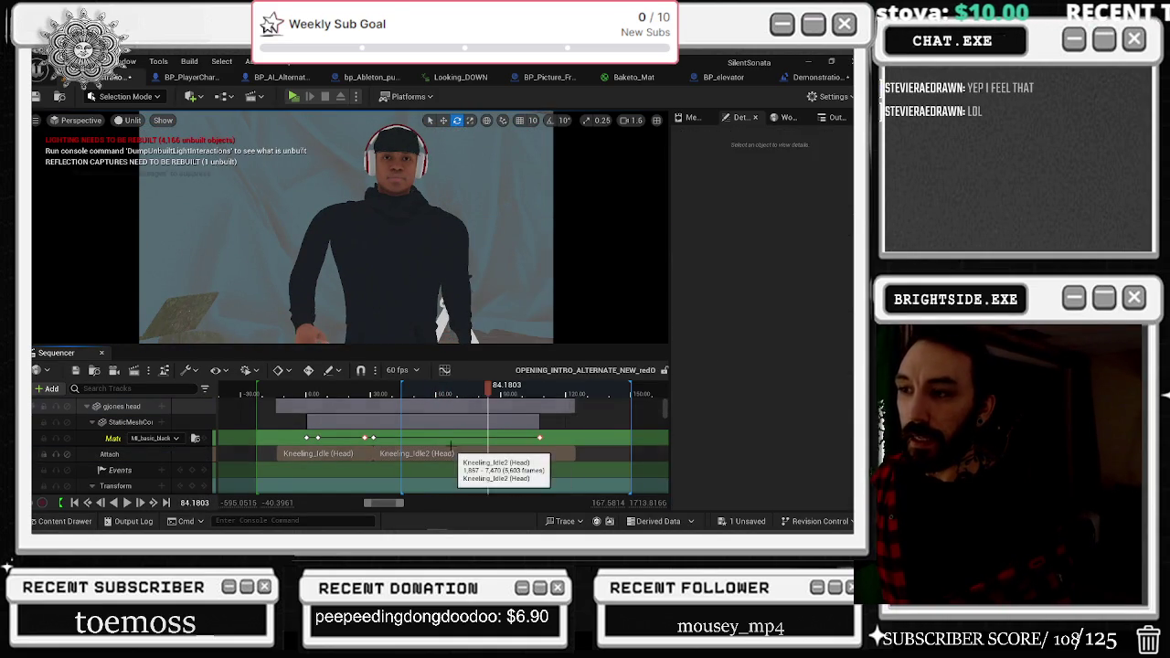
scroll(448, 452, "down", 3)
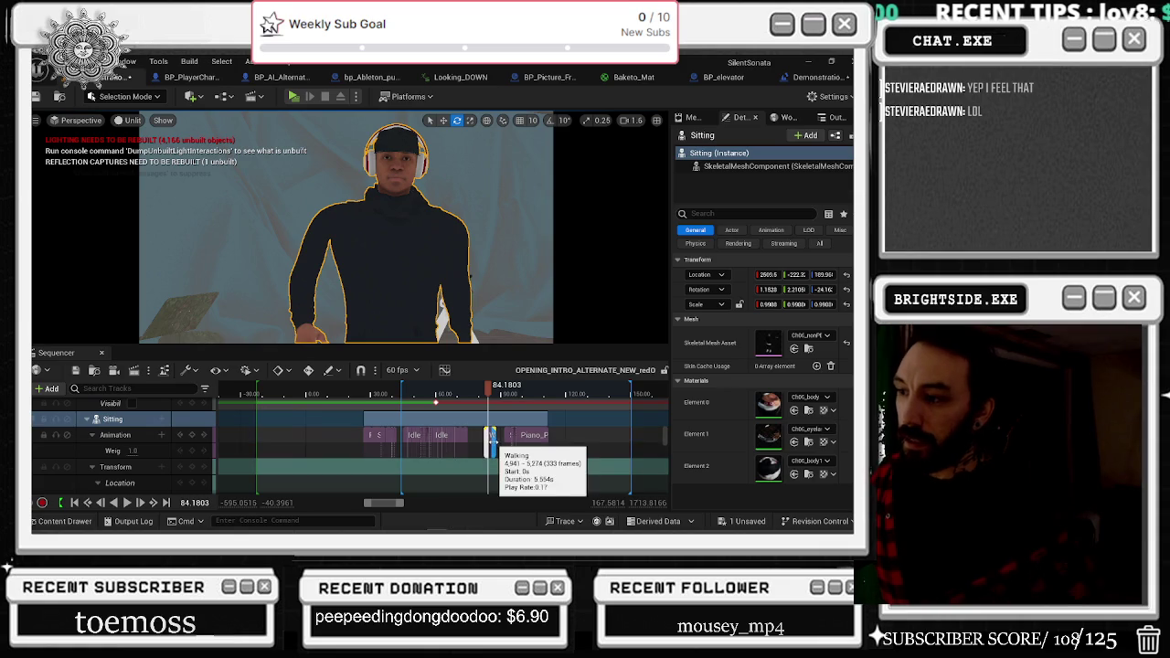
Scrub from 77.7 back to the elevator shot, then forward from 41 to the doorway at 47.7.
scroll(495, 440, "up", 5)
mouse_move(488, 393)
left_mouse_down()
mouse_move(425, 411)
mouse_move(274, 420)
mouse_move(404, 419)
mouse_move(377, 395)
mouse_move(347, 395)
mouse_move(435, 390)
mouse_move(311, 392)
left_mouse_up()
left_click(389, 395)
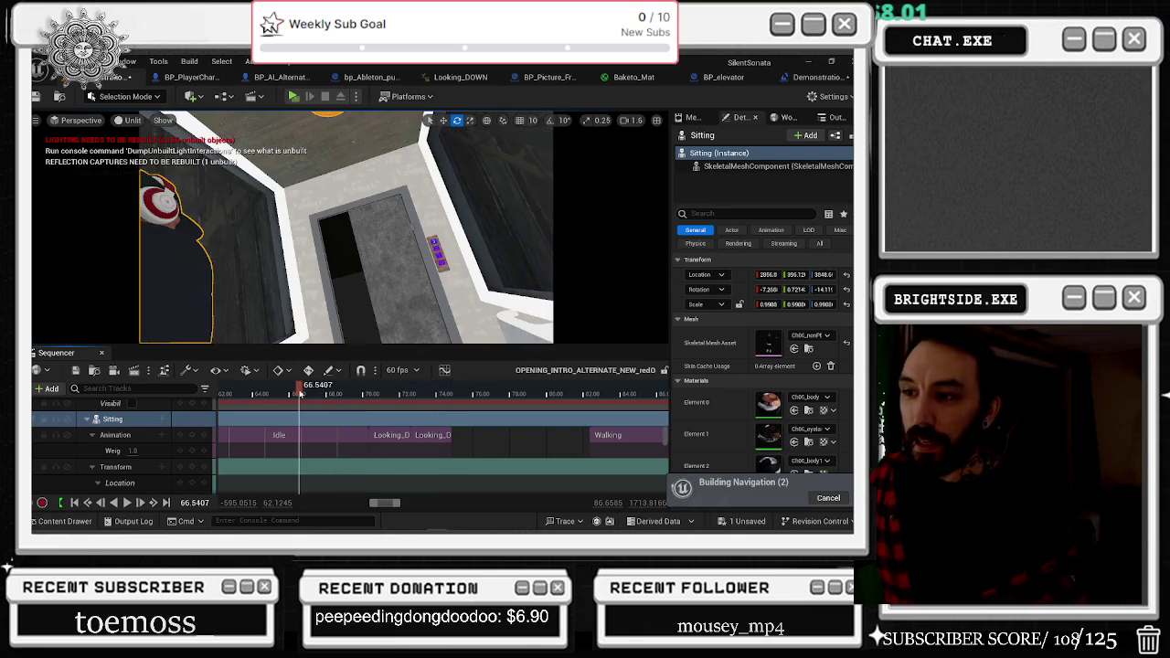
mouse_move(420, 411)
left_mouse_down()
mouse_move(261, 400)
mouse_move(279, 399)
left_mouse_up()
scroll(295, 429, "down", 1)
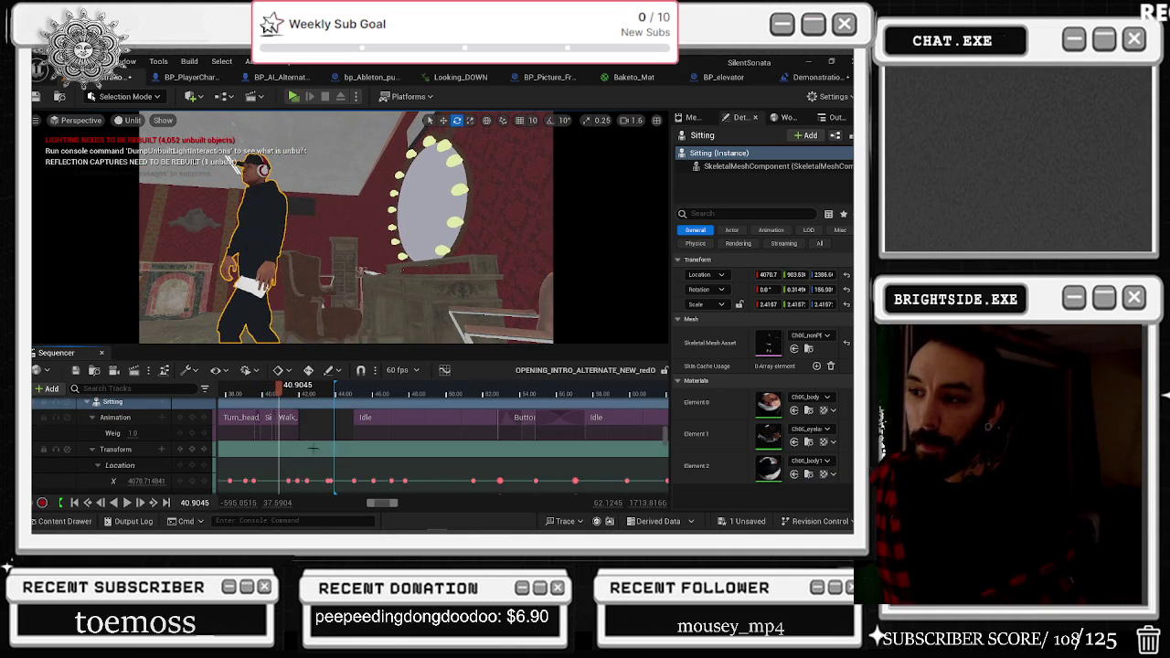
mouse_move(338, 390)
left_mouse_down()
mouse_move(481, 407)
mouse_move(639, 402)
mouse_move(286, 393)
left_mouse_up()
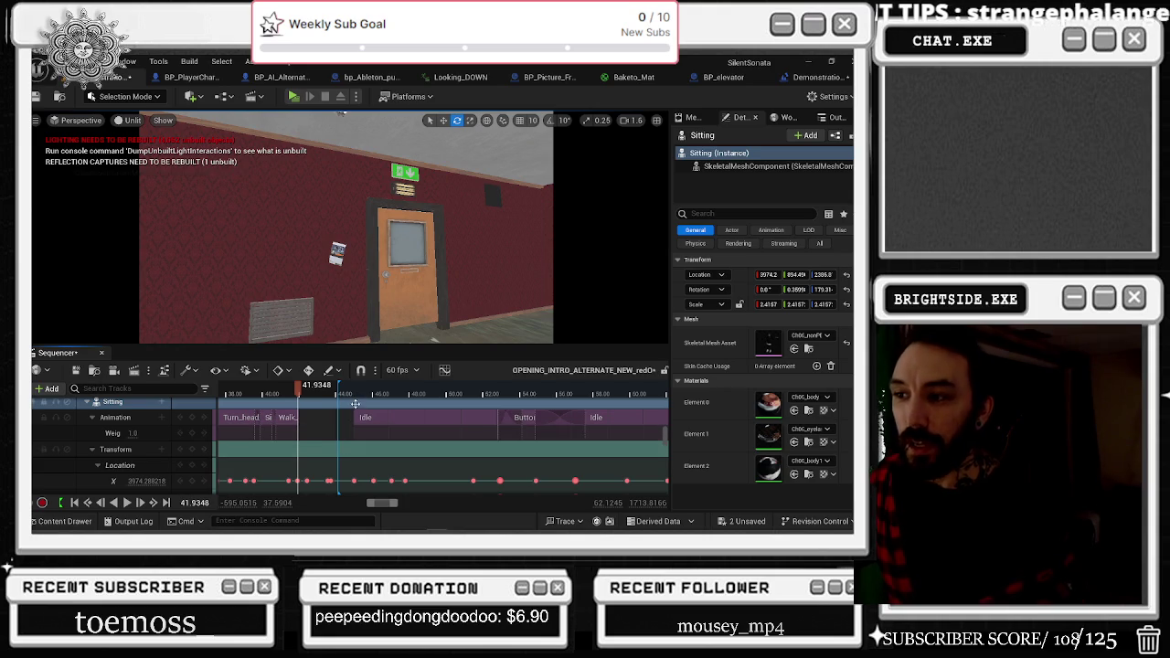
left_click_drag(296, 394, 403, 393)
scroll(404, 444, "down", 2)
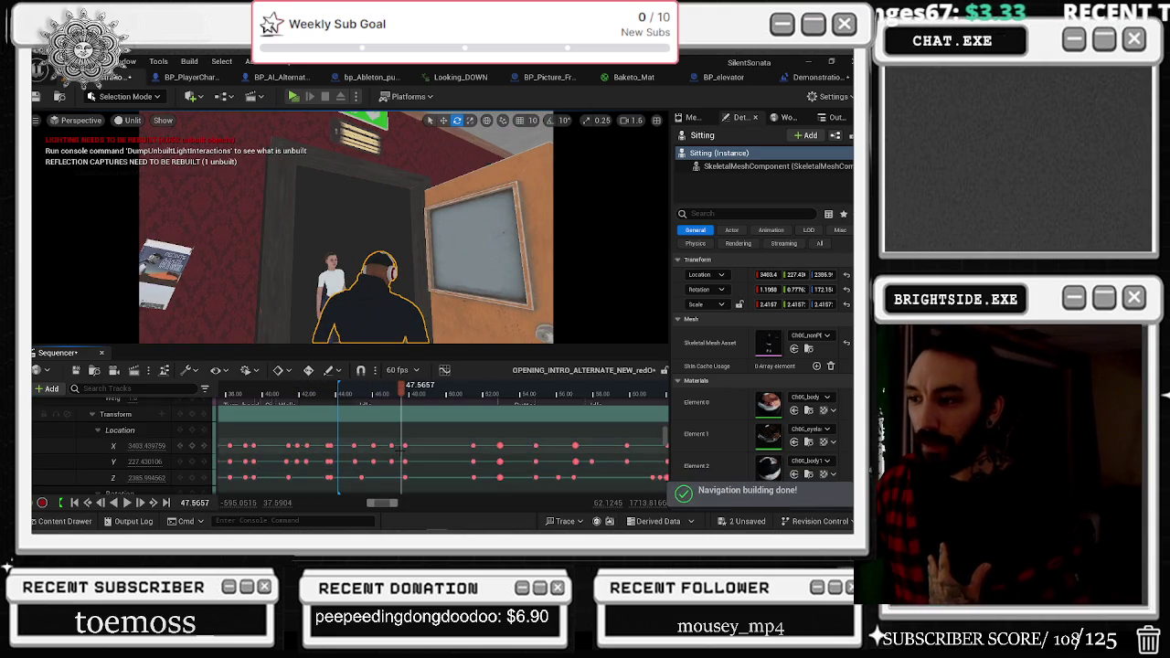
scroll(409, 440, "up", 3)
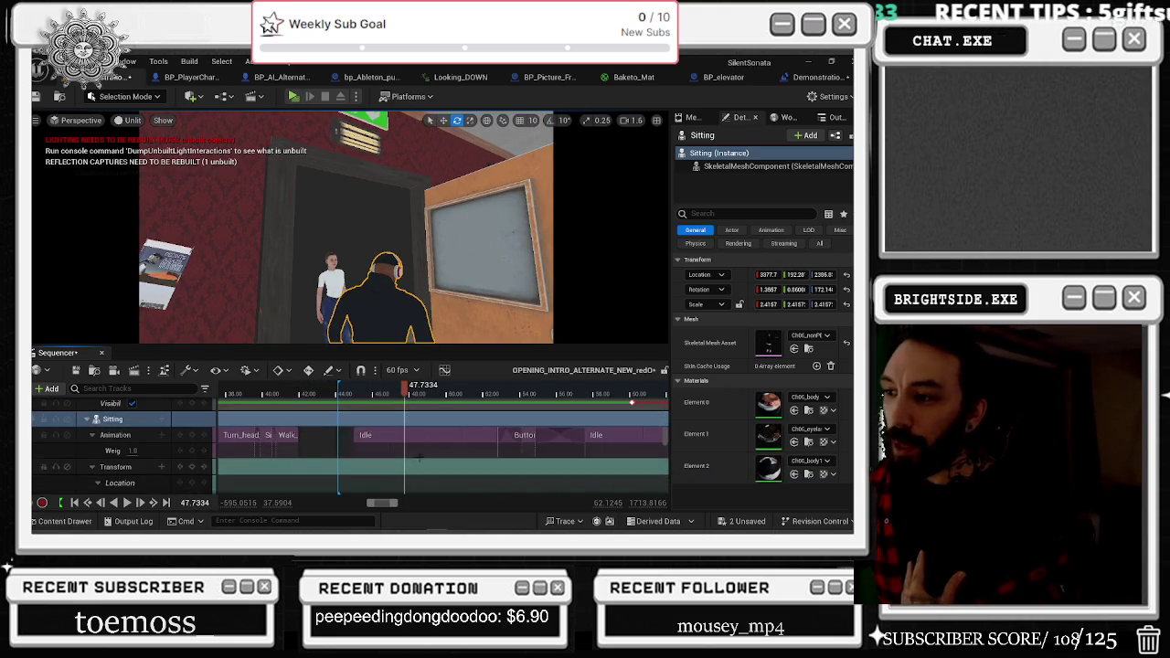
Inspect the Idle clip's Match With This Bone blending options, then scrub back to about 45.6.
right_click(415, 437)
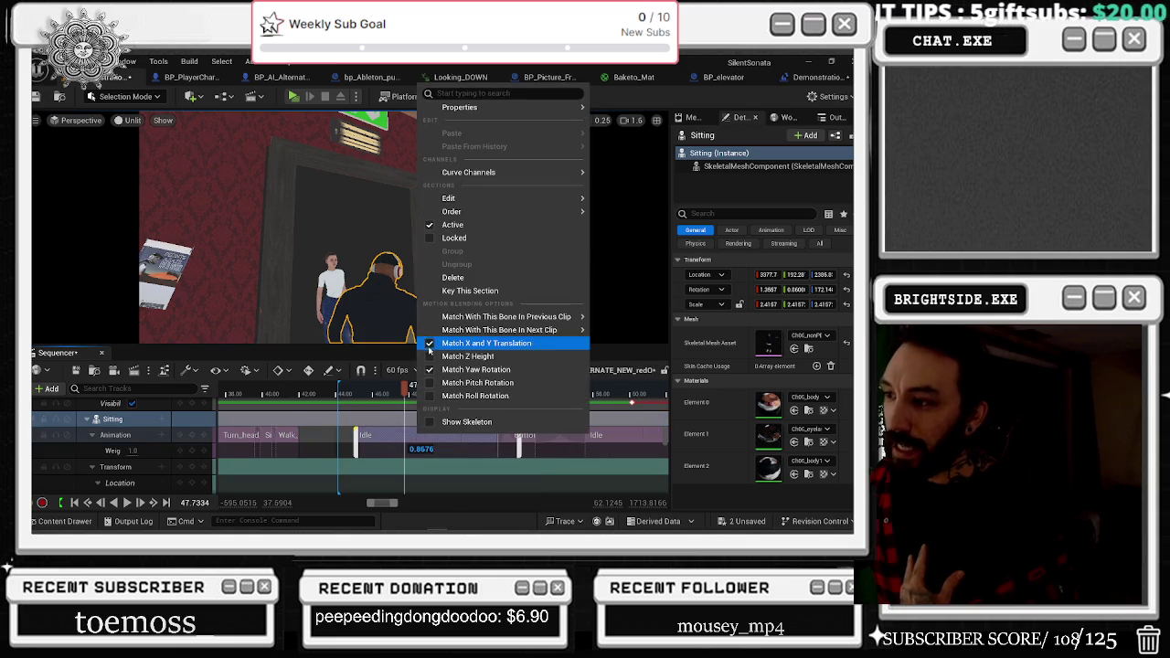
mouse_move(454, 319)
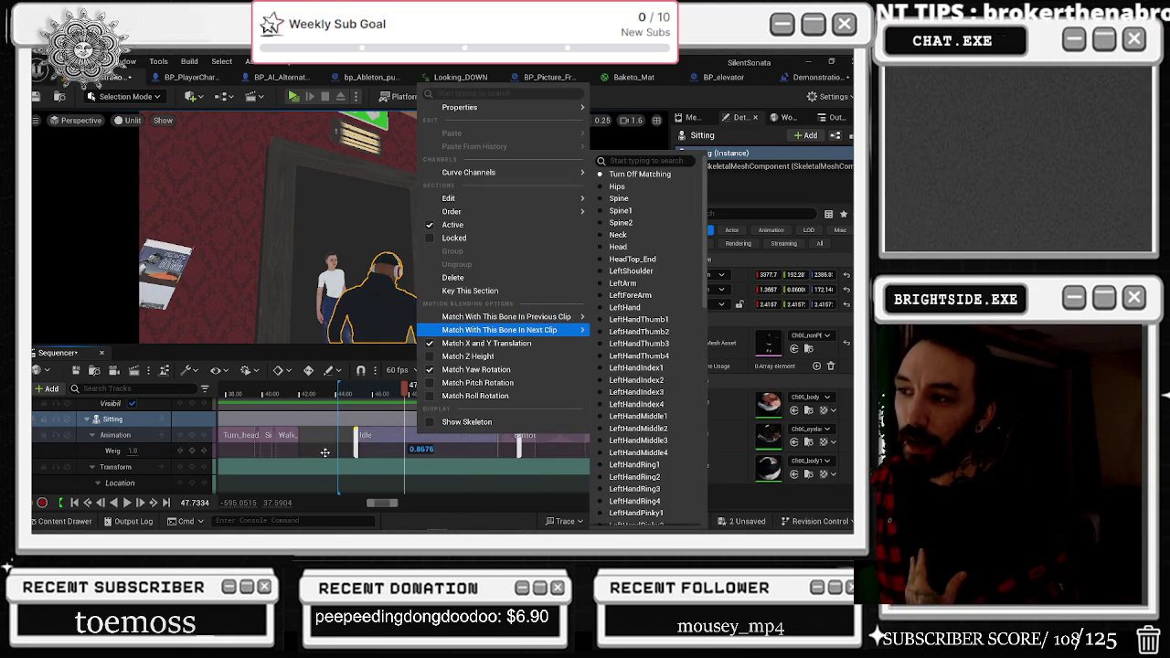
left_click(348, 391)
mouse_move(347, 391)
left_mouse_down()
mouse_move(291, 393)
mouse_move(364, 397)
left_mouse_up()
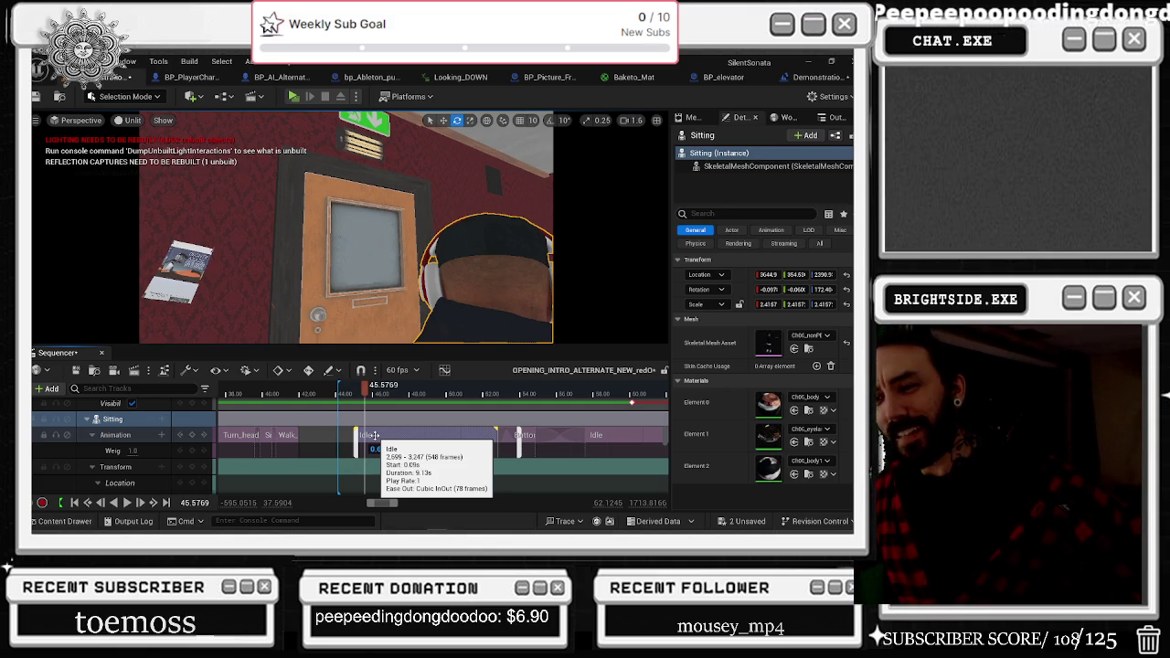
Zoom the timeline out to 0–110, advance to about 96.5, and select the Sitting animation section.
mouse_move(420, 517)
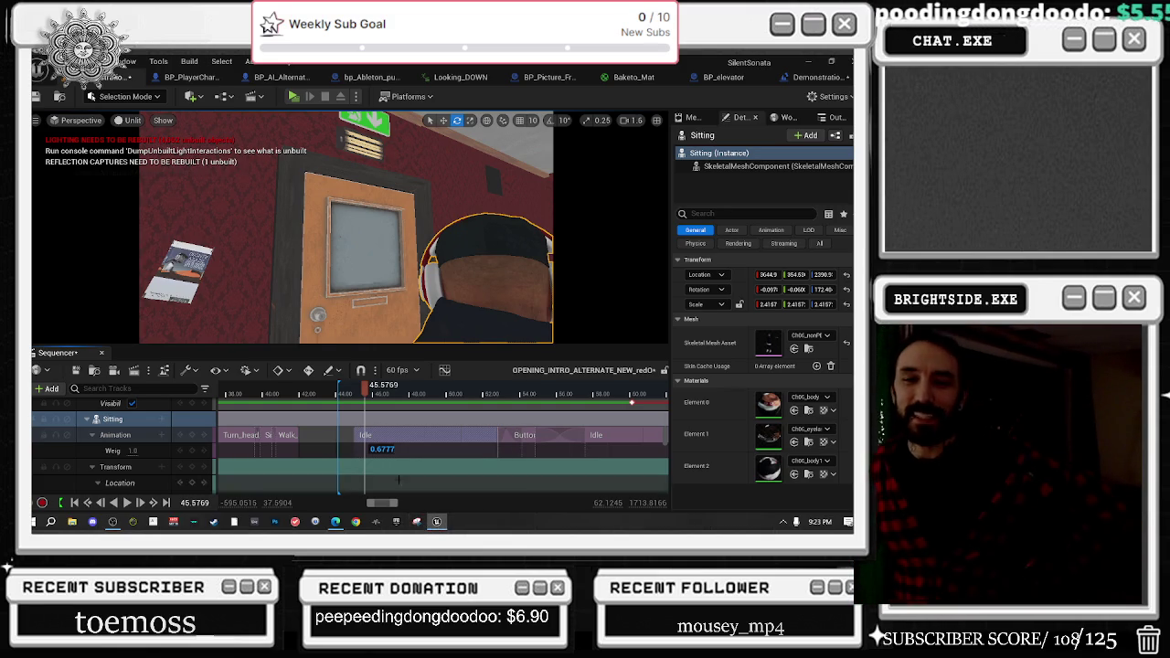
scroll(386, 413, "down", 5)
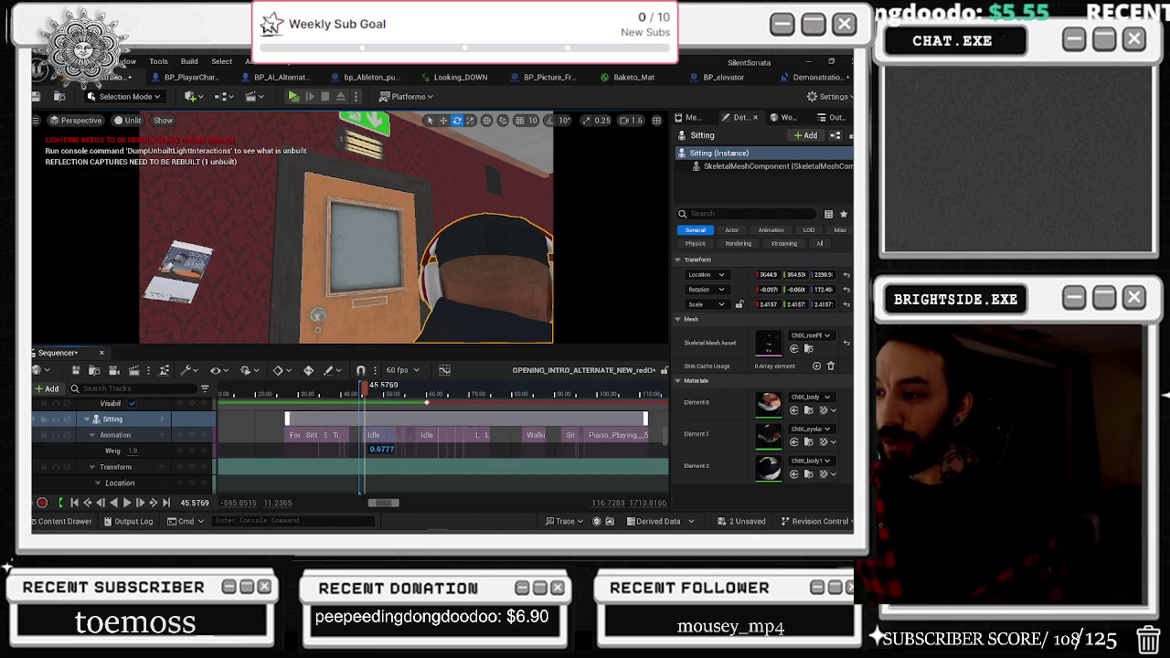
mouse_move(366, 389)
left_mouse_down()
mouse_move(463, 400)
mouse_move(582, 390)
left_mouse_up()
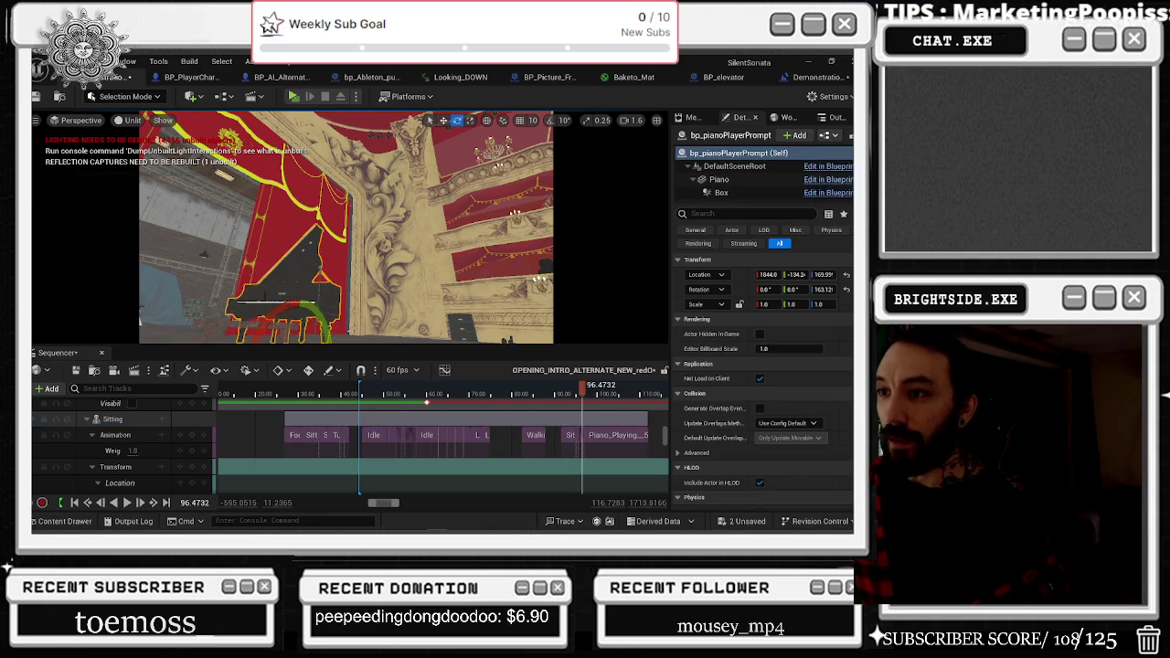
left_click(513, 436)
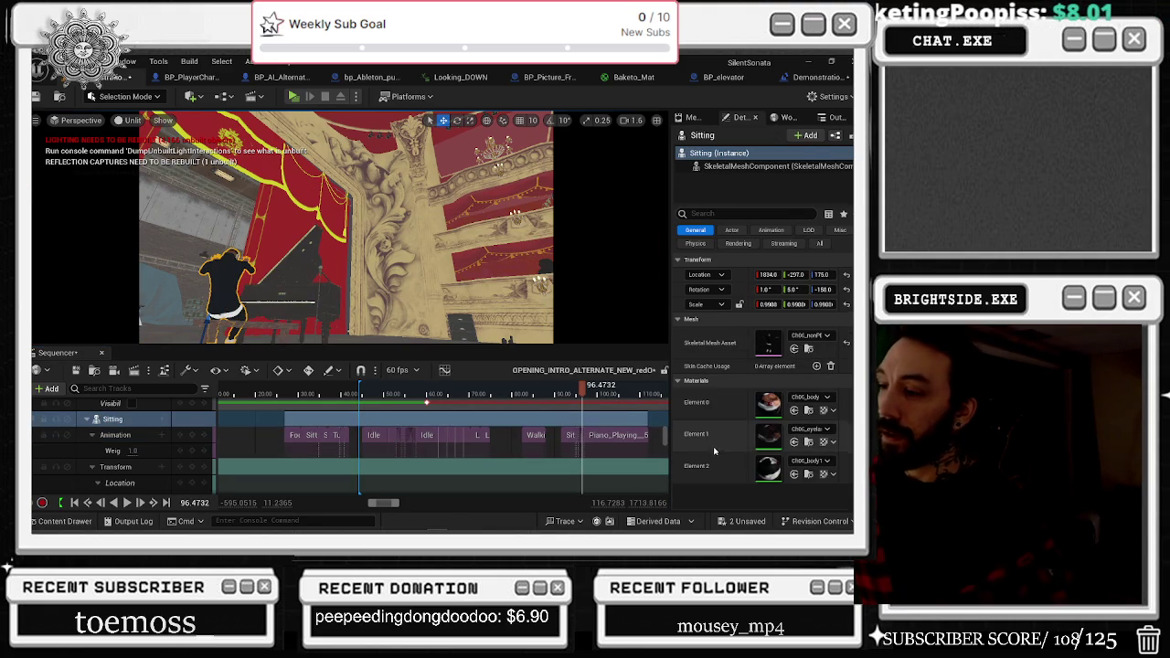
Scroll to the Sitting track and move from the 91.30 key to the piano shot at 95.03.
scroll(585, 453, "down", 3)
scroll(600, 458, "down", 2)
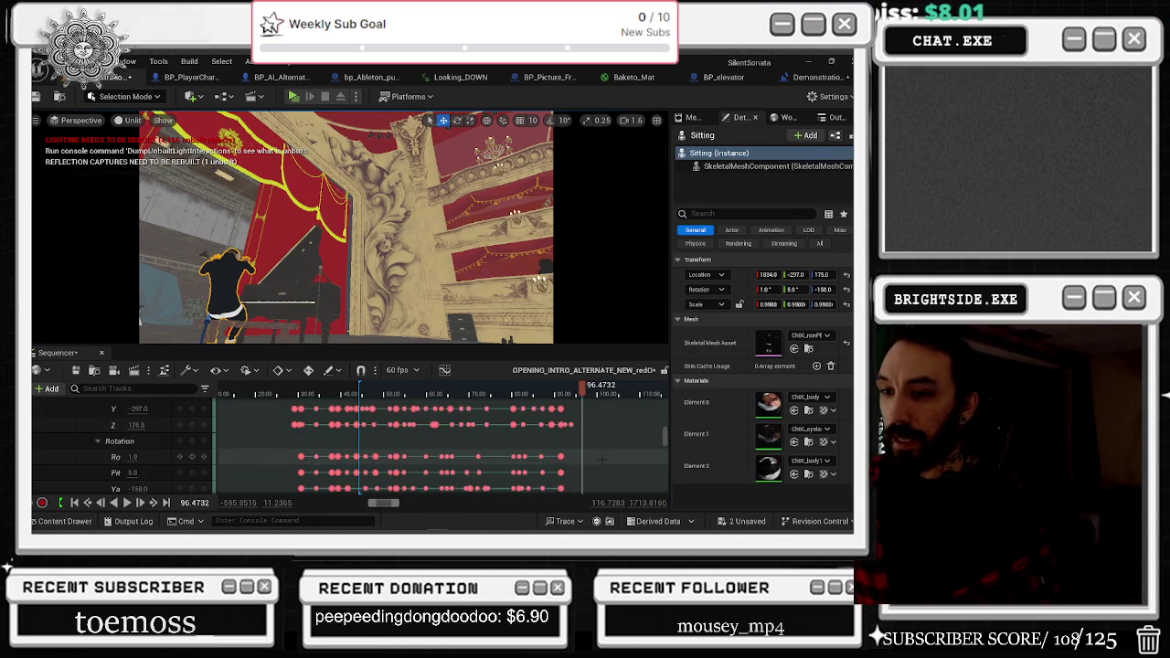
scroll(602, 459, "down", 2)
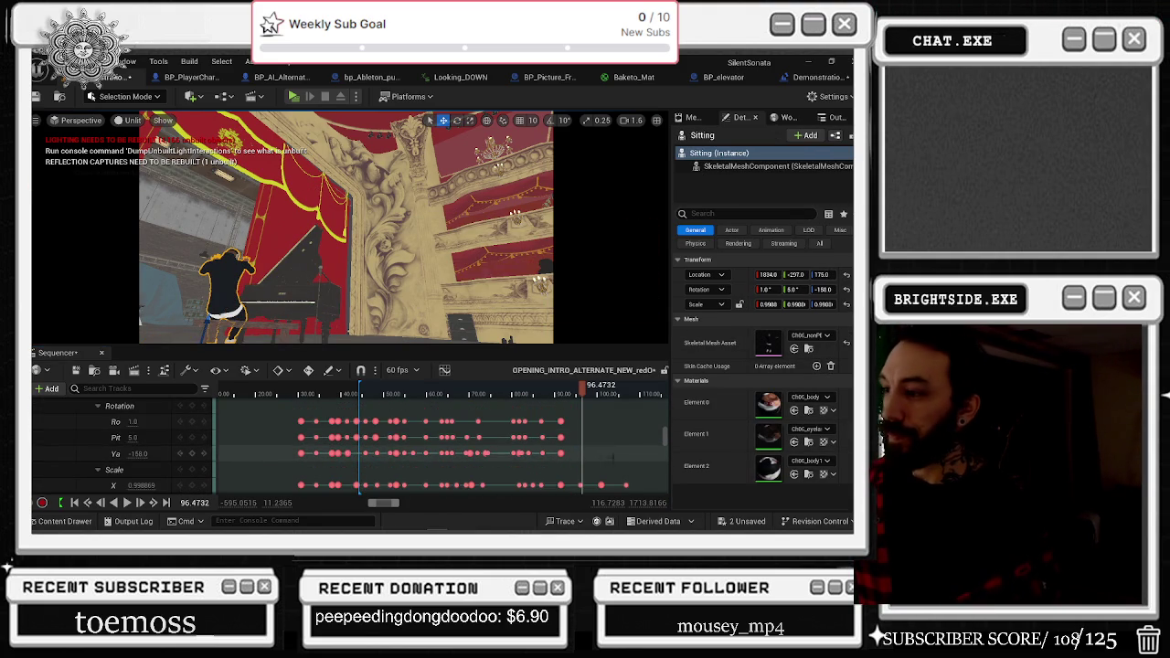
scroll(607, 460, "down", 1)
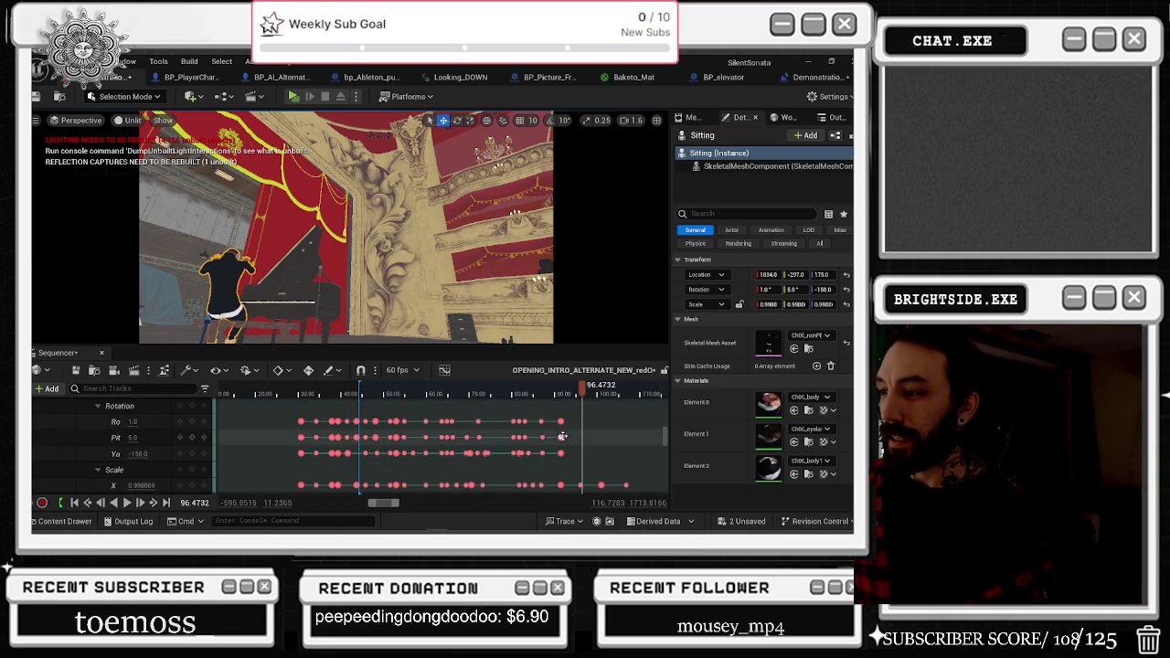
left_click(560, 437)
left_click_drag(561, 388, 576, 391)
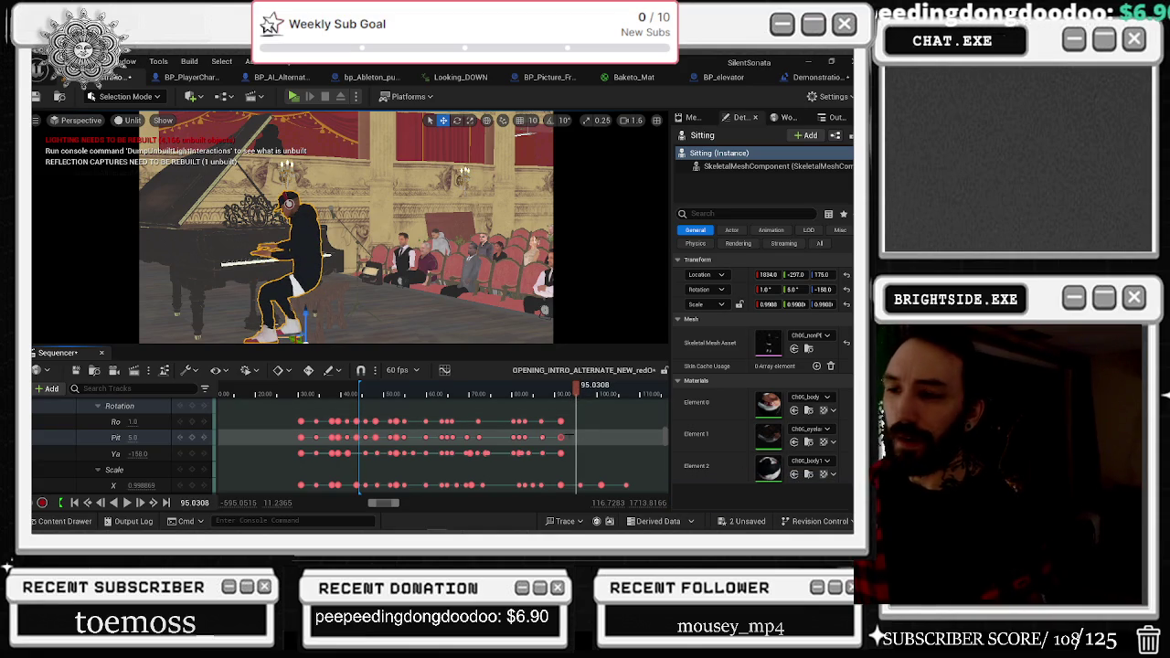
Try a Pitch 18 tilt and Location tweaks on the pianist, then undo them back to Pitch 5.0.
left_click_drag(134, 438, 169, 453)
key("ctrl+z")
key("ctrl+z")
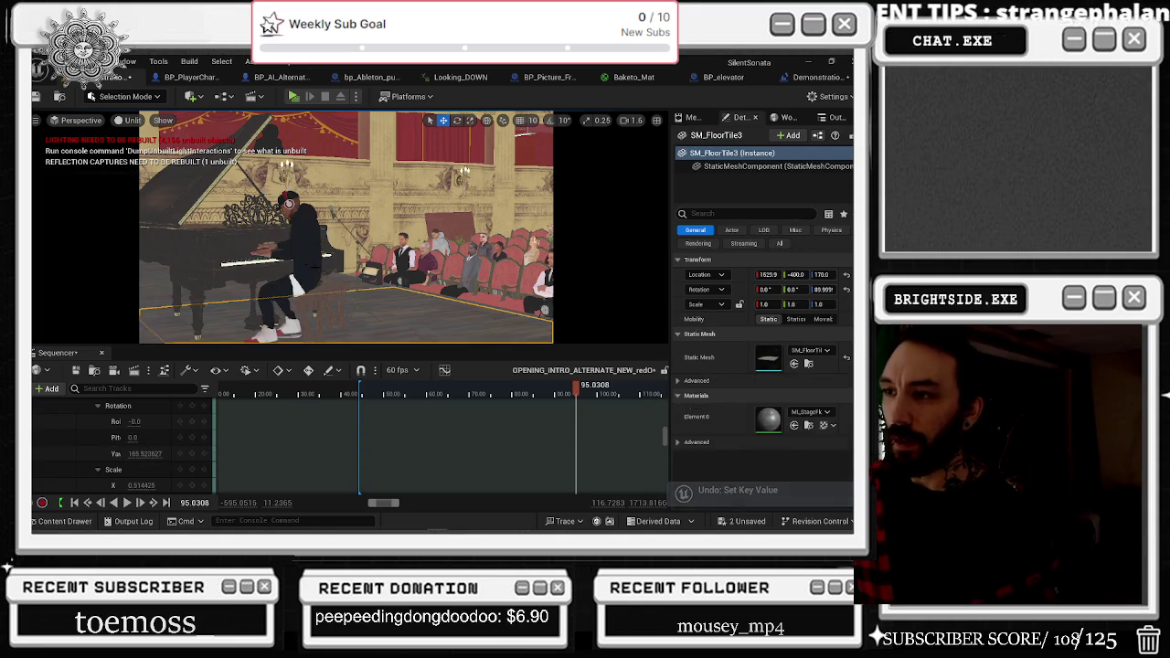
scroll(613, 450, "up", 5)
scroll(612, 451, "down", 3)
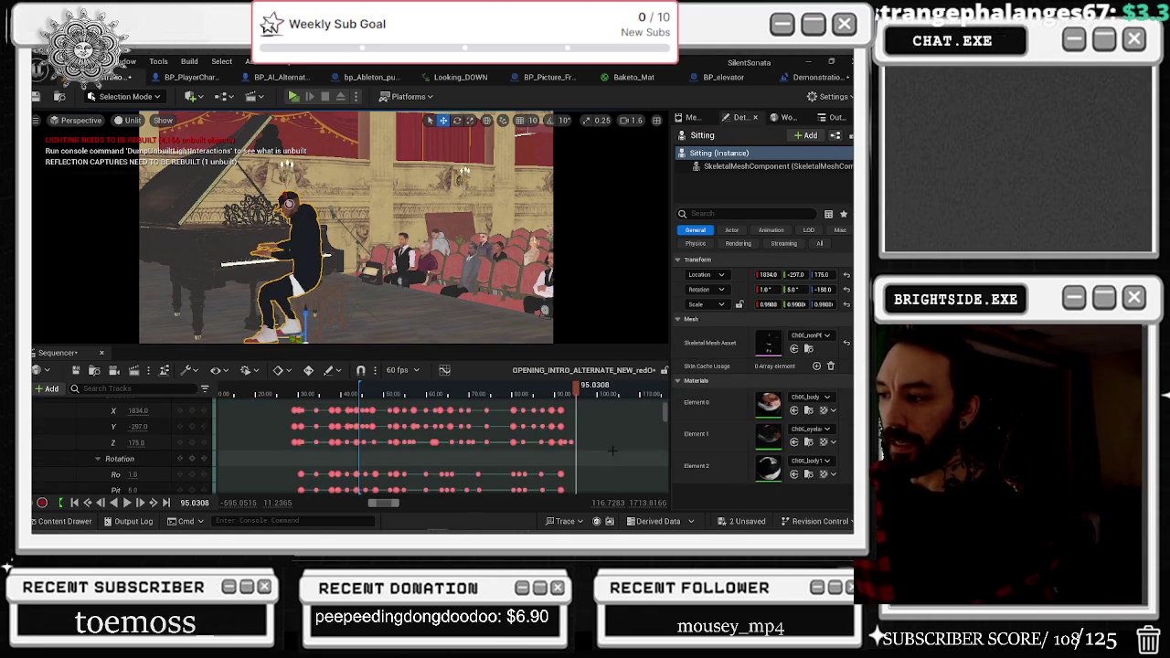
scroll(571, 442, "up", 5)
left_click(571, 442)
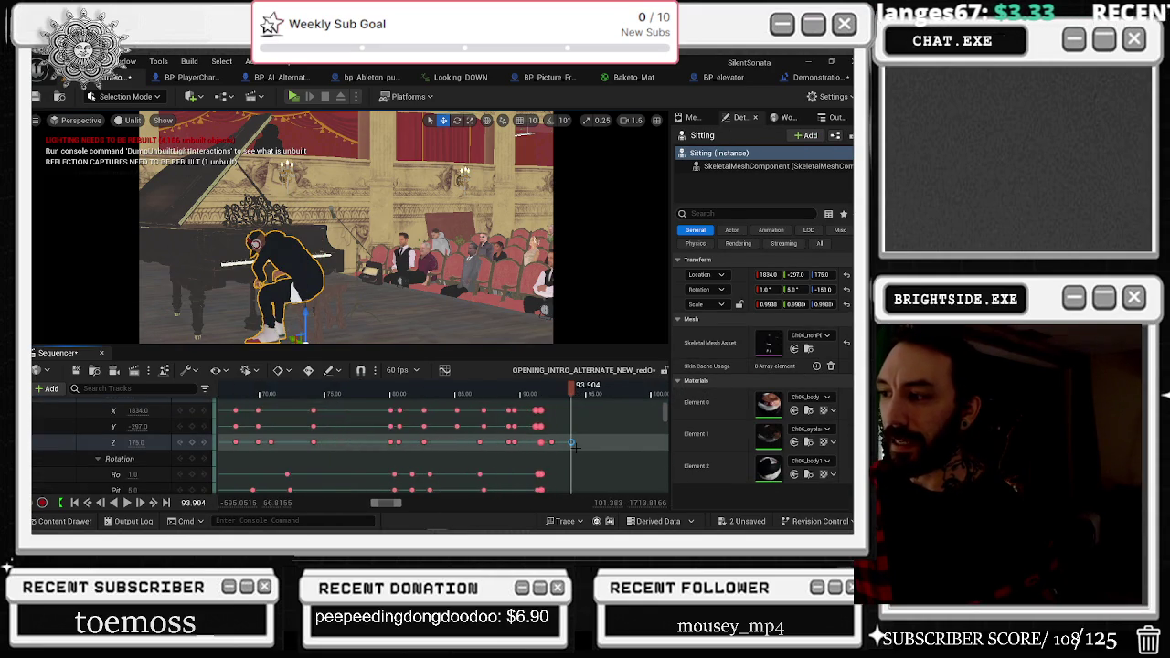
left_click(576, 392)
left_click_drag(576, 391, 579, 392)
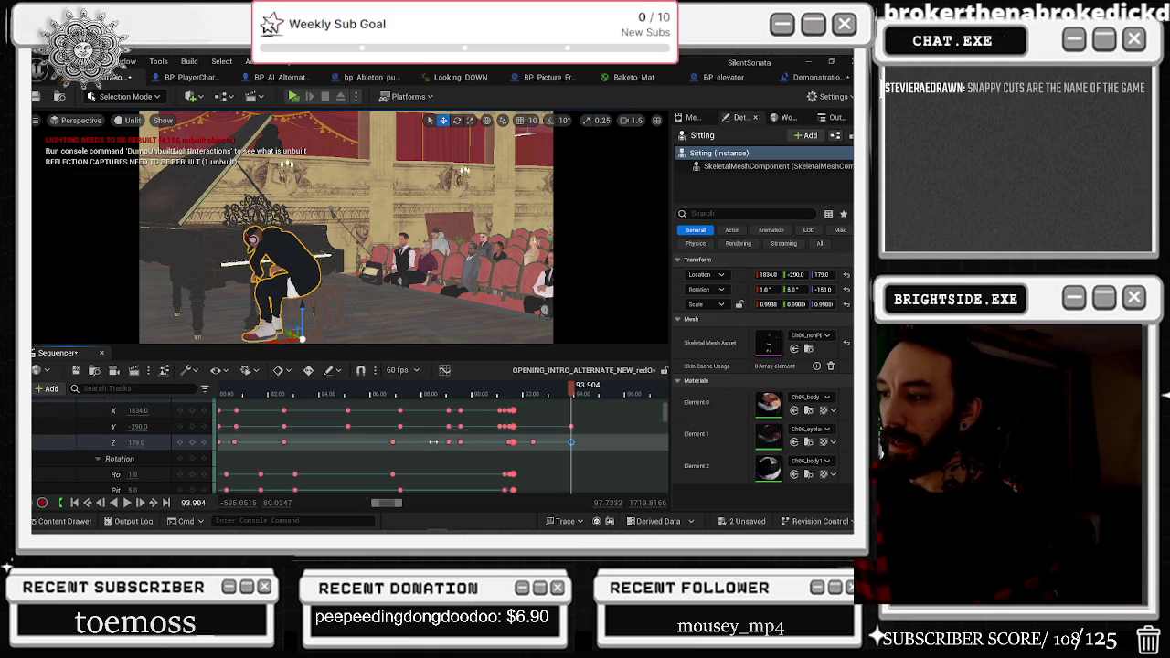
key("ctrl+z")
scroll(608, 442, "down", 3)
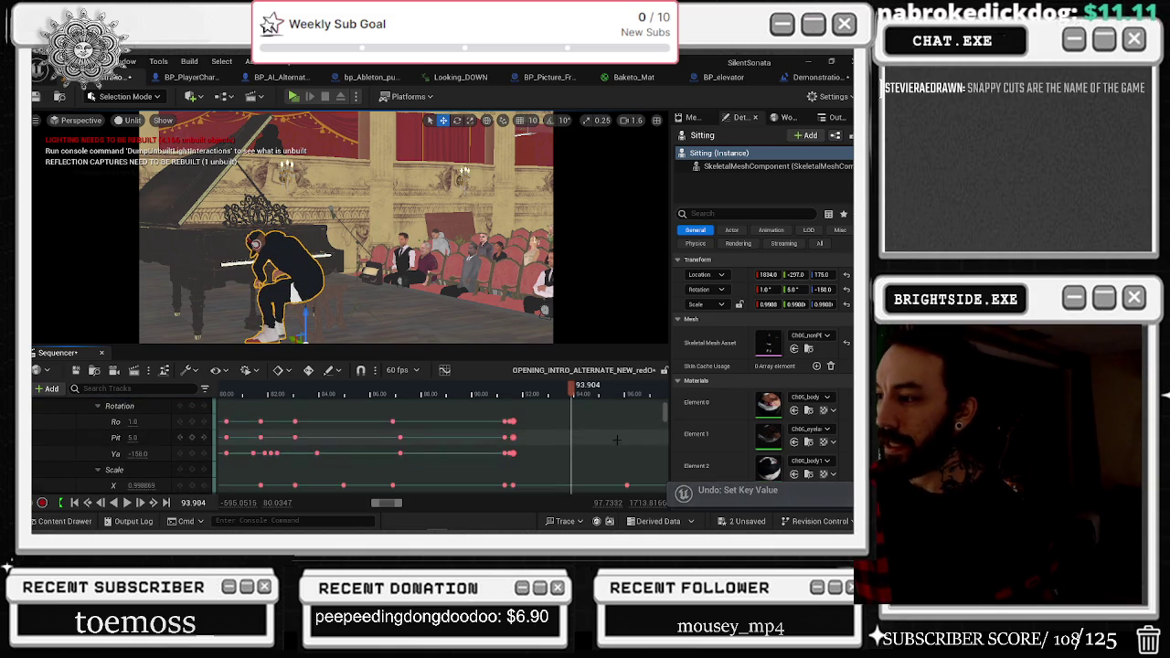
key("ctrl+z")
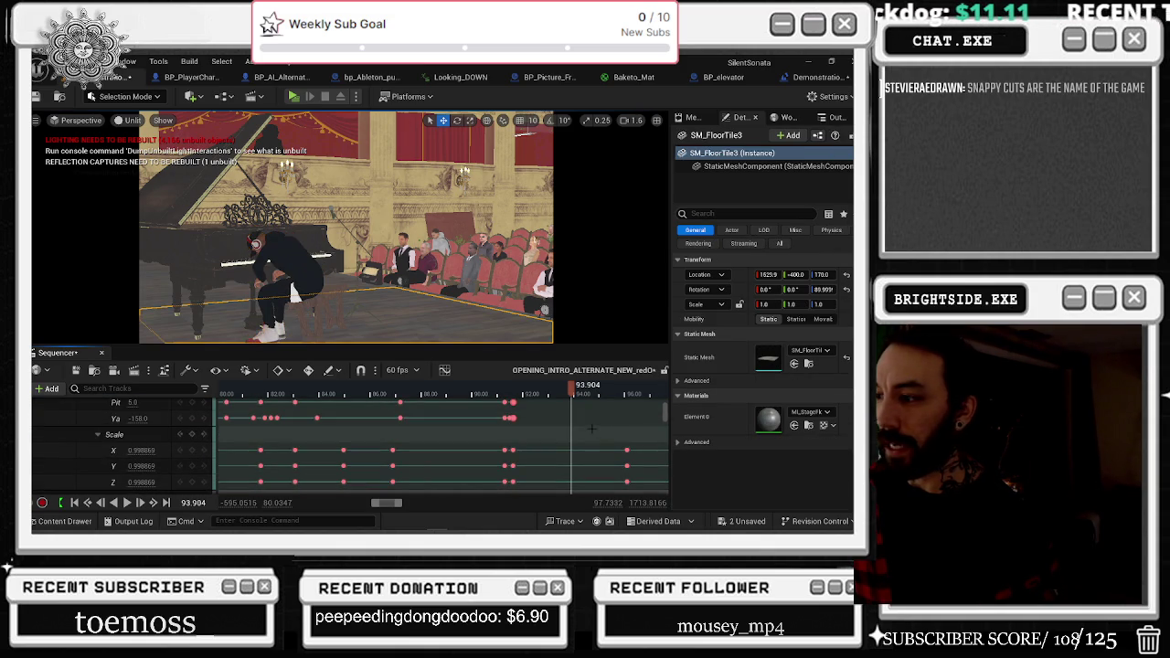
scroll(585, 425, "up", 1)
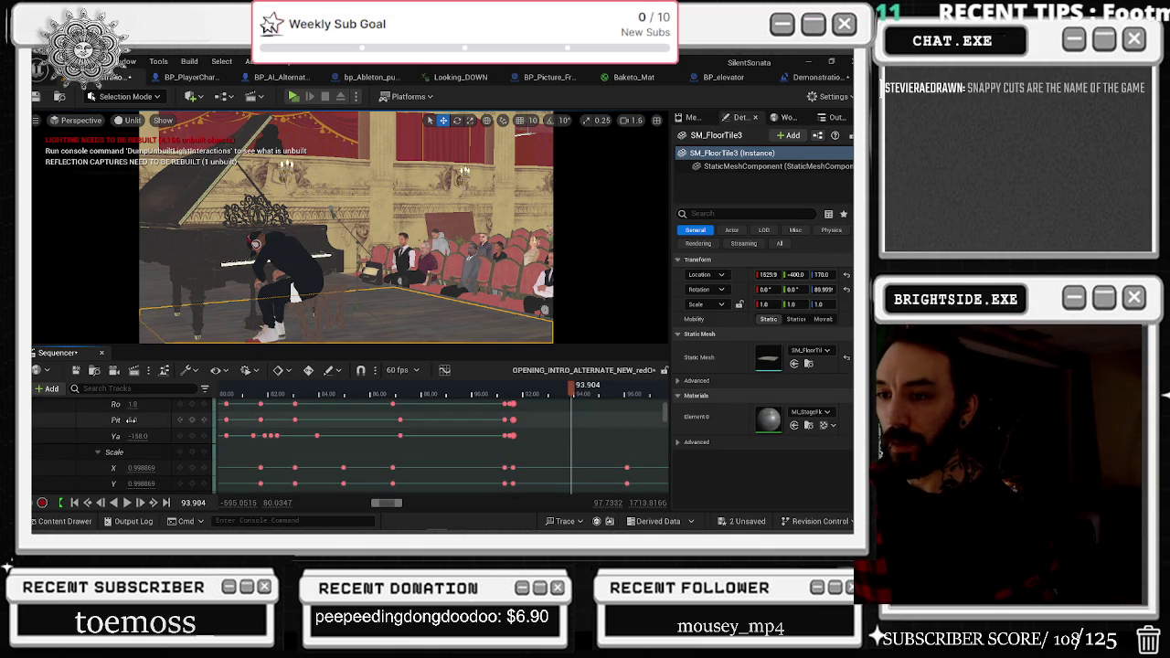
key("ctrl+z")
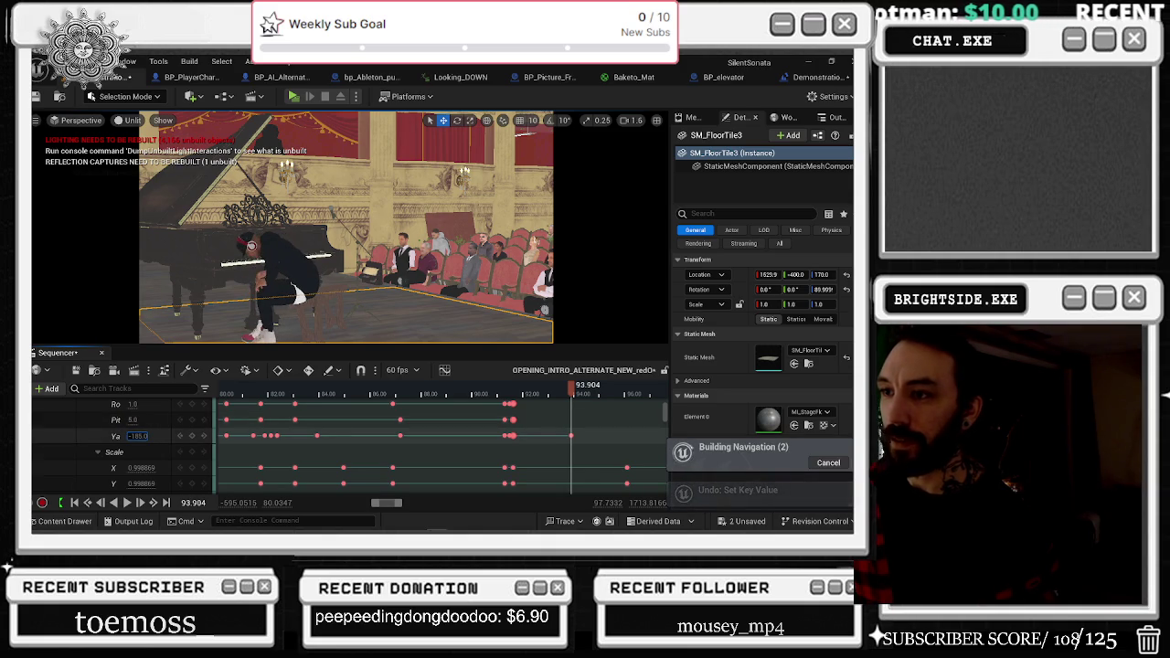
Key the pianist's Yaw to about -152 and scrub back to 93.7 to review the turn.
left_click_drag(137, 436, 151, 436)
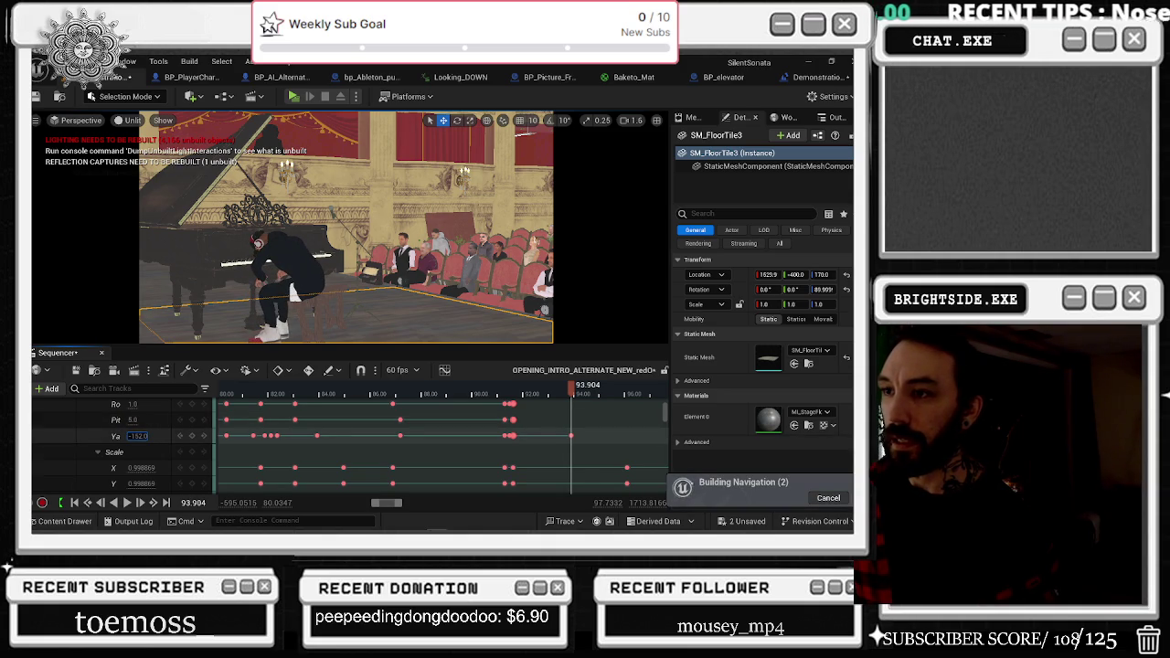
left_click_drag(512, 395, 522, 395)
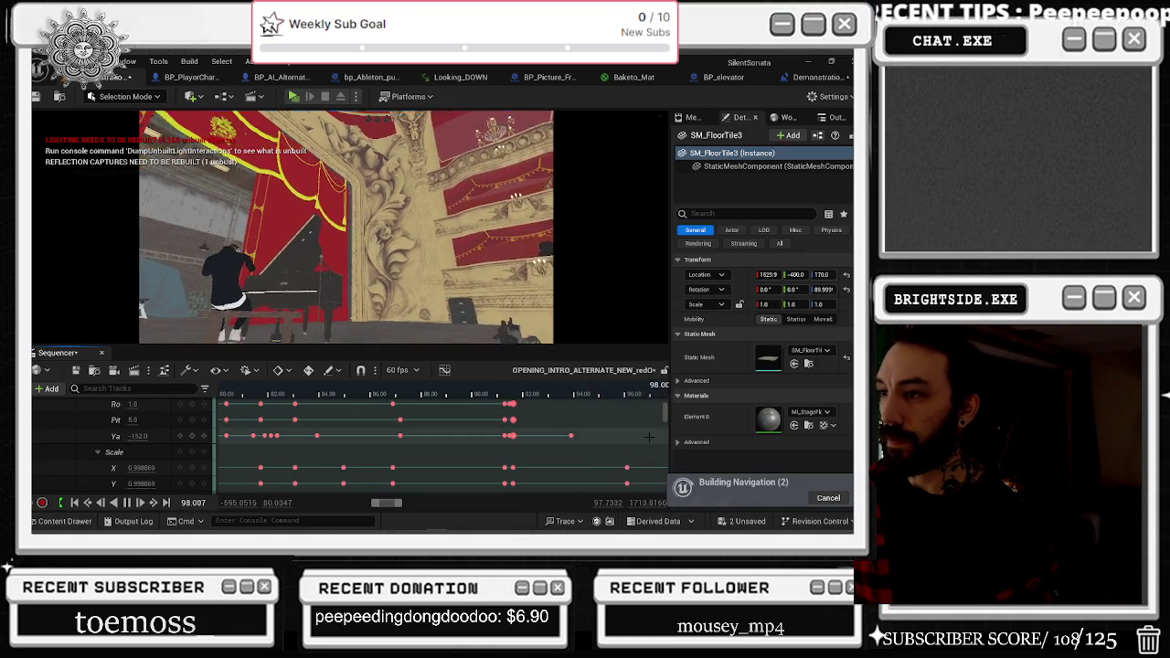
scroll(645, 444, "up", 3)
scroll(646, 444, "up", 3)
left_click_drag(609, 394, 575, 395)
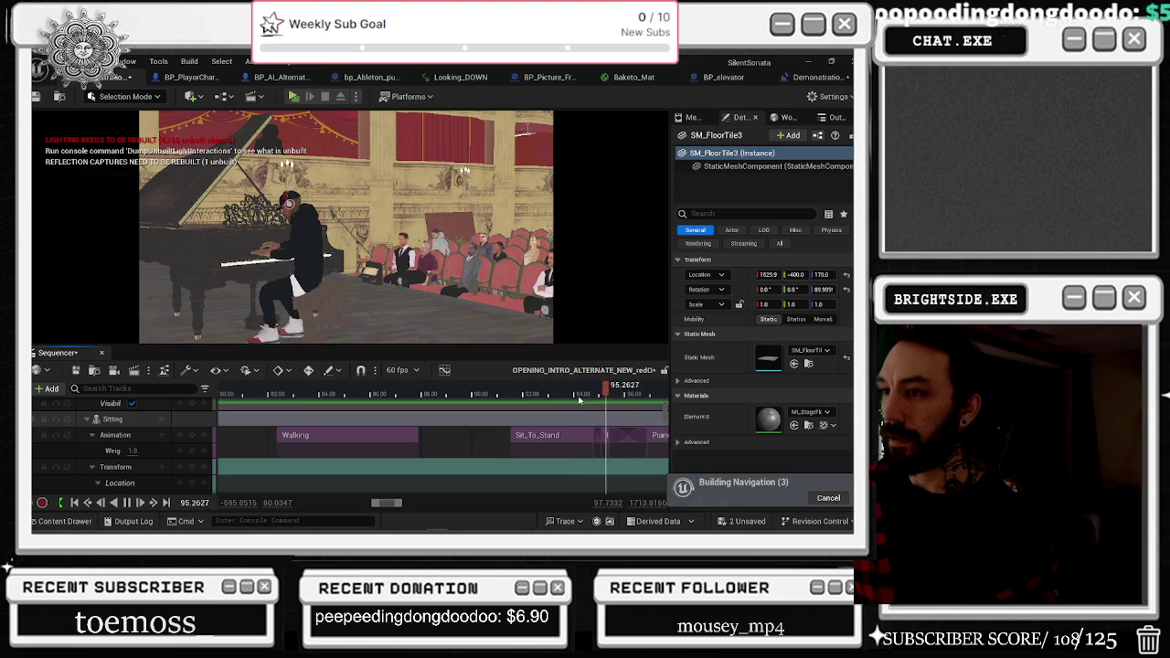
Stop playback at 95.539 and scrub back slightly to check the pianist's pose.
key("space")
scroll(581, 416, "up", 5)
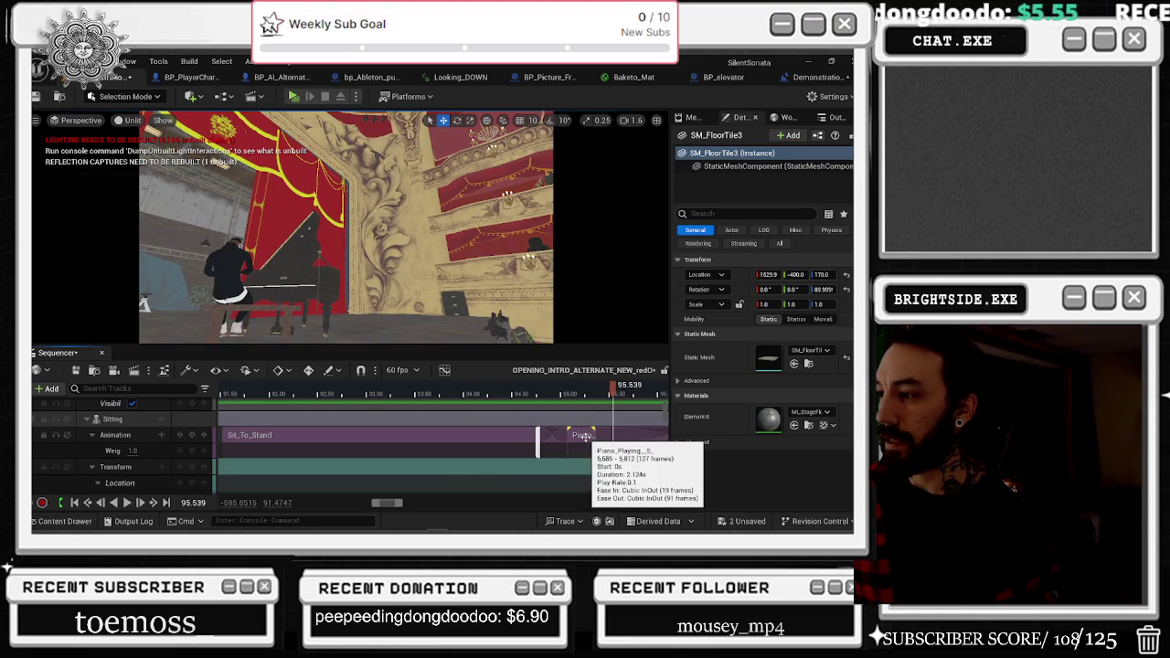
left_click_drag(528, 395, 557, 402)
scroll(557, 430, "down", 5)
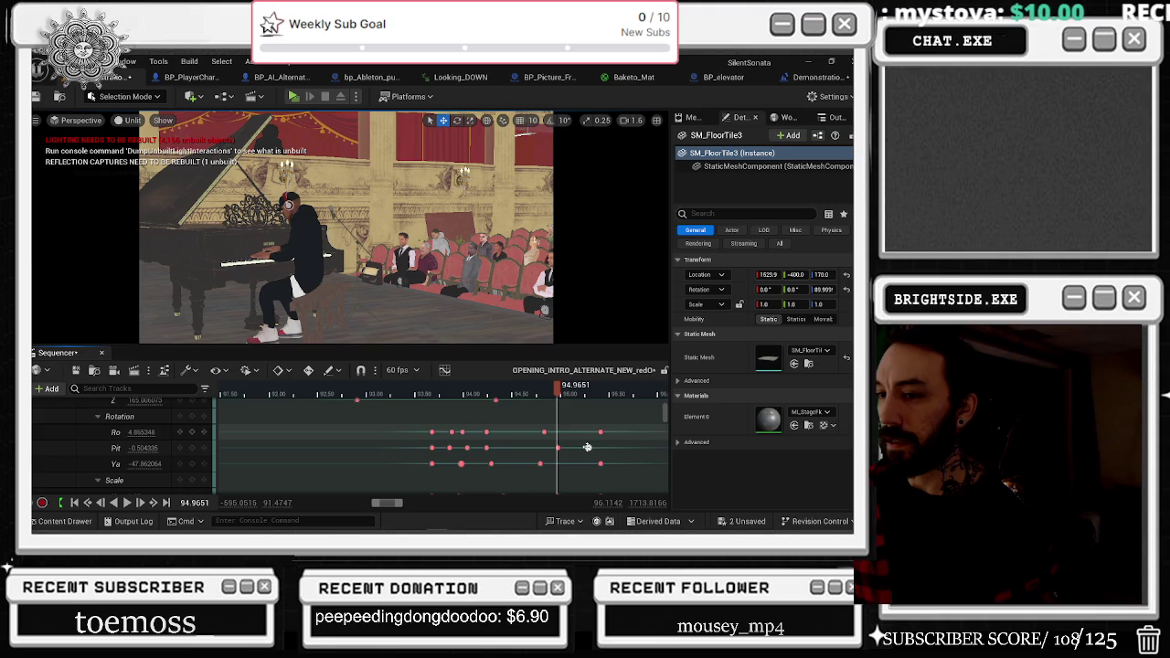
scroll(586, 447, "down", 1)
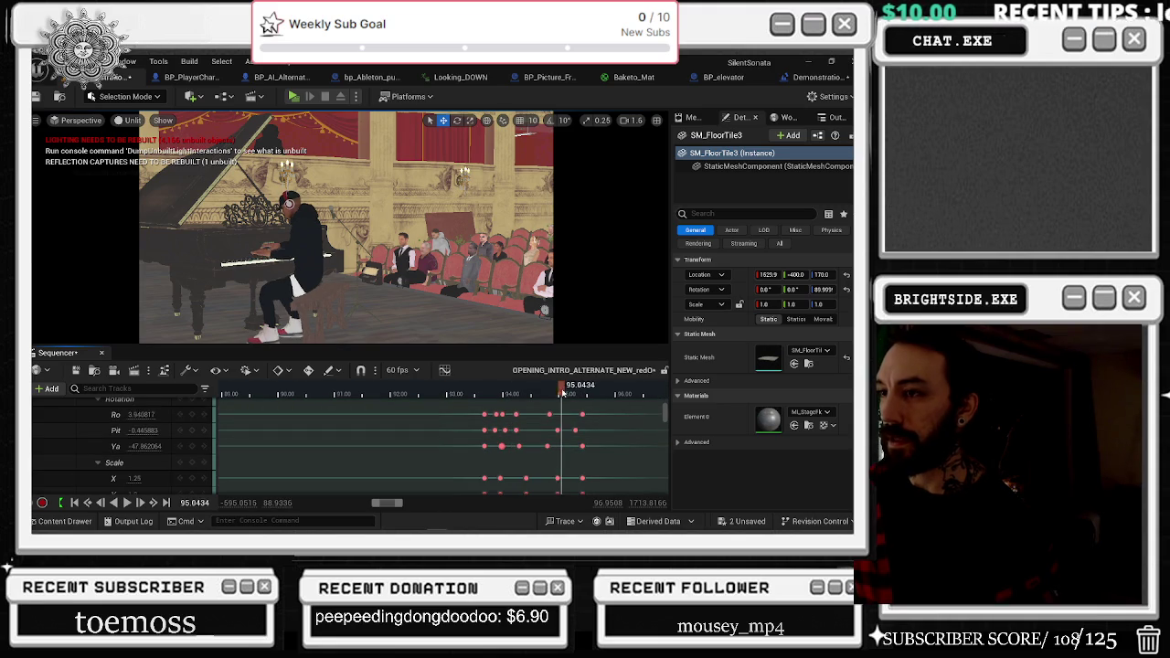
left_click_drag(564, 392, 552, 391)
scroll(600, 444, "down", 2)
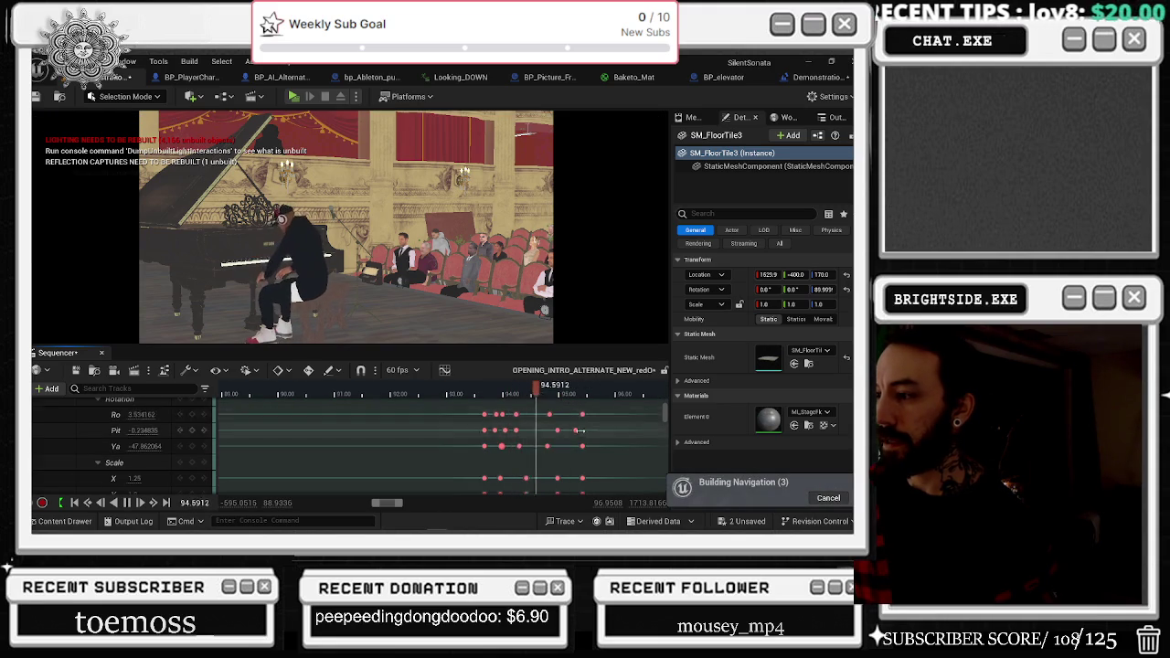
Step forward through the camera cut, then replay from 93.7 and stop at 95.15.
key("Right")
key("Right")
key("Right")
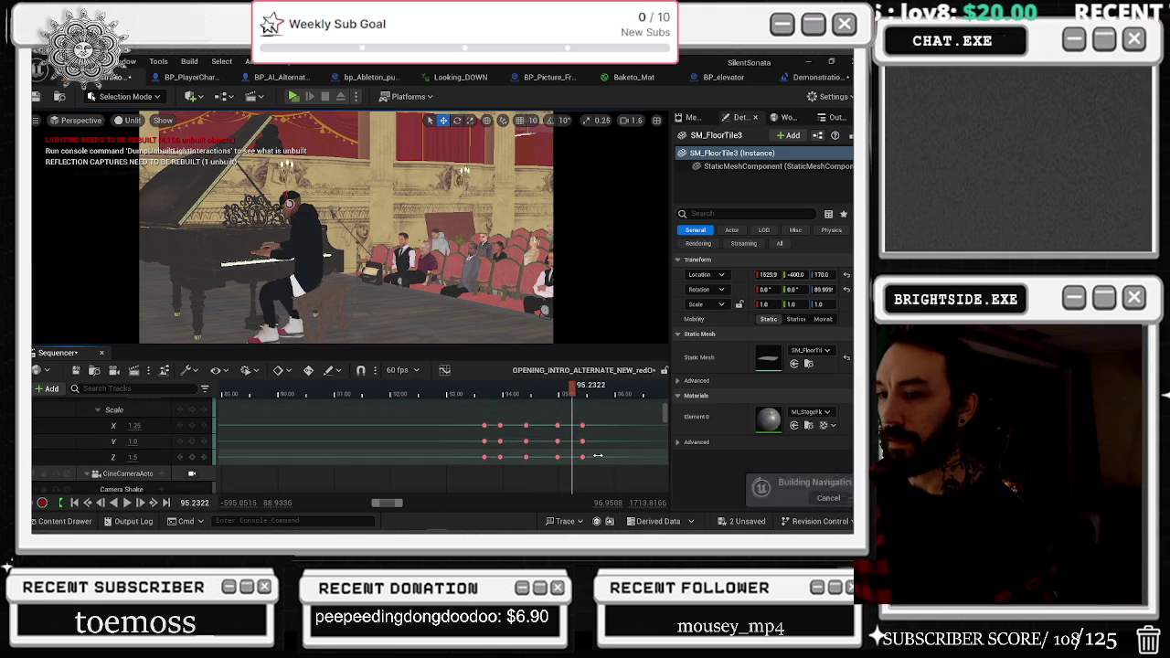
scroll(603, 456, "up", 3)
key("Right")
key("Right")
key("Right")
scroll(603, 456, "up", 3)
left_click(485, 391)
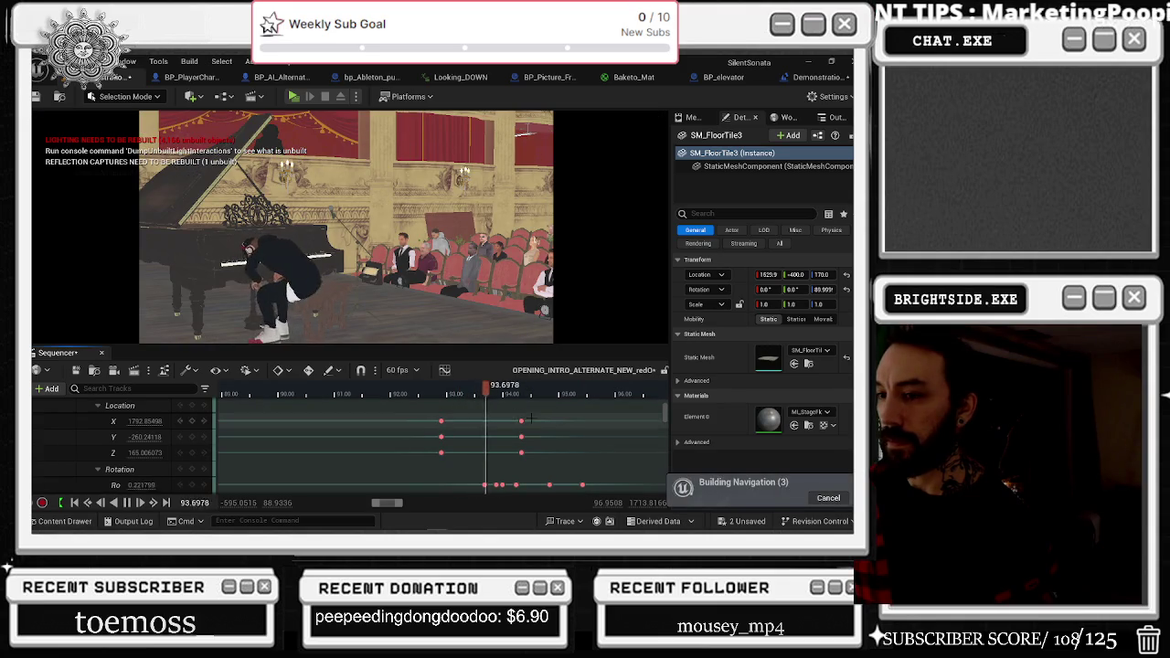
key("space")
scroll(625, 445, "down", 3)
scroll(625, 445, "down", 3)
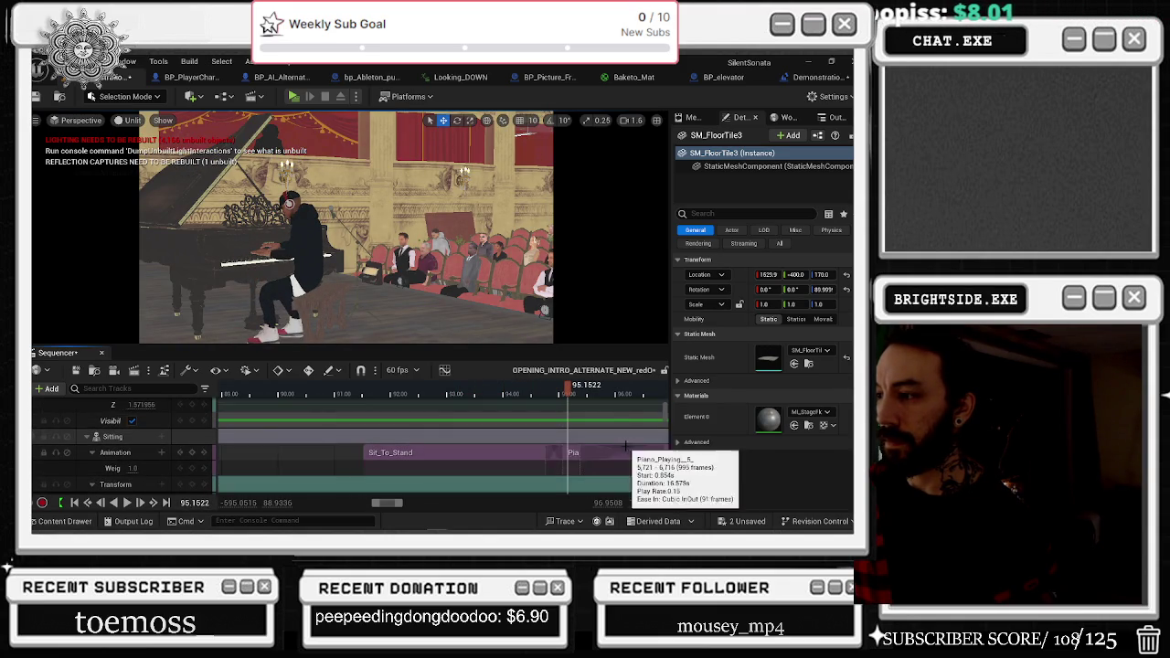
Shorten the Piano_Playing ease-in to 11 frames, replay the blend, then undo it.
left_click_drag(586, 461, 568, 443)
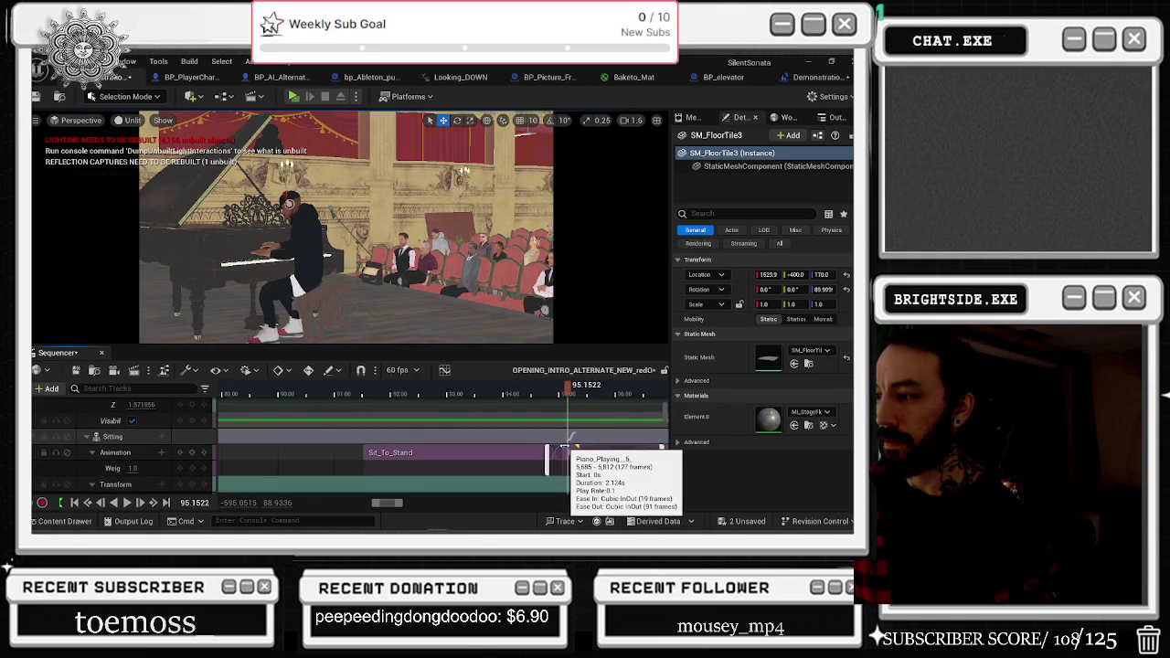
left_click(535, 391)
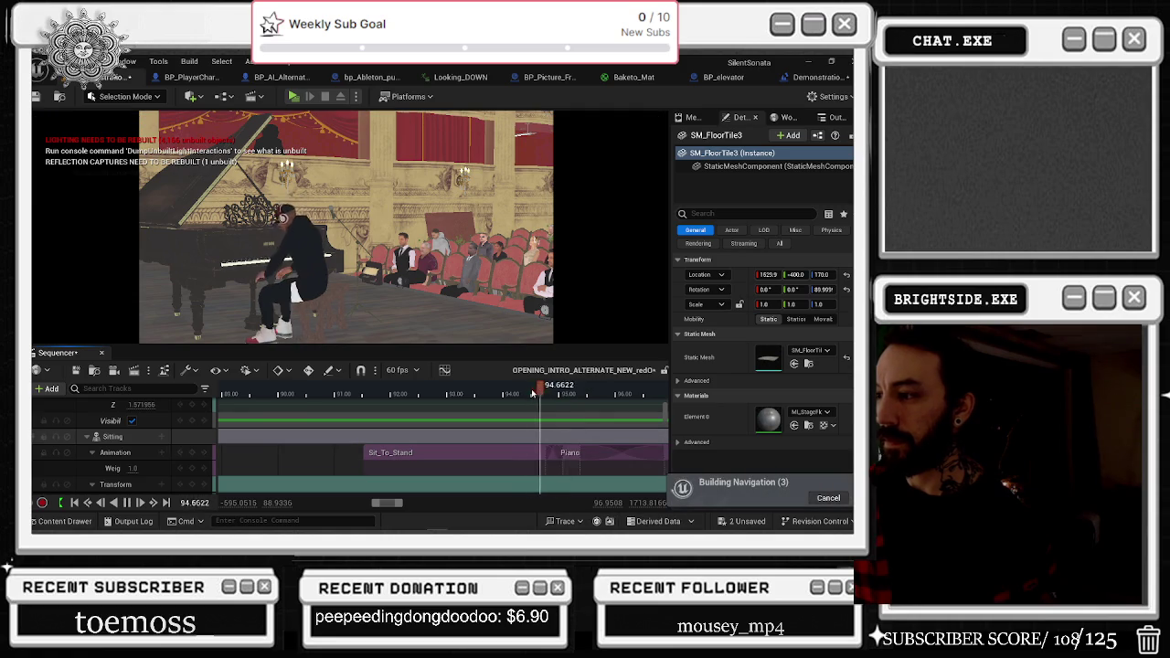
key("space")
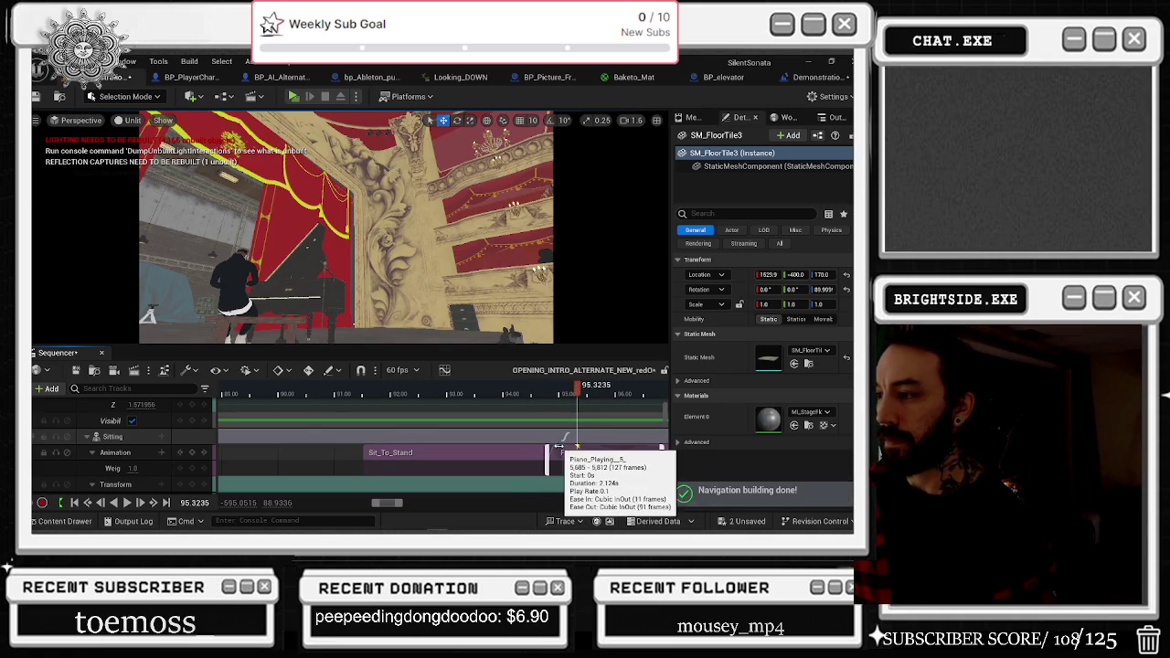
left_click_drag(574, 448, 599, 448)
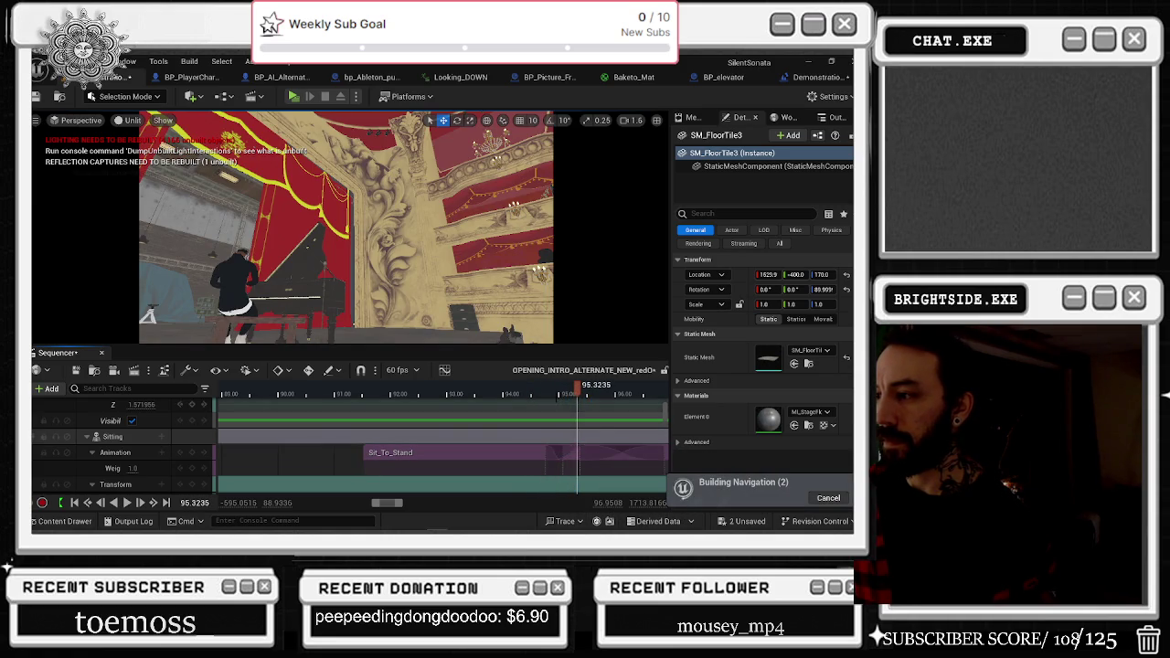
left_click(509, 395)
key("space")
key("space")
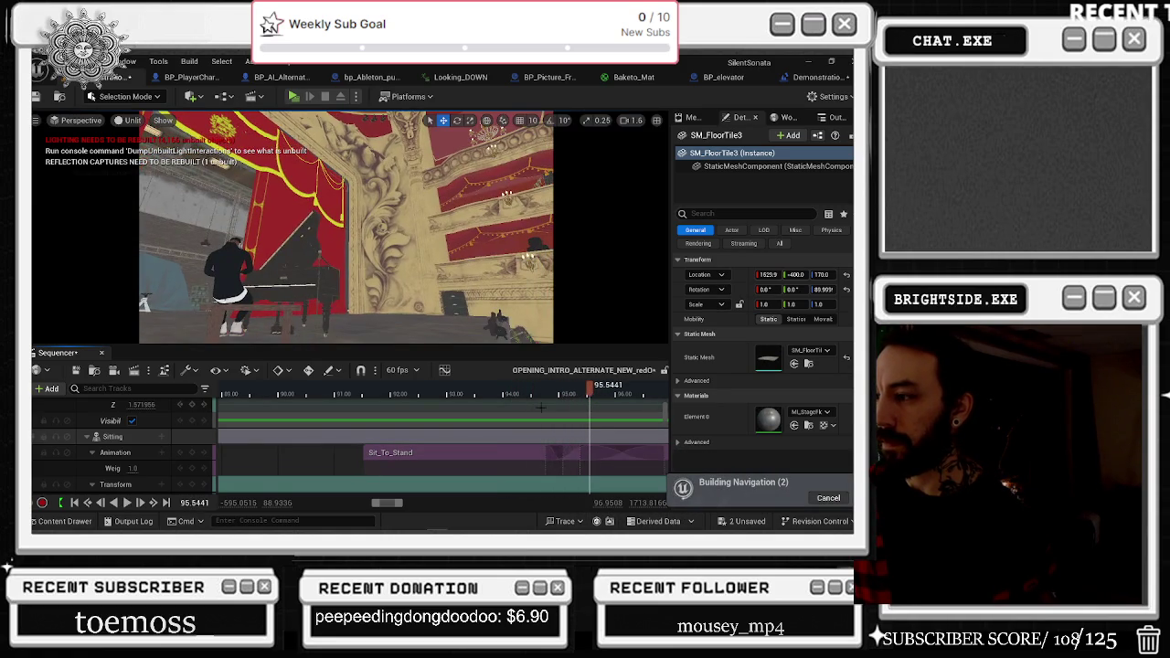
key("ctrl+z")
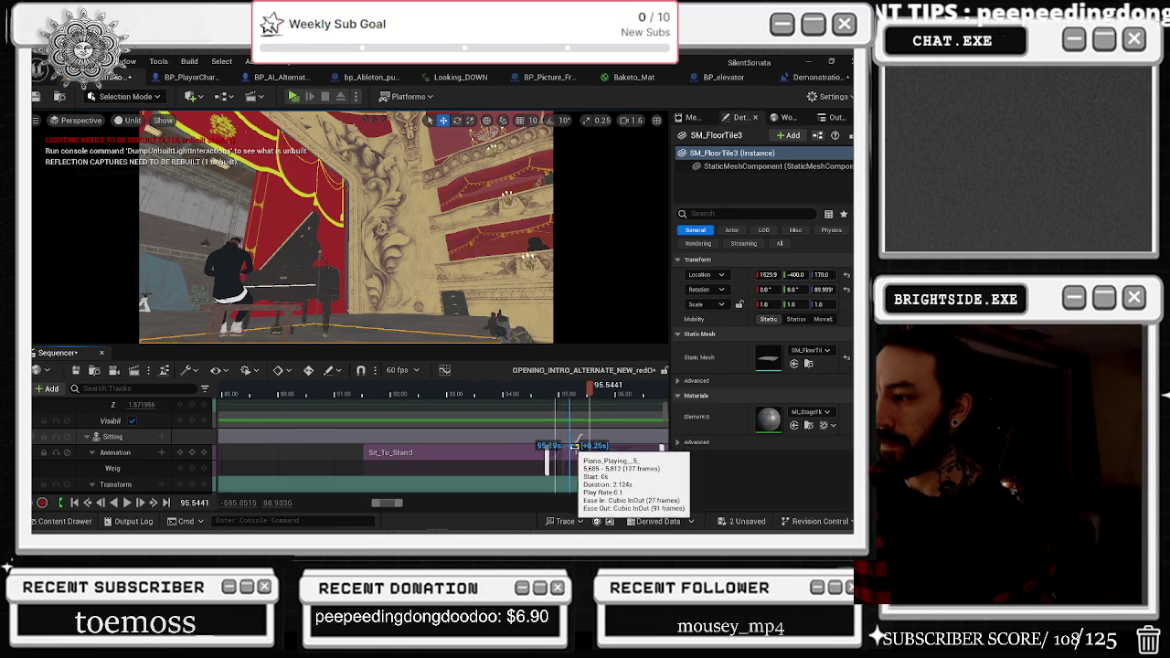
Try a longer Piano_Playing ease-in, undo it, and replay the transition from about 93.8 seconds.
left_click_drag(589, 385, 552, 395)
left_click(586, 394)
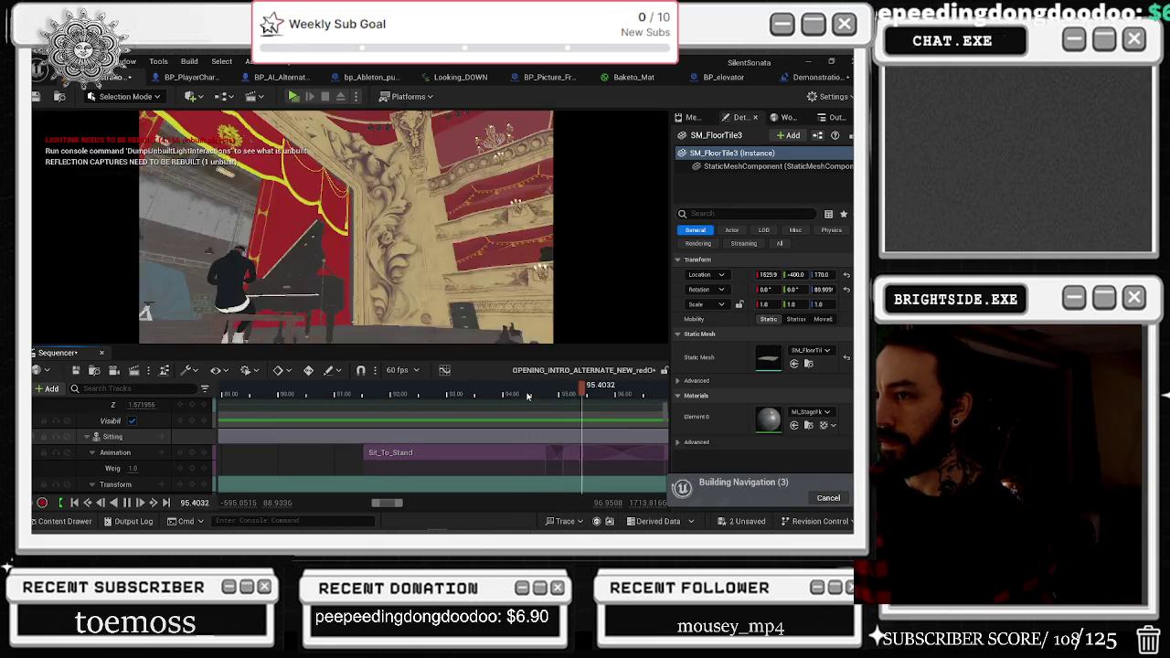
key("ctrl+z")
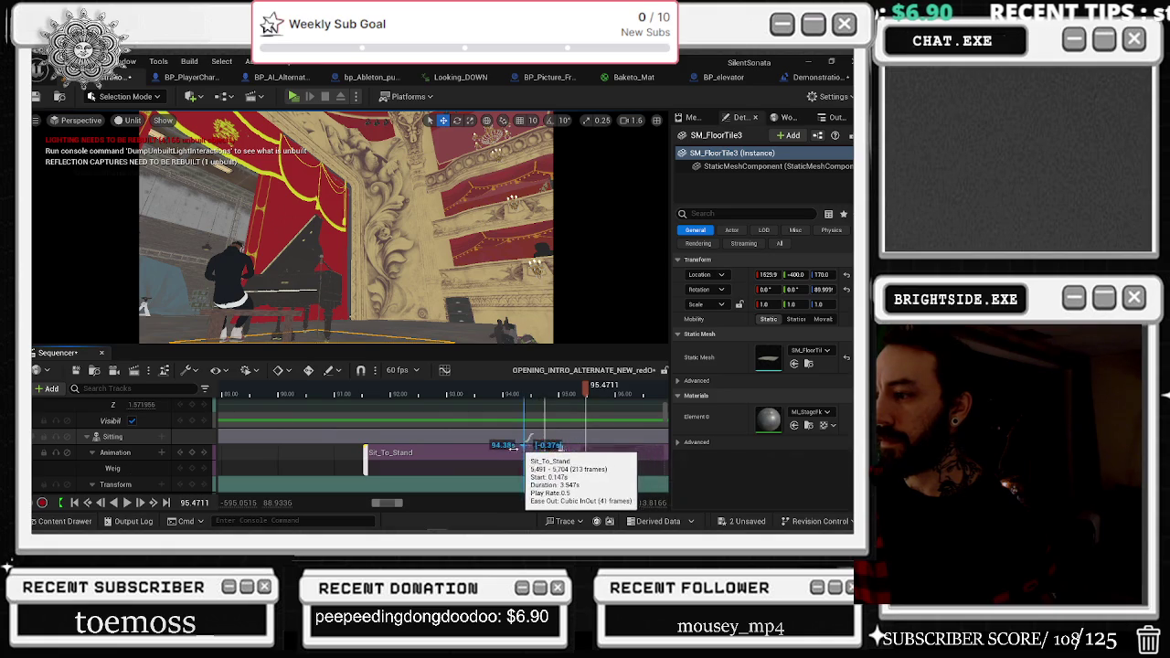
left_click(467, 395)
key("space")
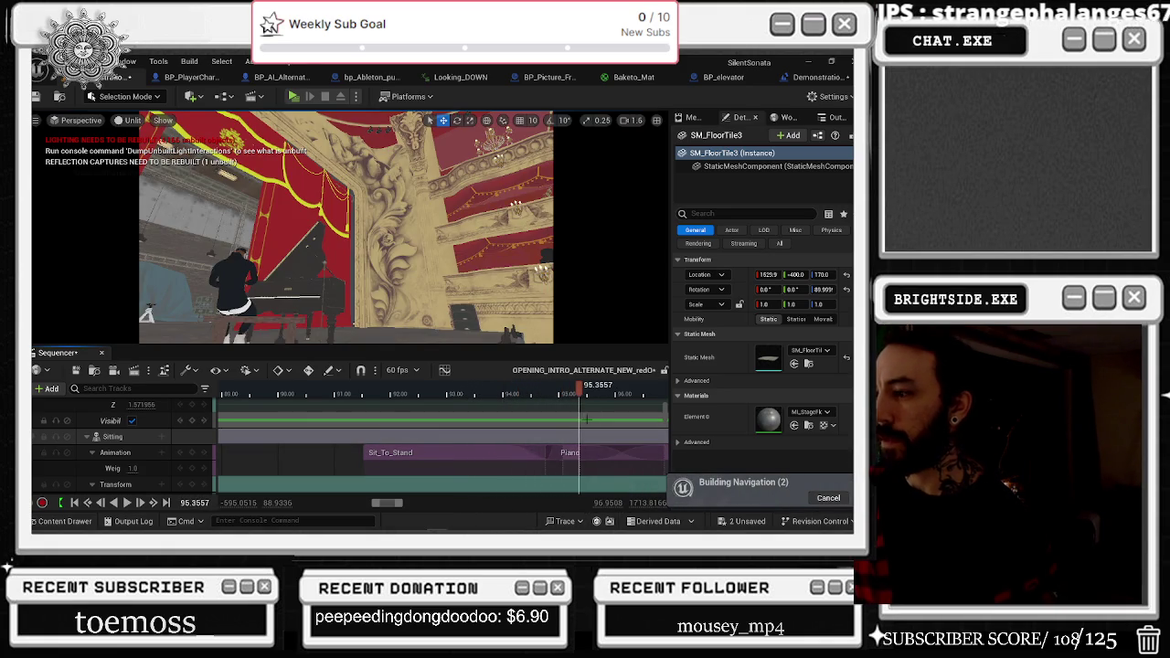
Test a short Sit_To_Stand ease-out, replay from about 94 seconds, then undo it.
left_click_drag(559, 447, 541, 447)
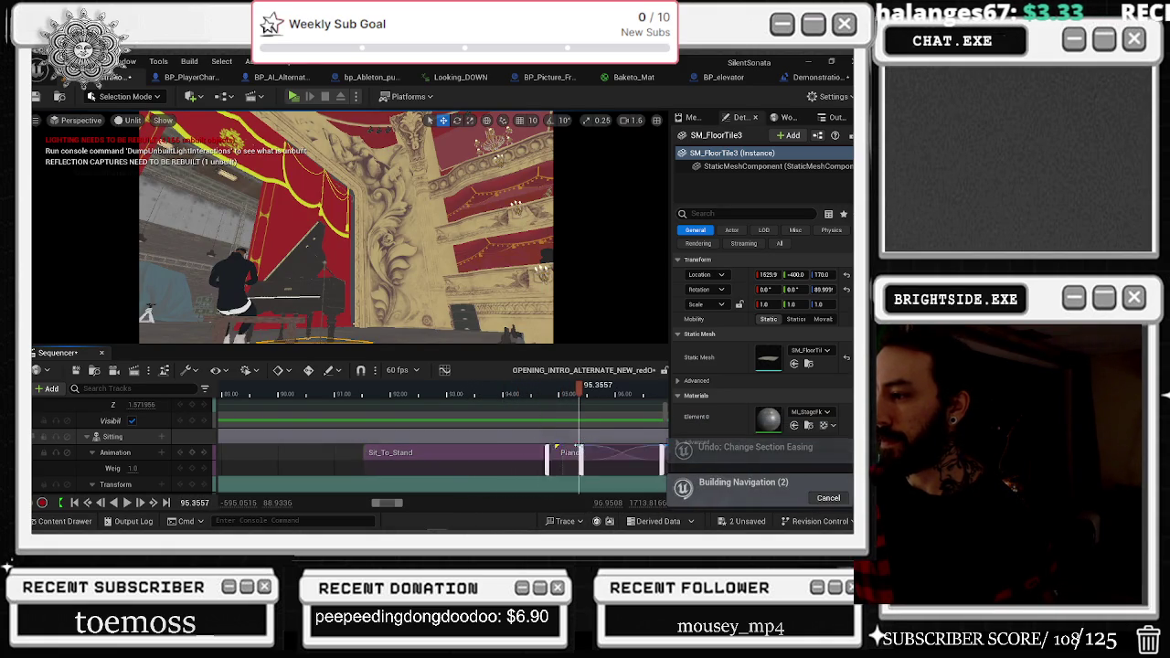
left_click(511, 396)
key("space")
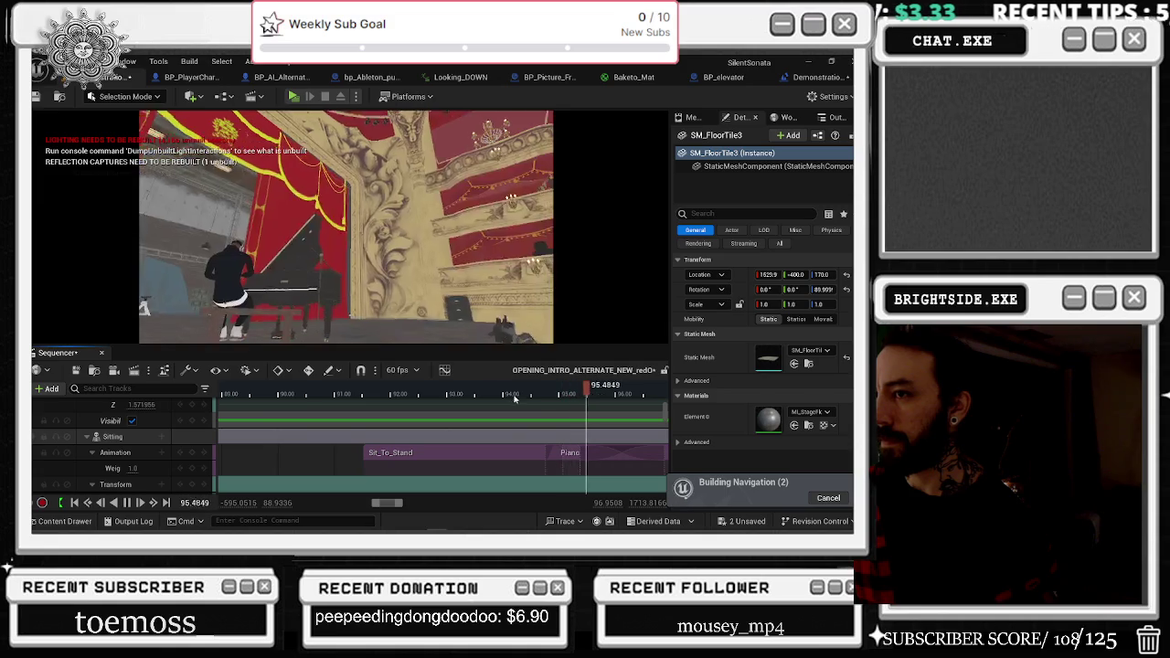
key("ctrl+z")
left_click(518, 396)
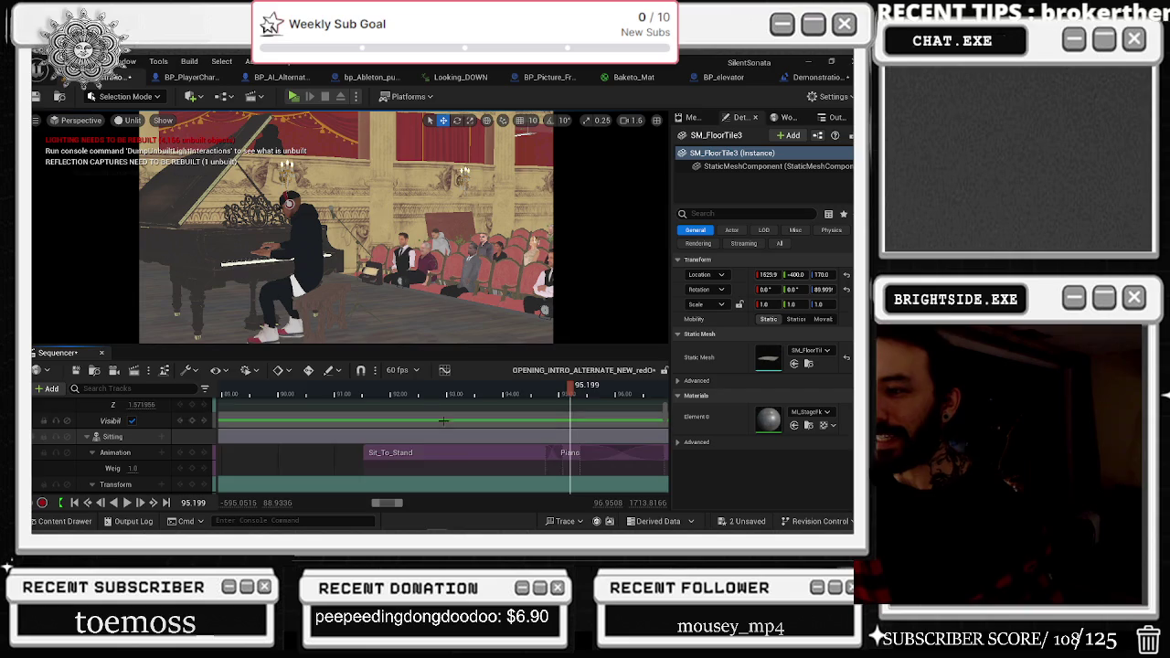
Extend the long Piano_Playing section to start slightly earlier, then scrub back to about 54 seconds.
scroll(437, 407, "down", 6)
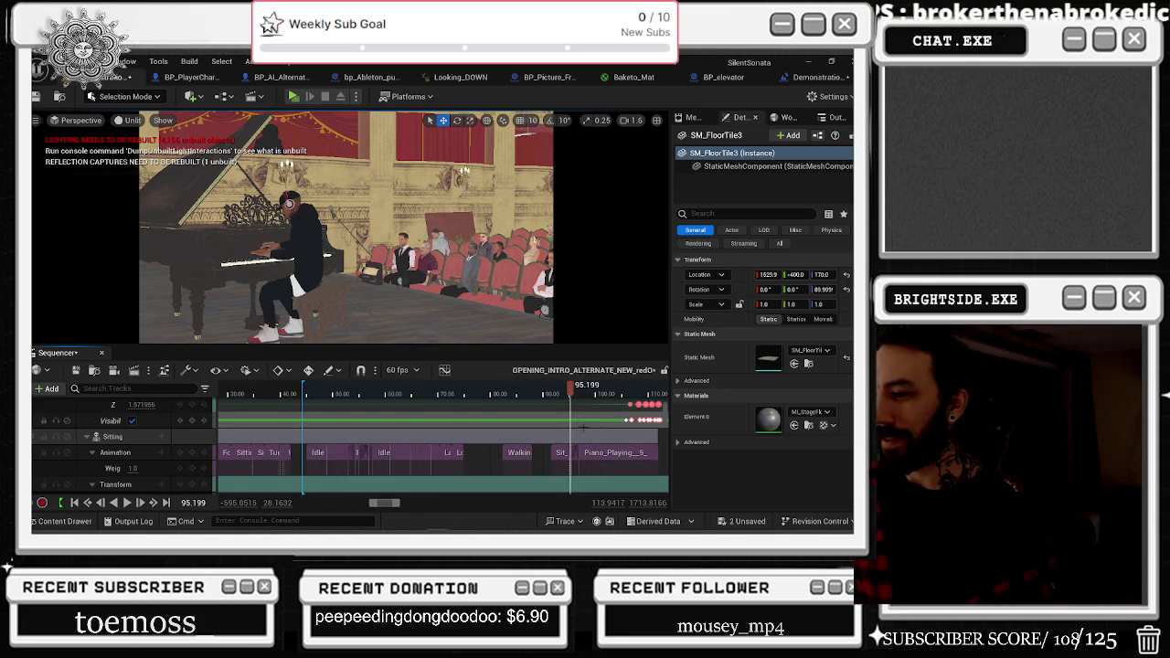
scroll(595, 427, "down", 2)
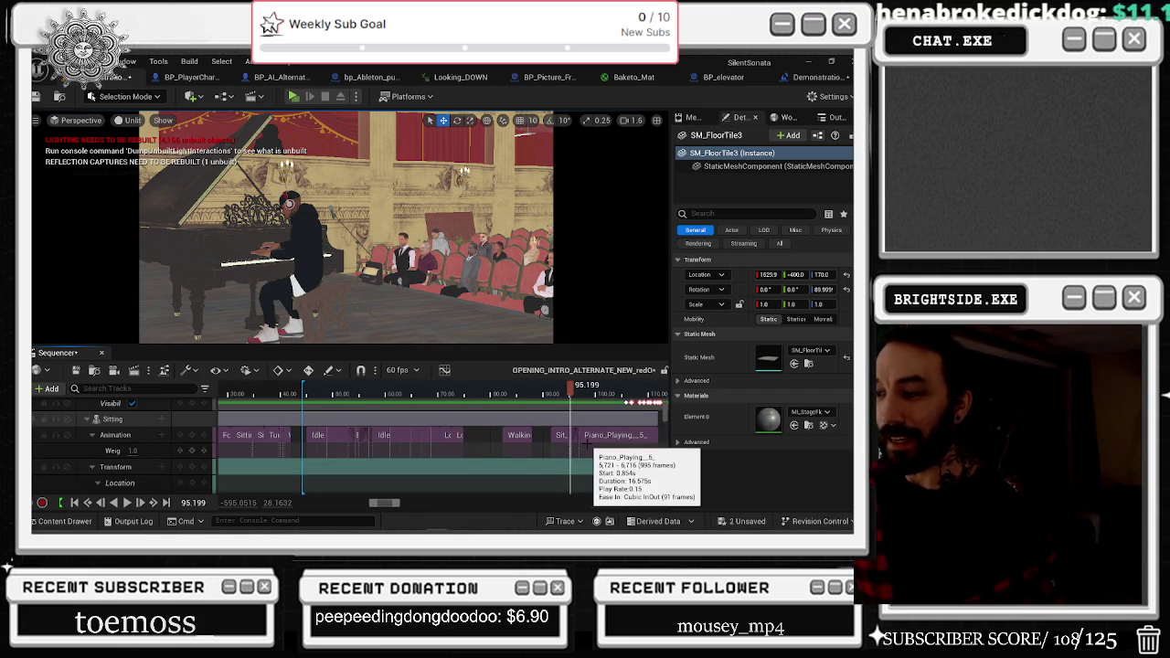
left_click_drag(581, 446, 573, 451)
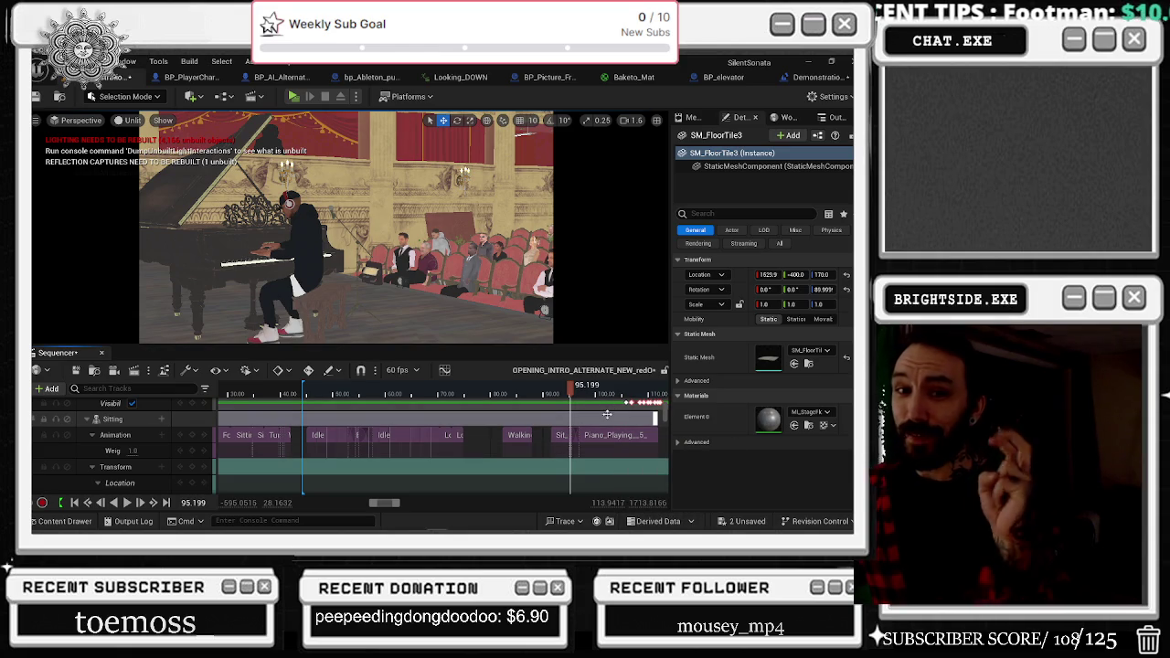
mouse_move(571, 395)
left_mouse_down()
mouse_move(283, 395)
mouse_move(447, 392)
mouse_move(383, 391)
left_mouse_up()
Move the playhead to about 53 seconds and play the cinematic from there.
scroll(446, 391, "down", 5)
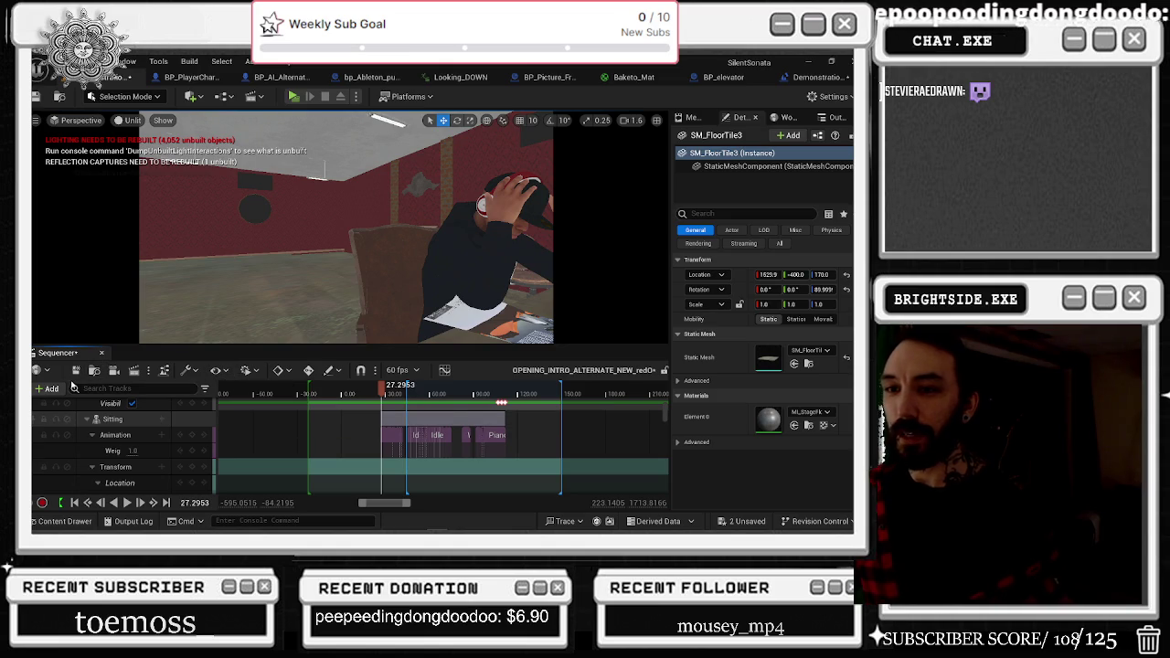
left_click_drag(384, 391, 426, 395)
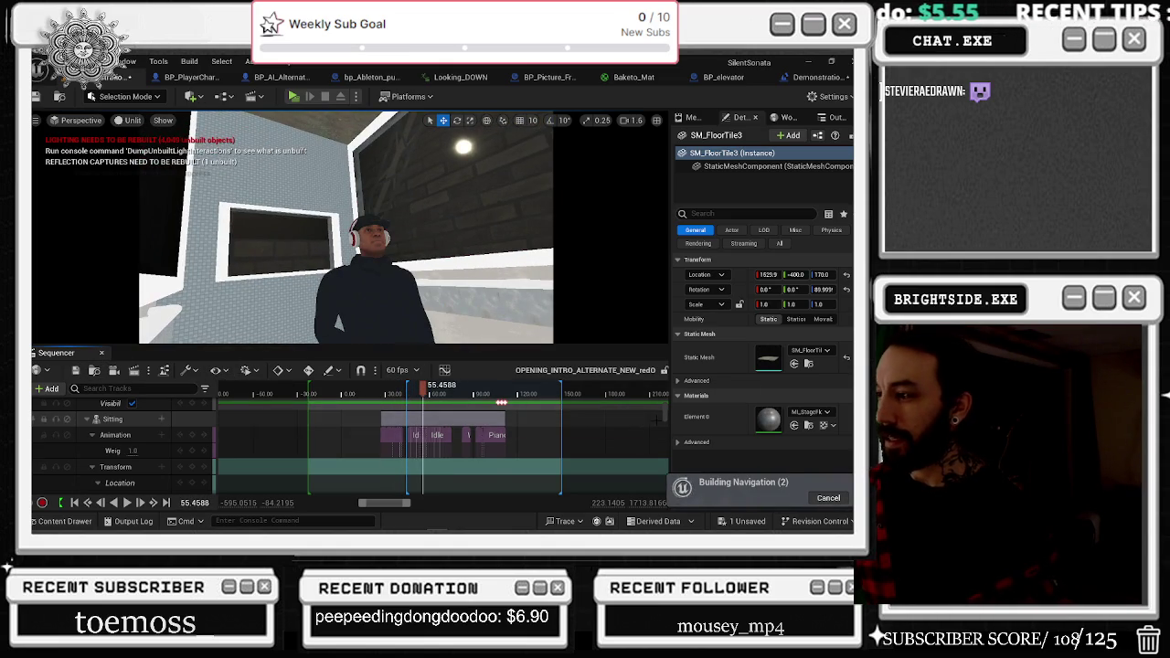
scroll(459, 411, "up", 5)
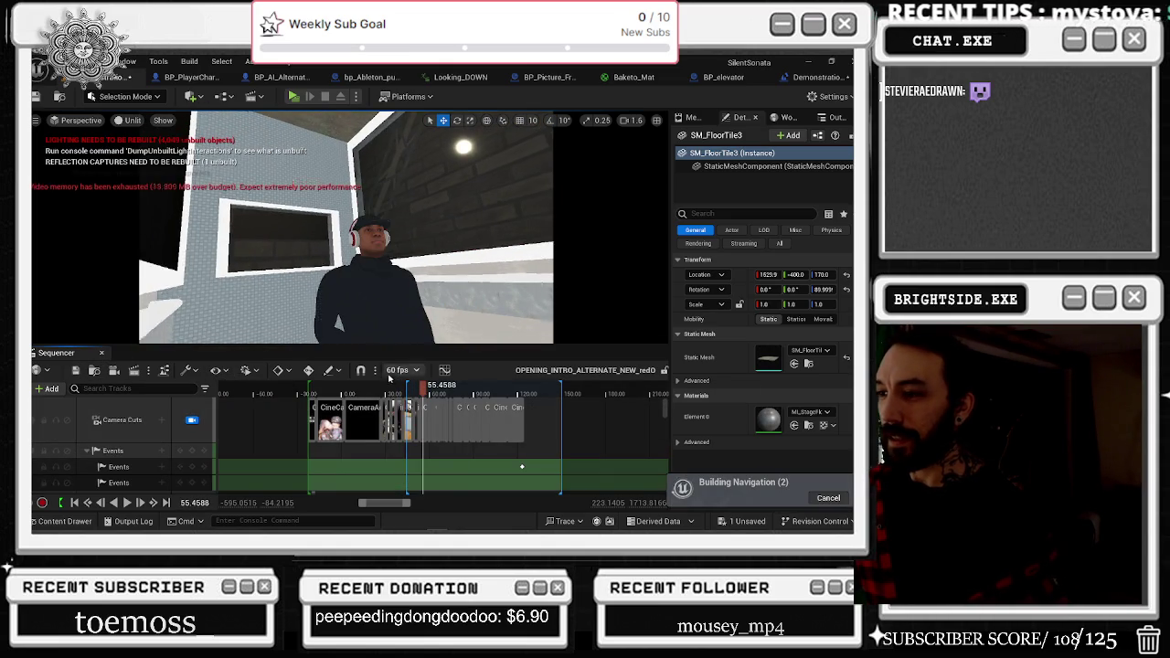
key("space")
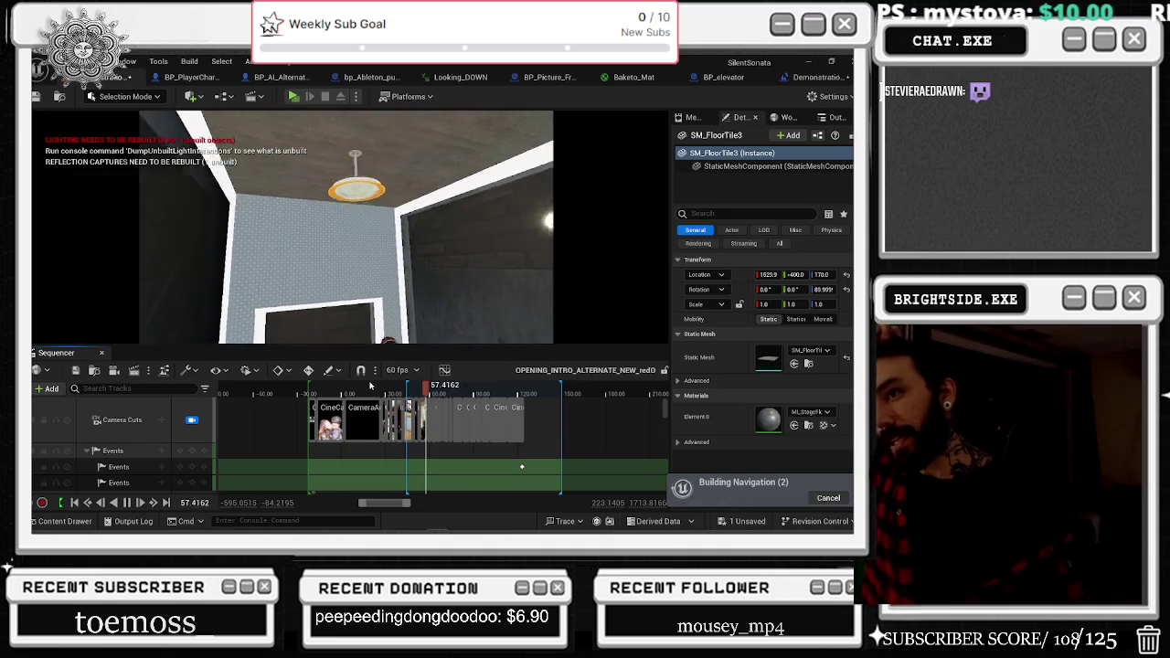
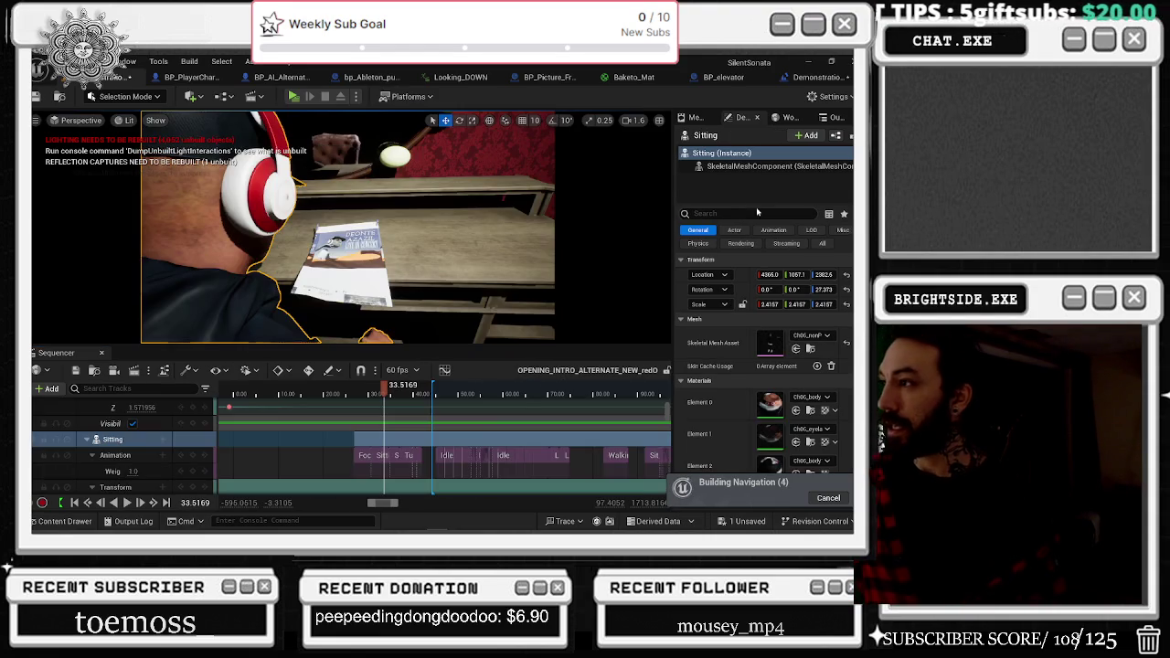
Toggle the Sitting mesh's Visible in Scene Capture setting, scrubbing to the mirror room shot to check.
left_click(718, 169)
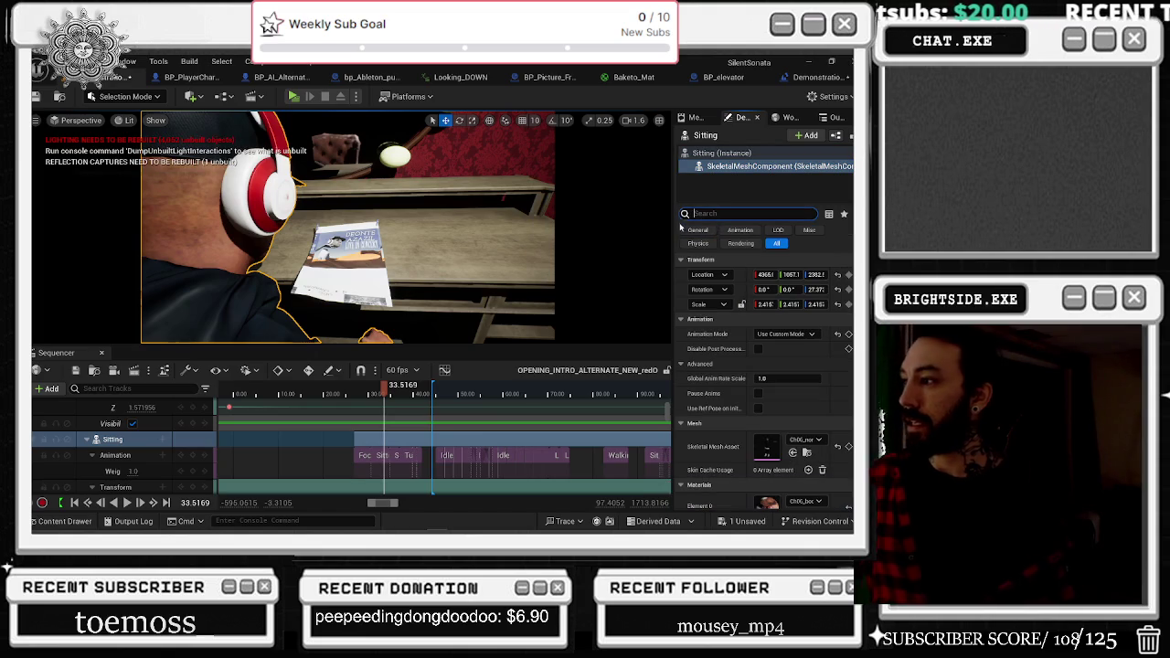
type("ci")
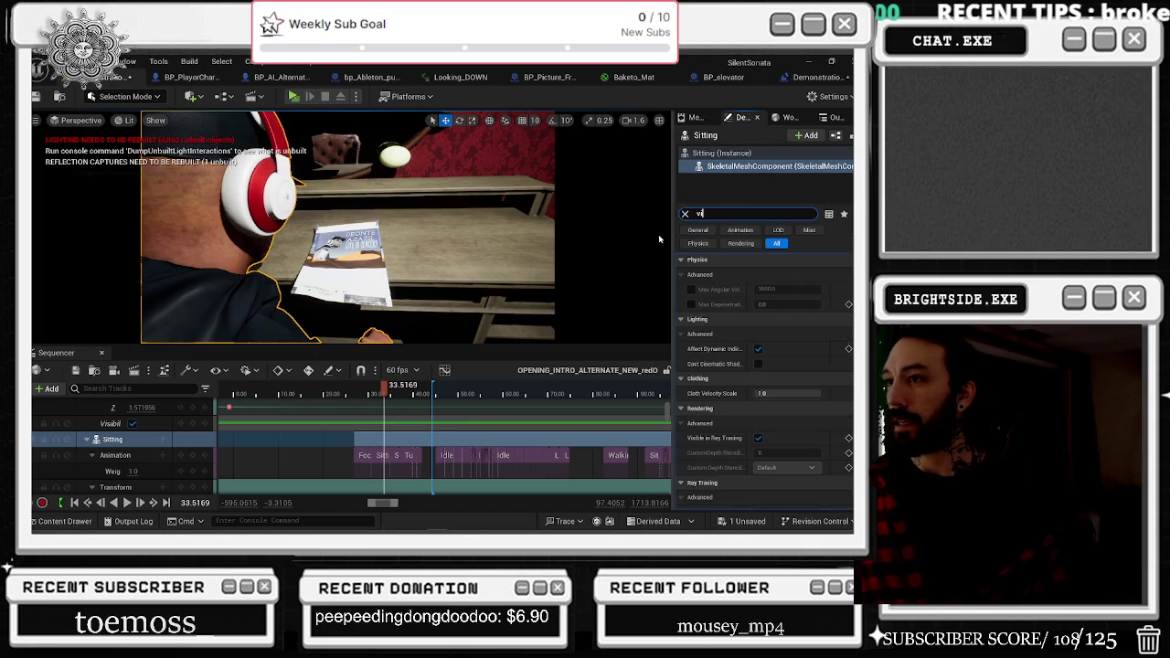
type("s")
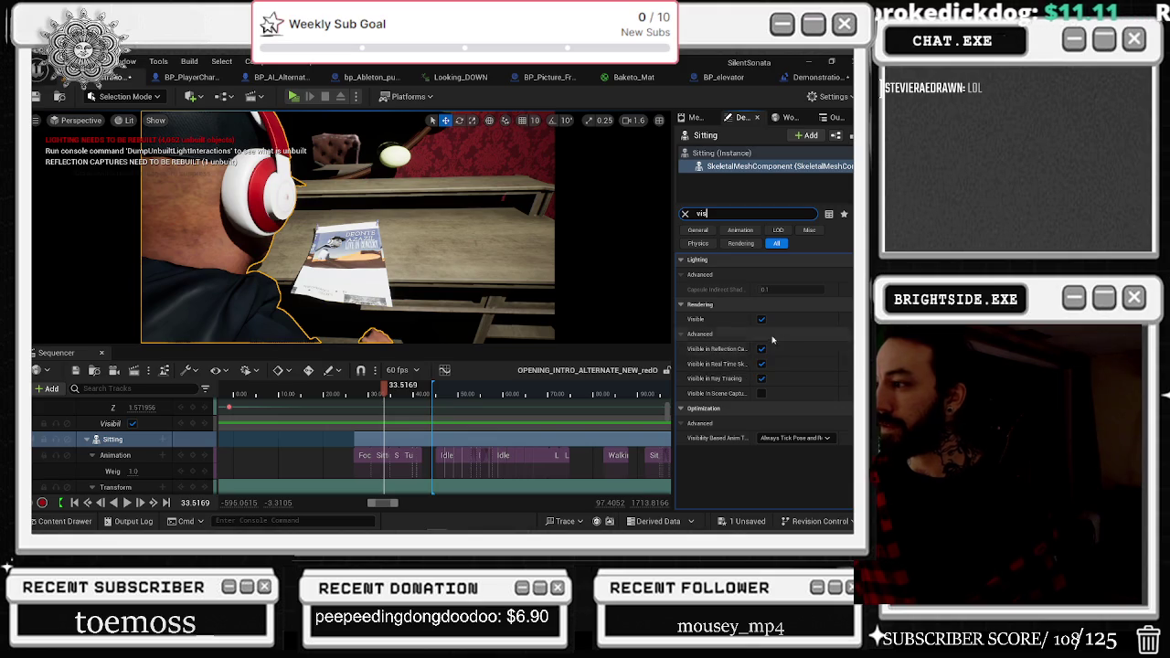
left_click(761, 393)
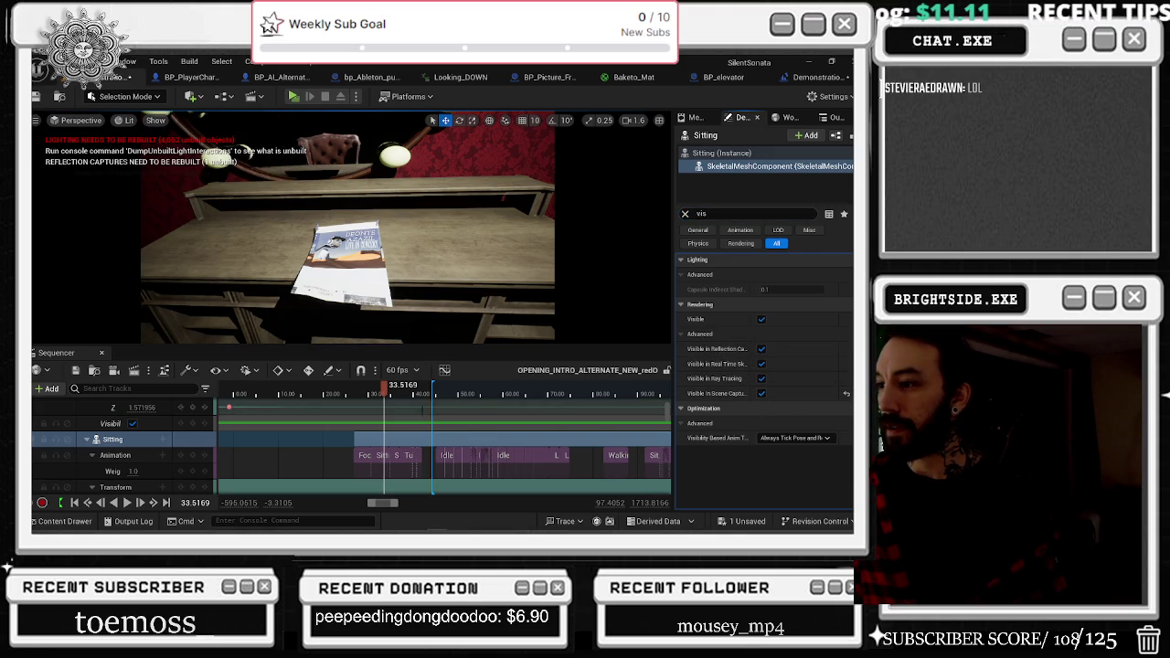
left_click_drag(384, 391, 391, 392)
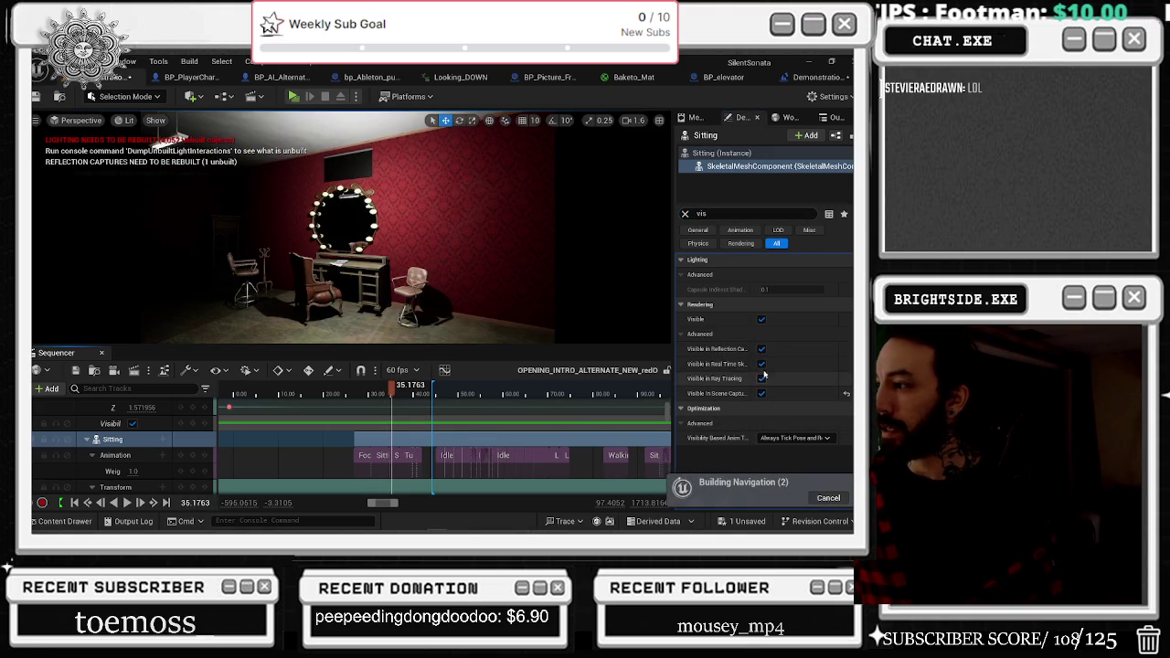
left_click(761, 393)
Stop playback, rewind the Sequencer to about 71 s and replay the shots until about 78 s.
left_click_drag(389, 393, 385, 393)
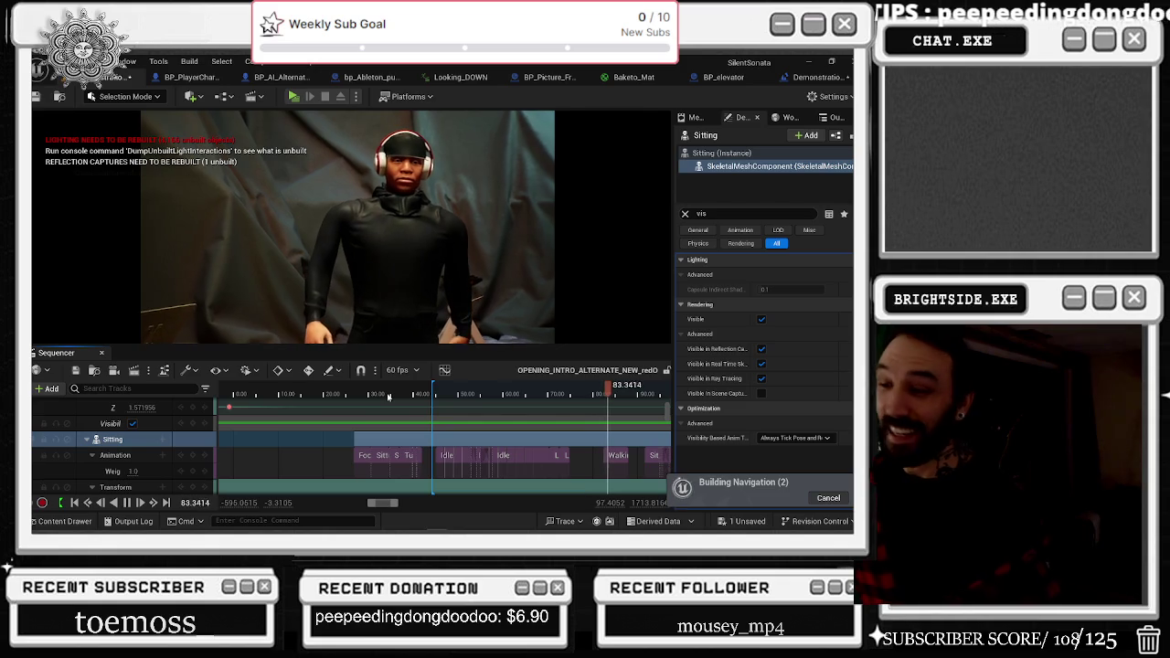
key("space")
left_click_drag(608, 385, 551, 386)
key("space")
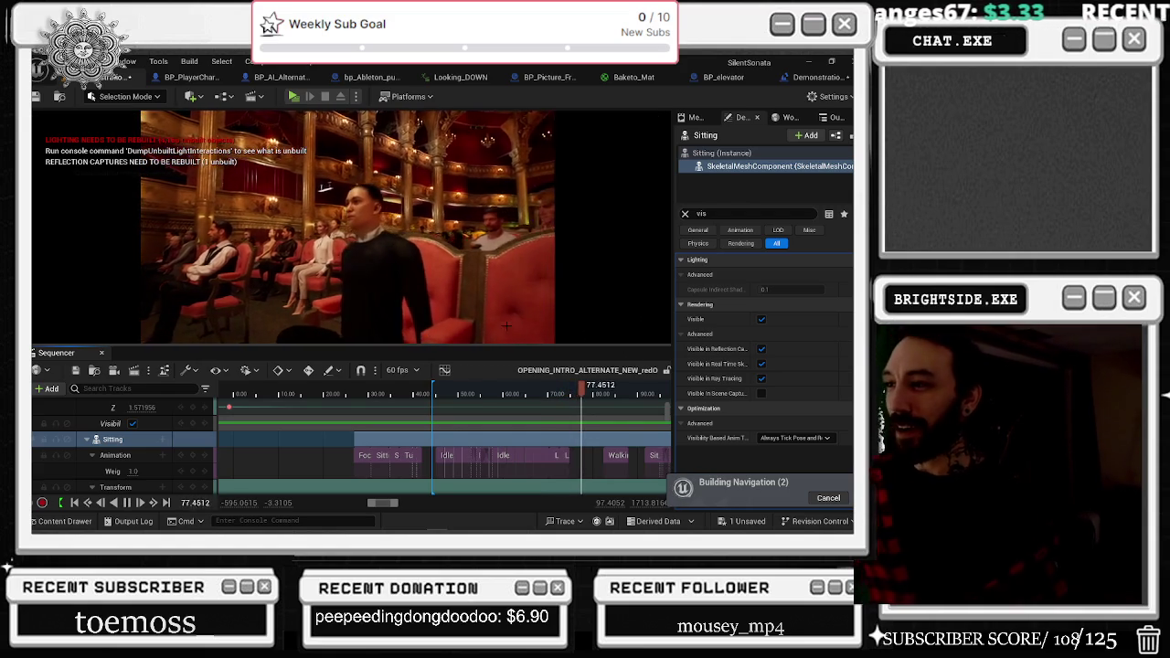
key("space")
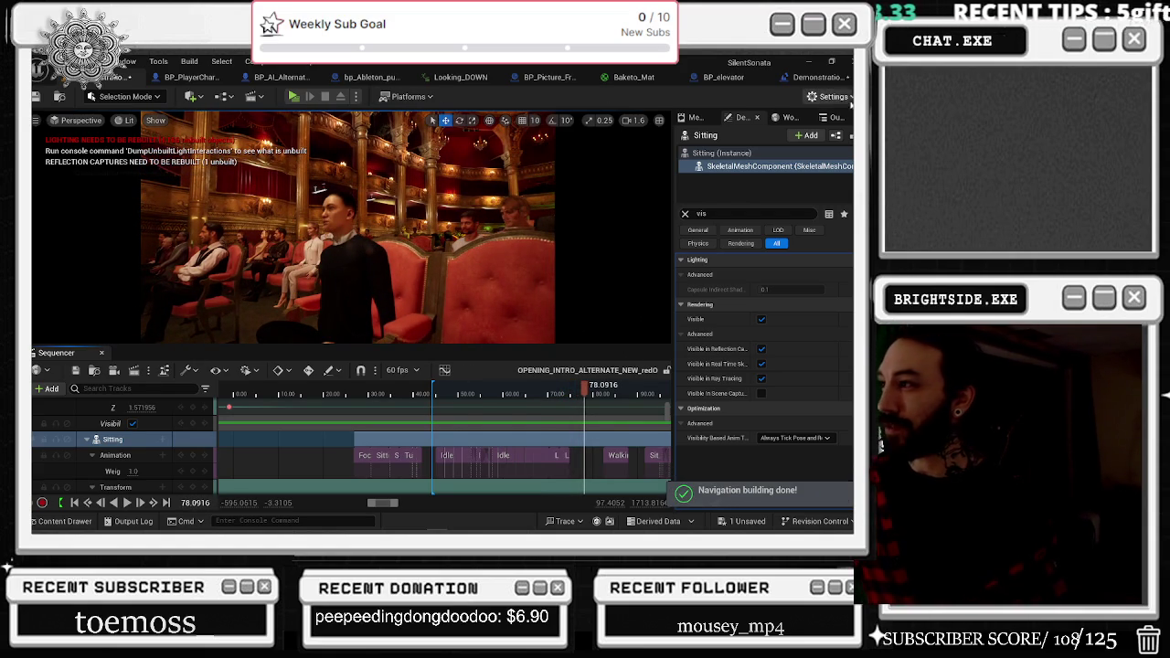
Set Engine Scalability to High.
left_click(827, 96)
mouse_move(759, 286)
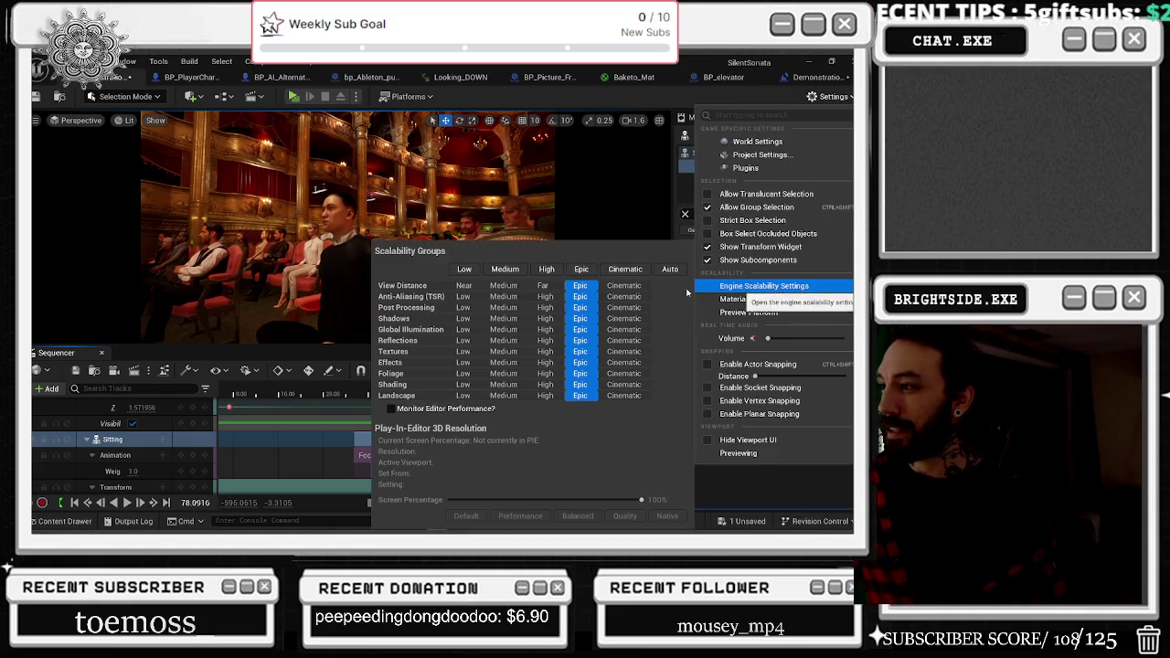
left_click(546, 268)
Replay the theatre shots between about 61 and 83 seconds in the Sequencer.
left_click(510, 389)
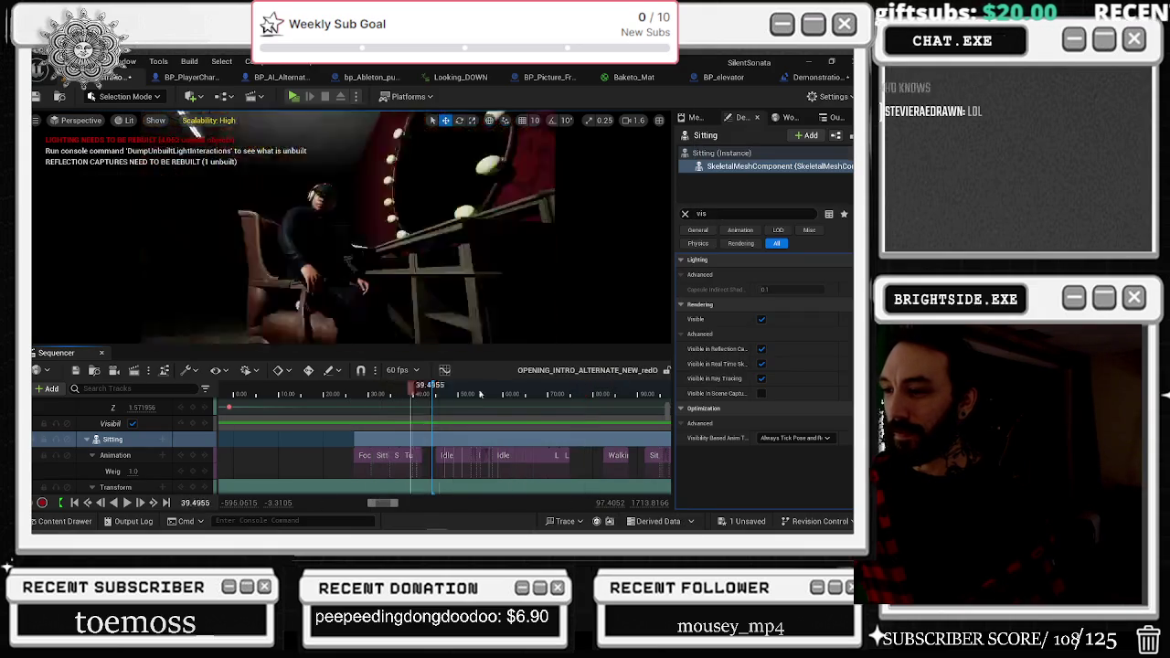
left_click_drag(510, 393, 551, 395)
key("space")
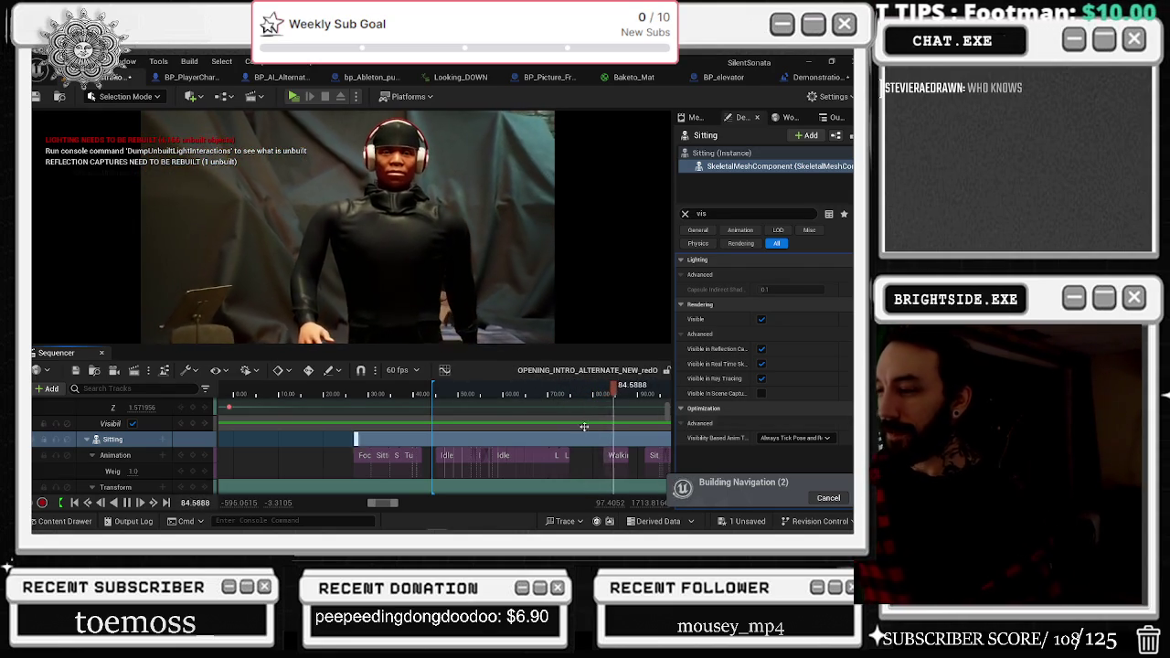
left_click(435, 391)
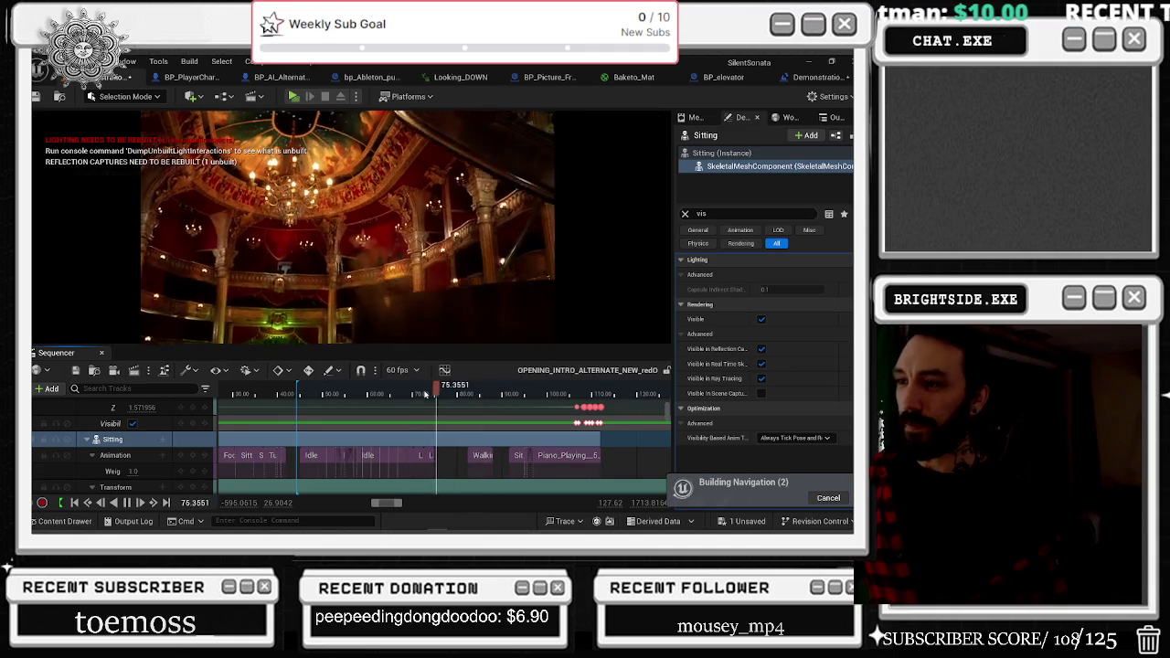
left_click(407, 391)
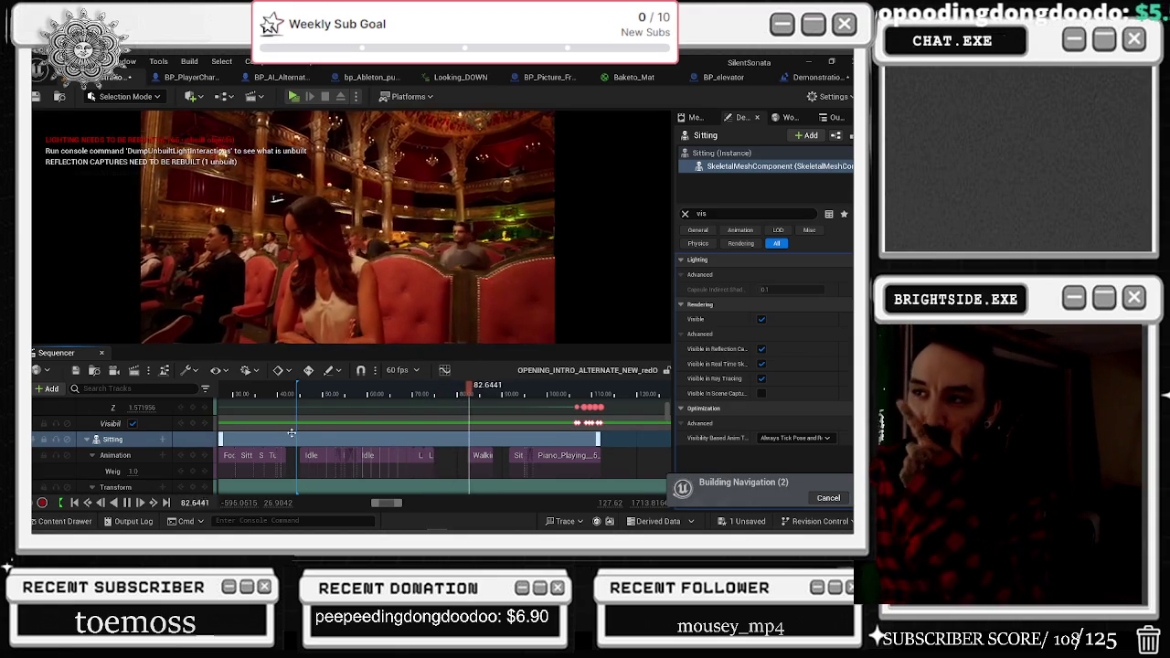
left_click_drag(478, 390, 459, 390)
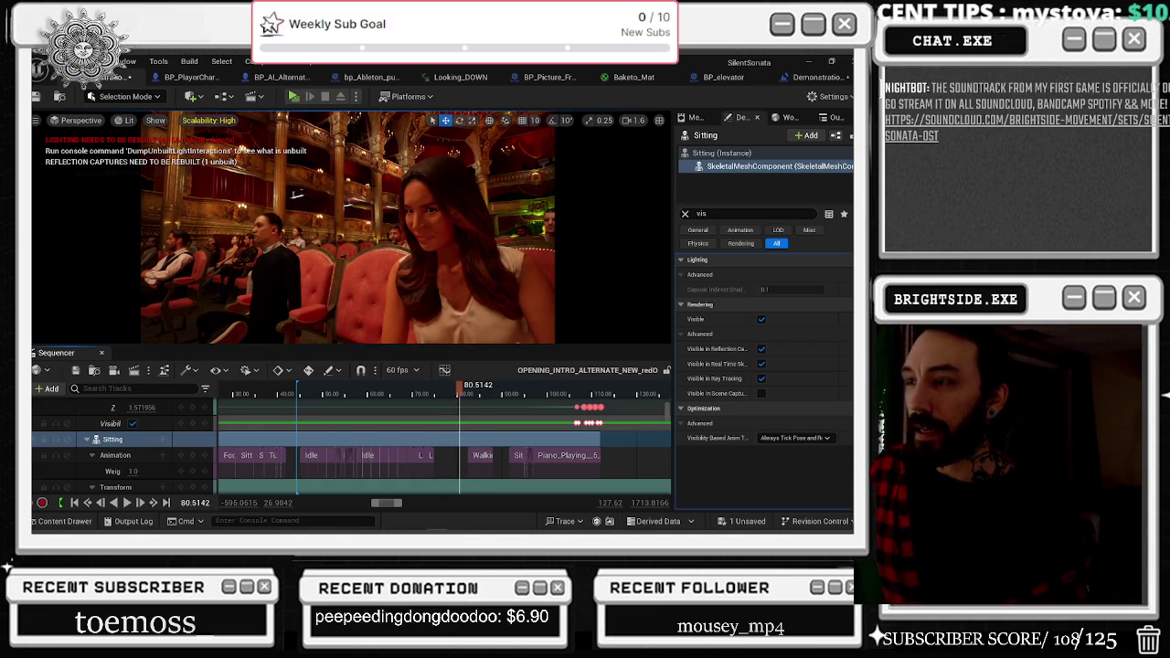
left_click(296, 194)
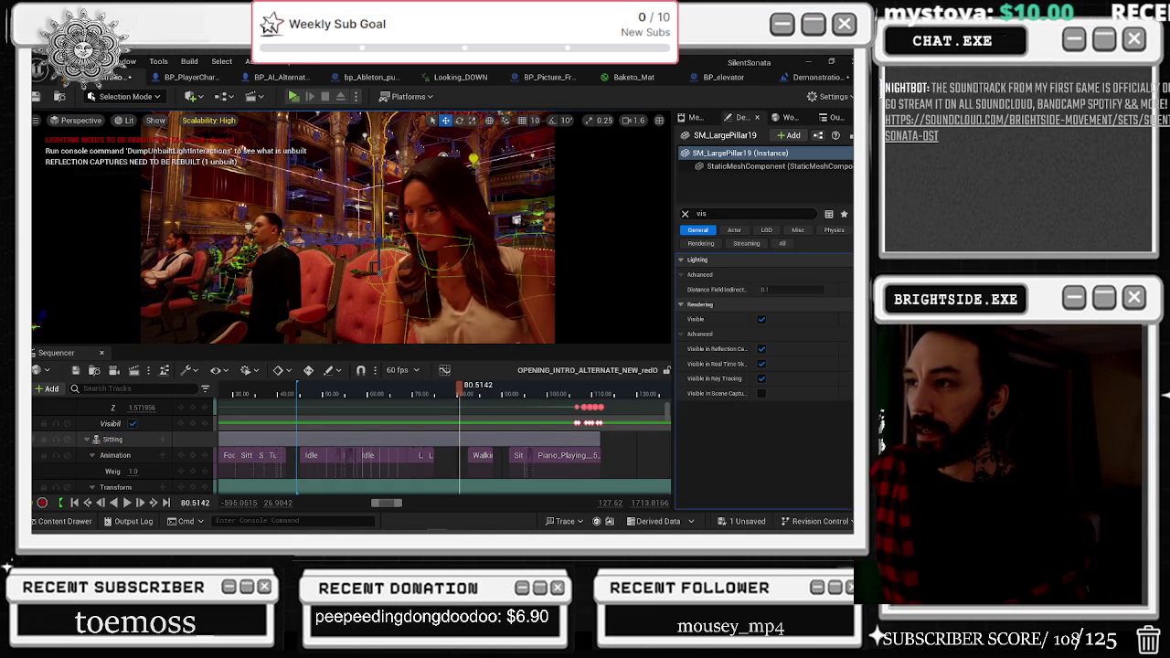
Inspect PointLight21's light properties and the post-process volume, framing the volume in the viewport.
left_click(402, 131)
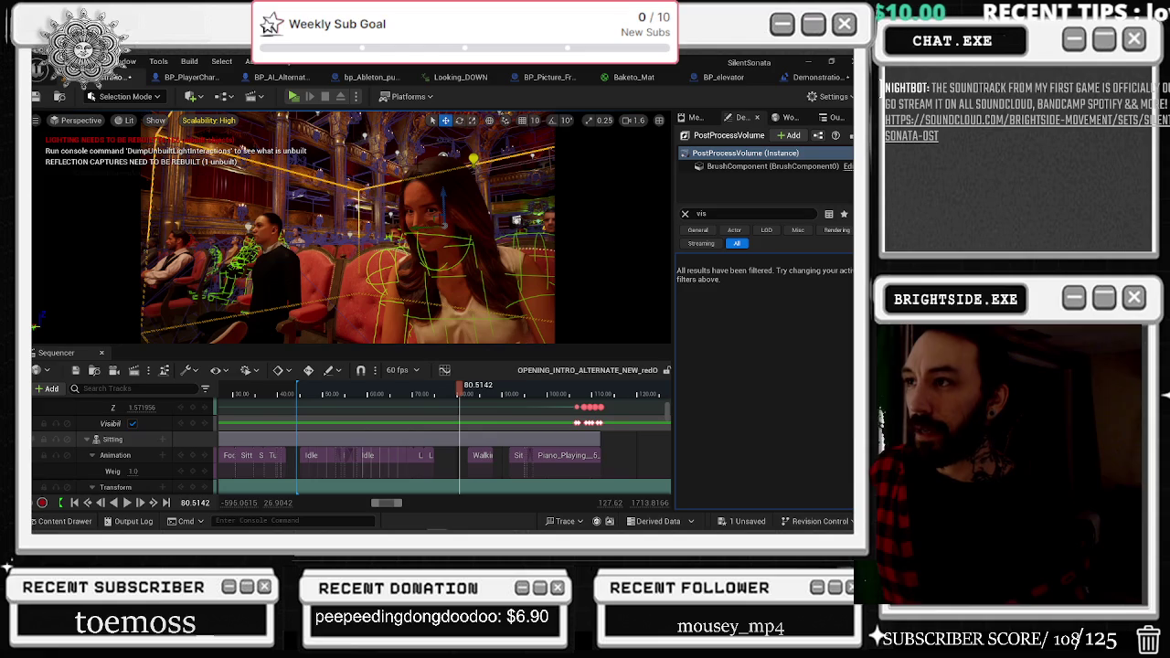
left_click(391, 213)
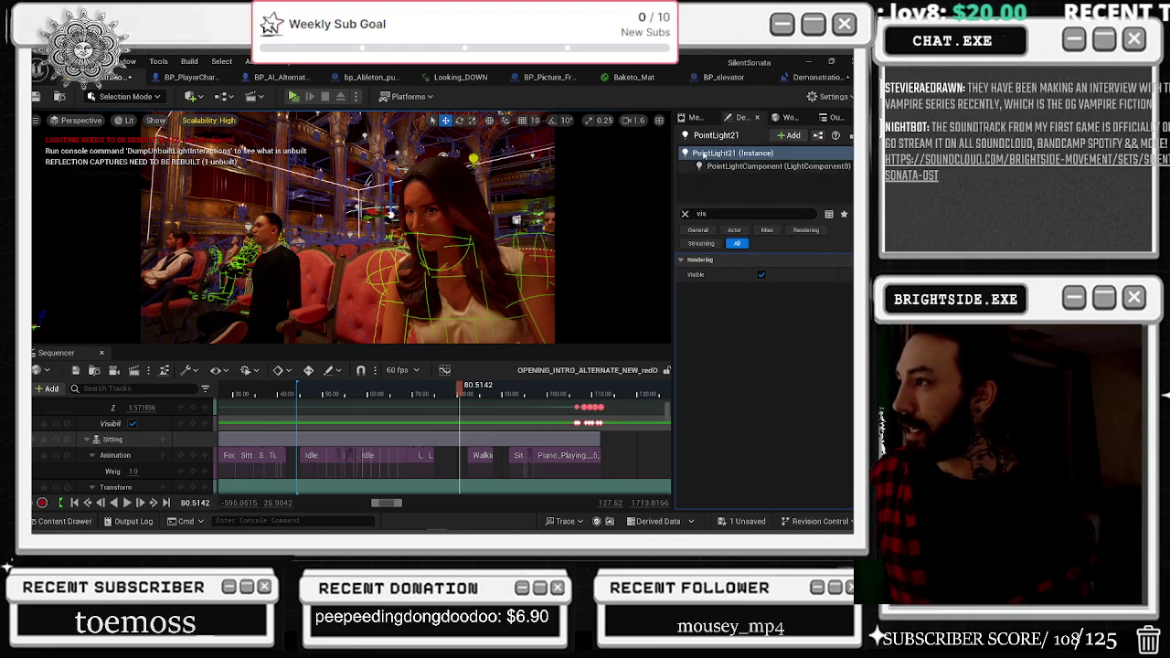
left_click(776, 165)
scroll(814, 381, "down", 10)
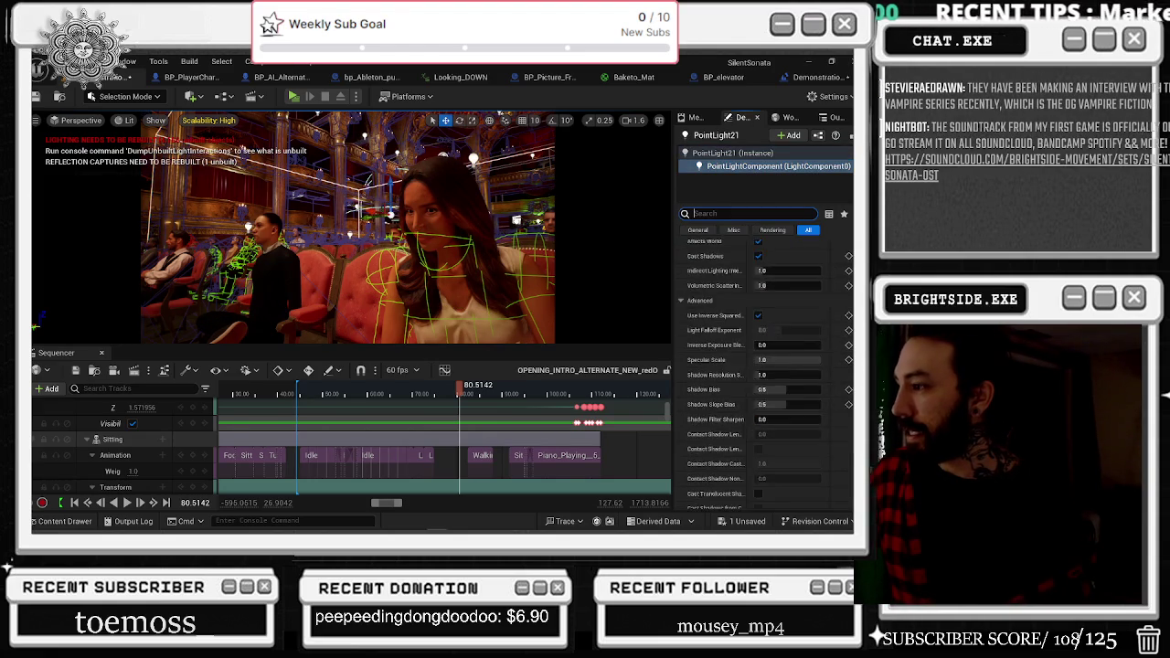
scroll(815, 391, "down", 4)
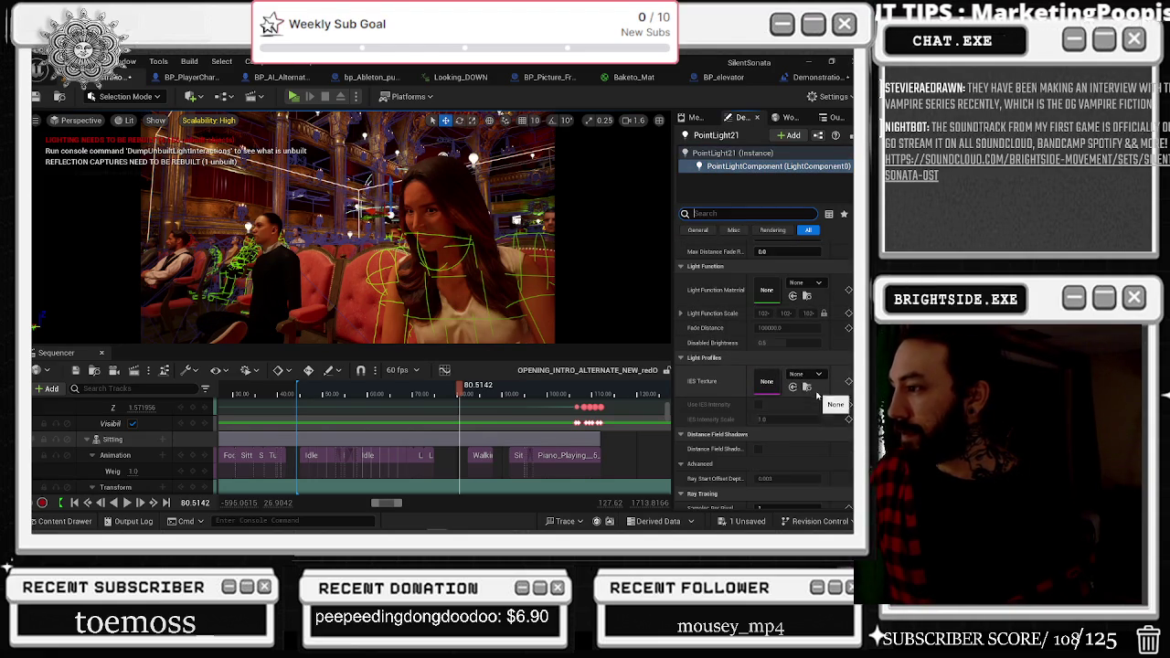
left_click(443, 195)
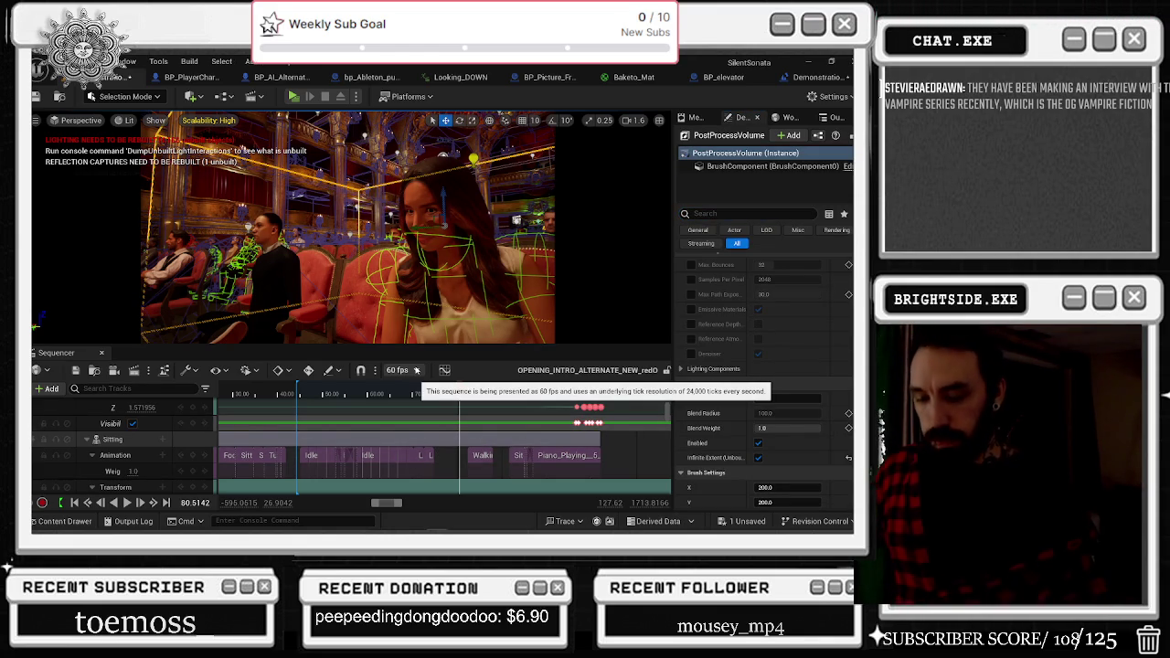
key("f")
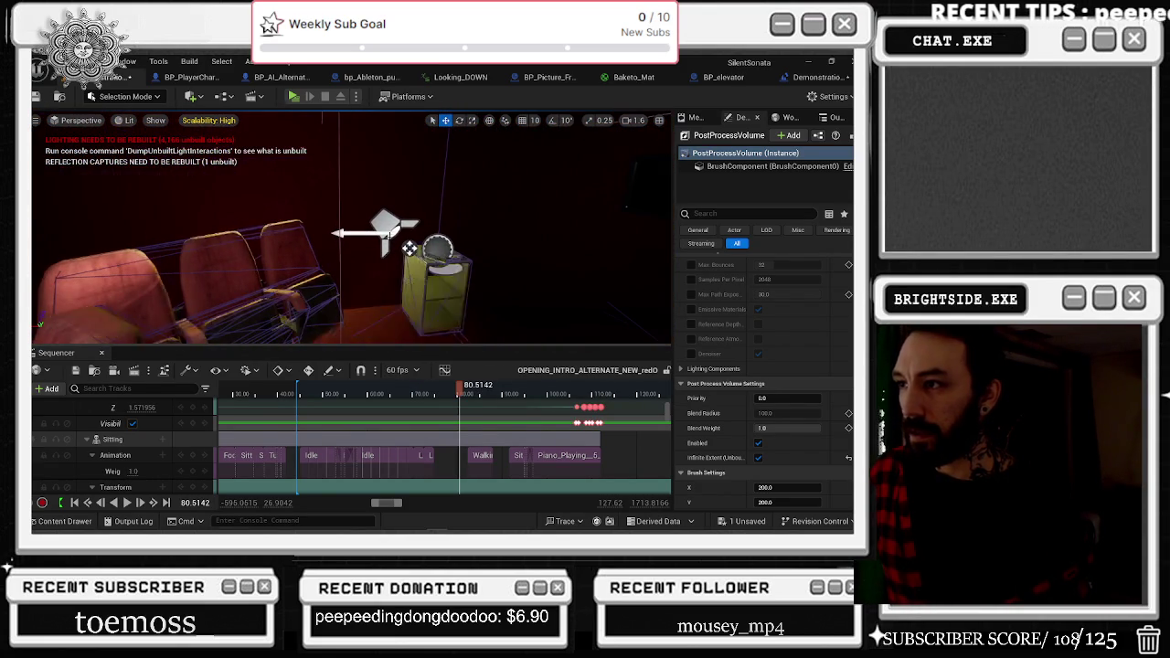
Select the spotlight near the seats and inspect LightComponent1, LightComponent2 and SpotLightComponent_22.
left_click(409, 248)
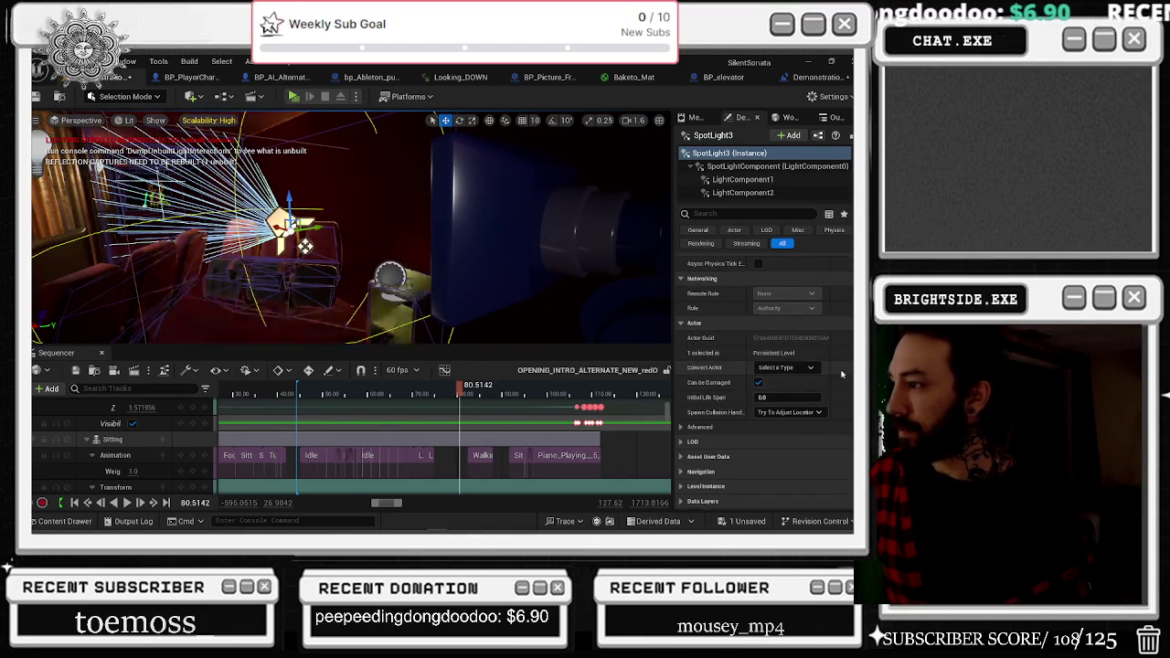
left_click(744, 192)
left_click(753, 180)
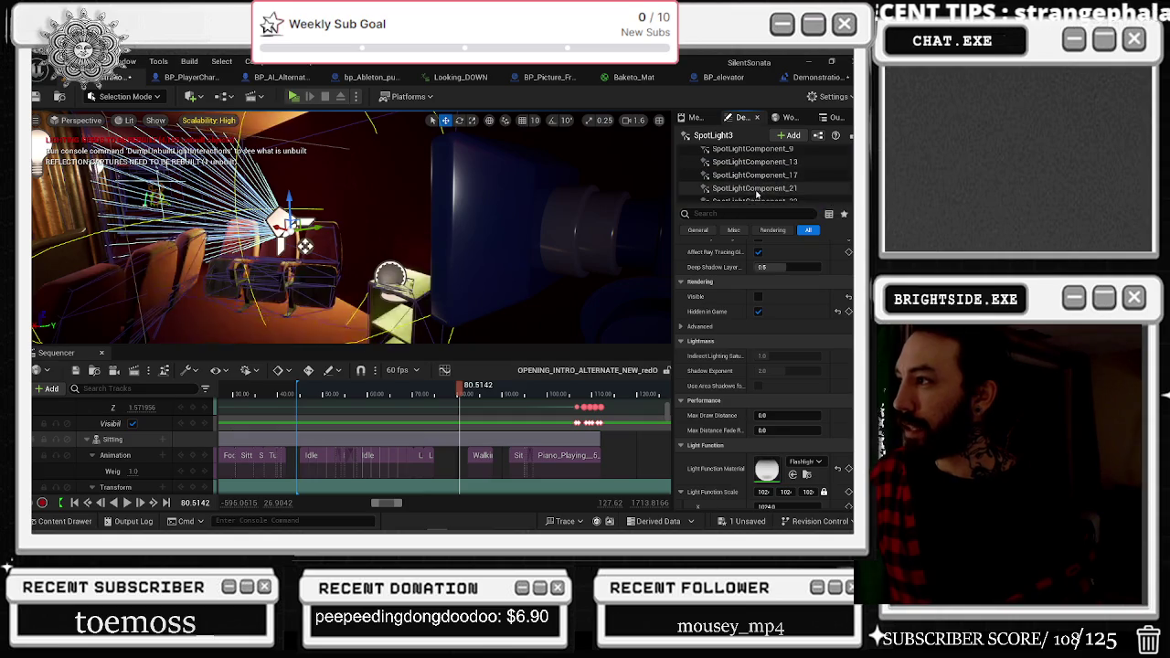
scroll(755, 193, "down", 1)
double_click(755, 174)
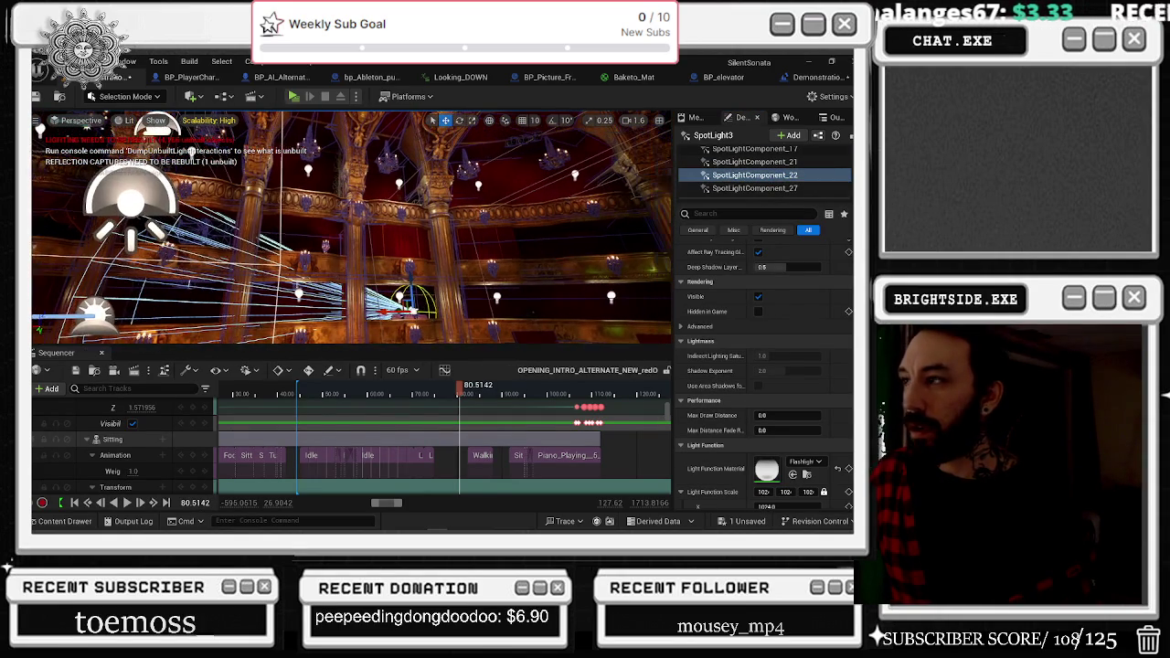
Inspect the spotlight's LightComponent1, SpotLightComponent_27 and SpotLightComponent_13 settings.
scroll(768, 183, "up", 3)
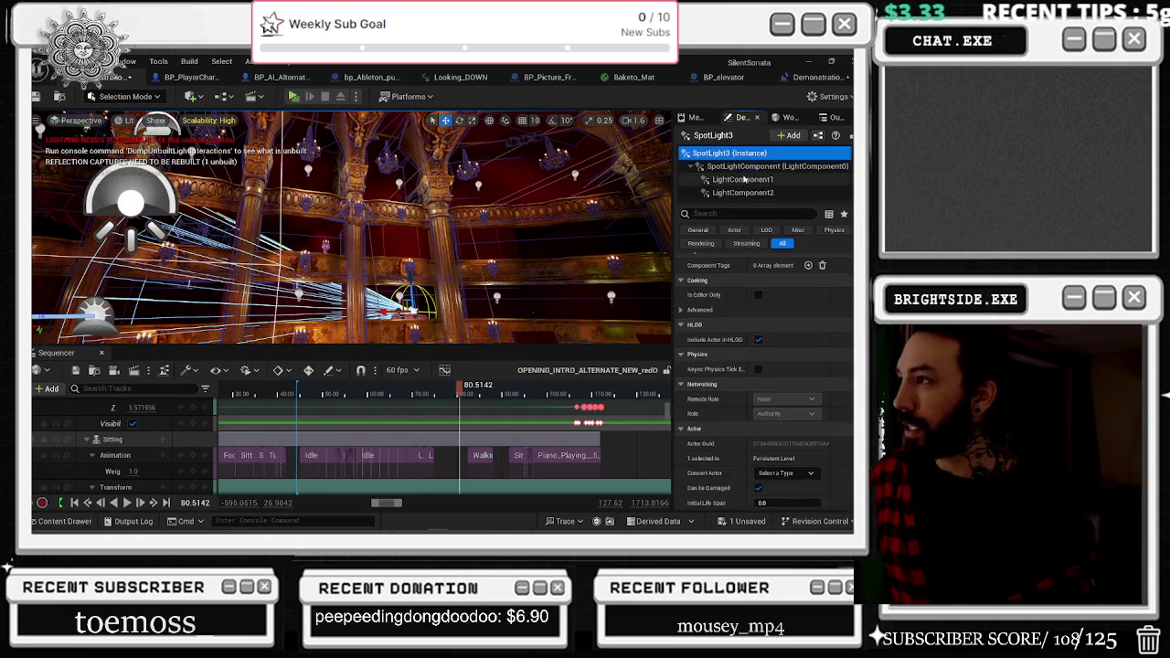
left_click(743, 180)
double_click(743, 180)
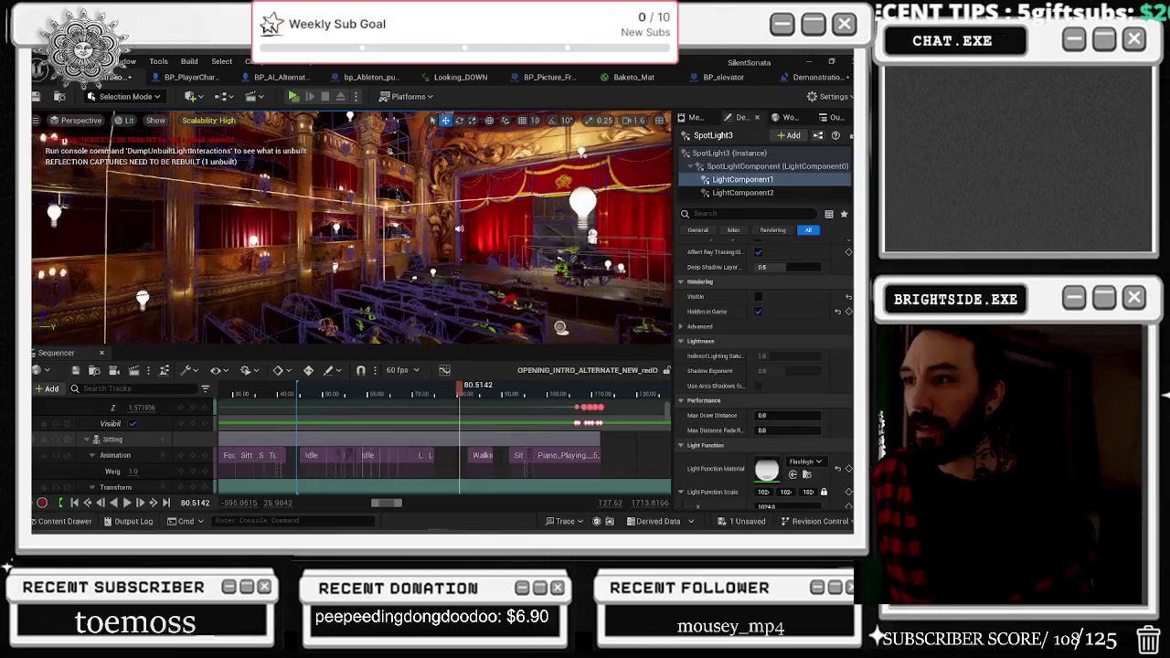
scroll(793, 191, "down", 3)
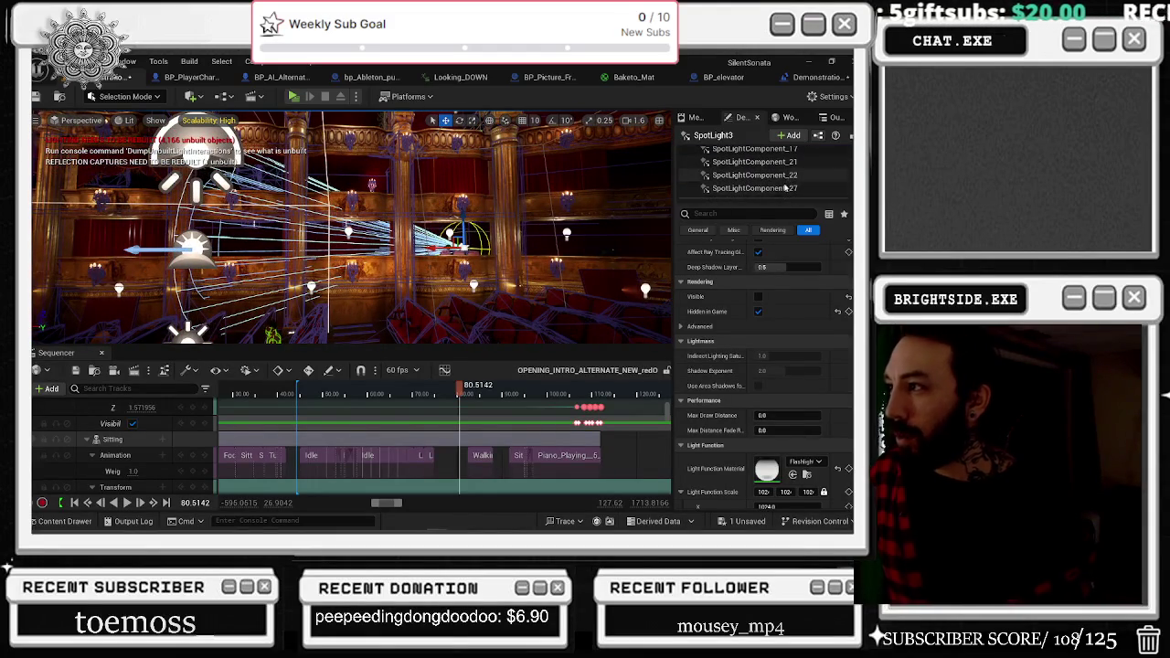
left_click(754, 188)
scroll(790, 196, "up", 2)
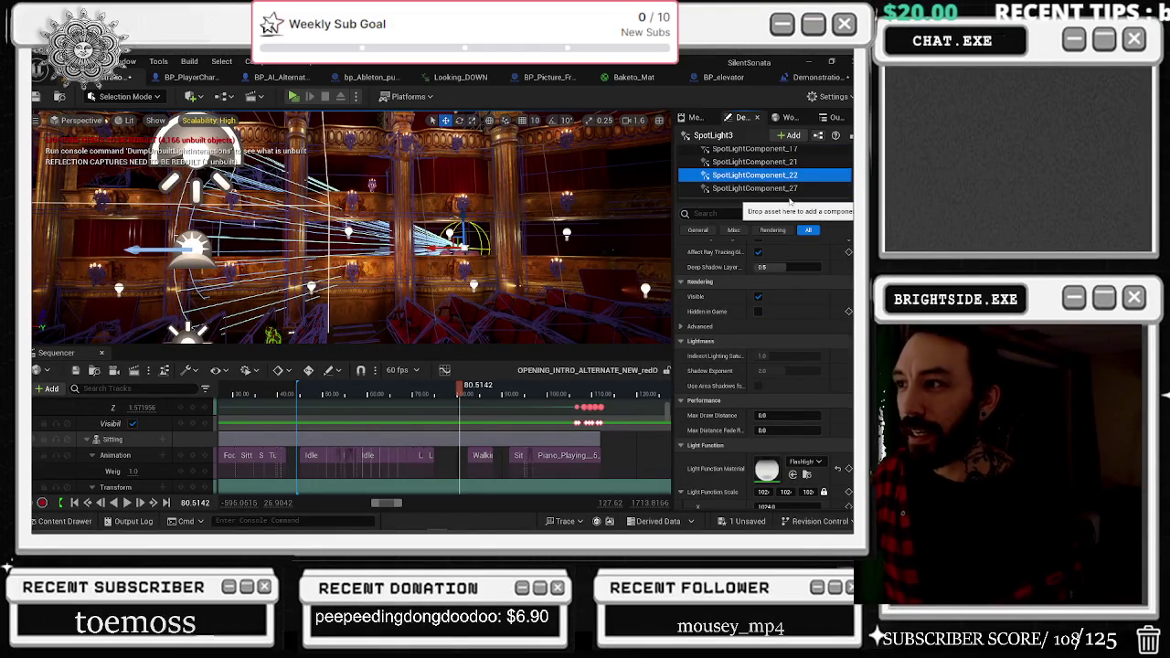
left_click(754, 160)
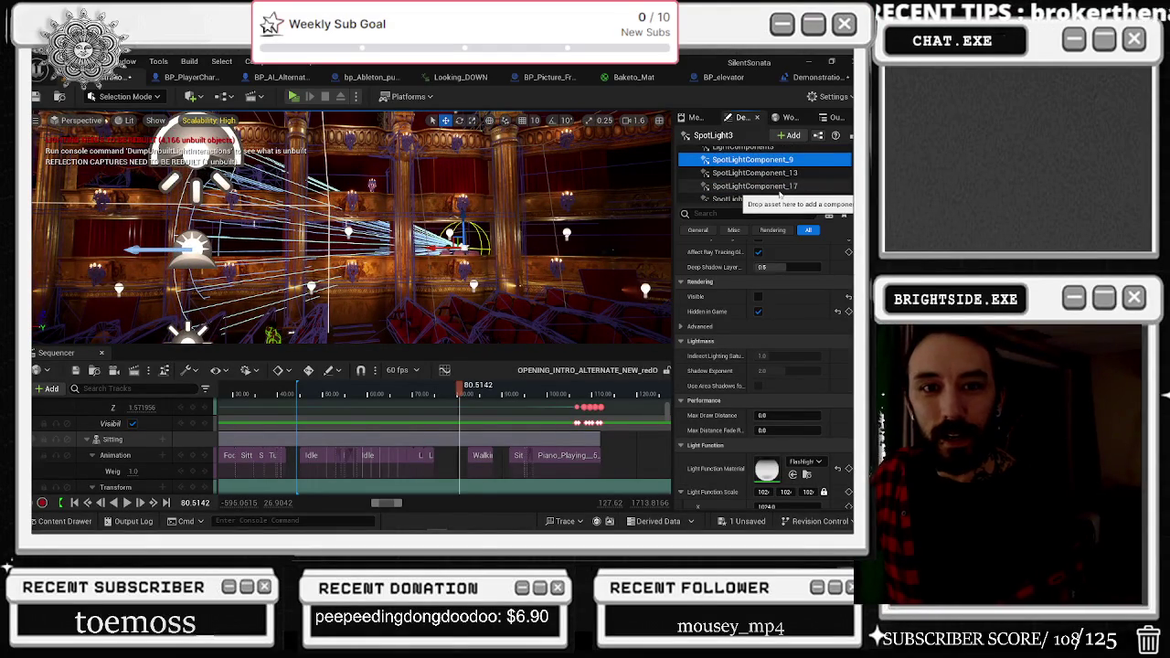
scroll(780, 194, "up", 3)
Frame SpotLight3 in the viewport, try moving it up-right, then undo the move.
left_click(827, 201)
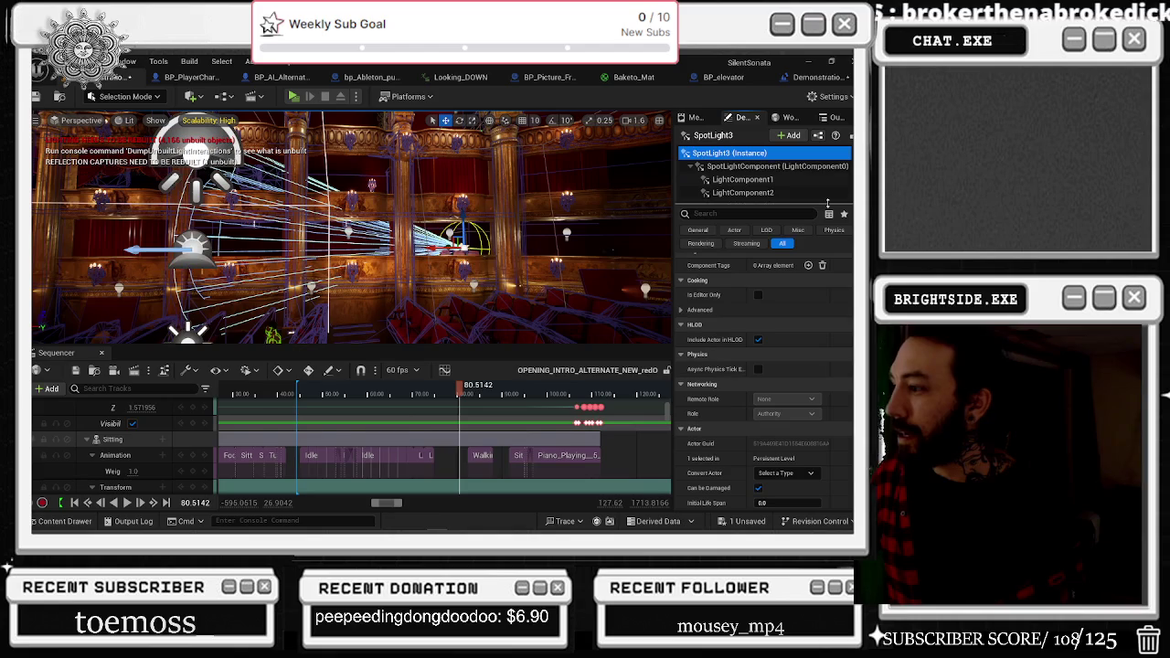
key("f")
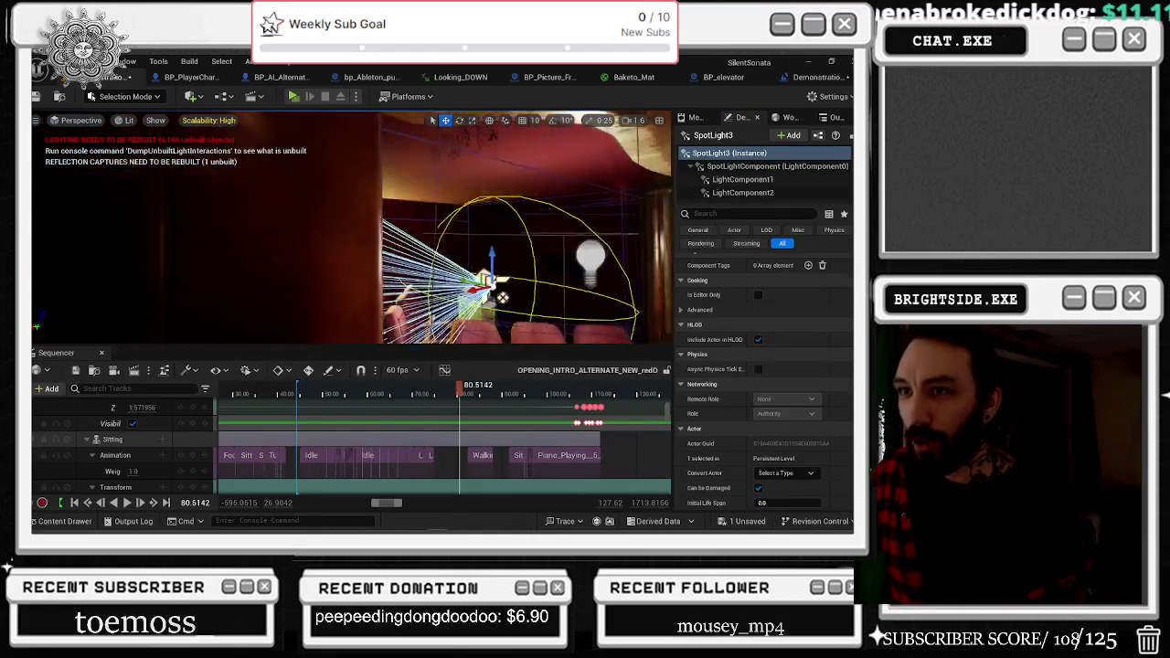
left_click_drag(407, 273, 468, 247)
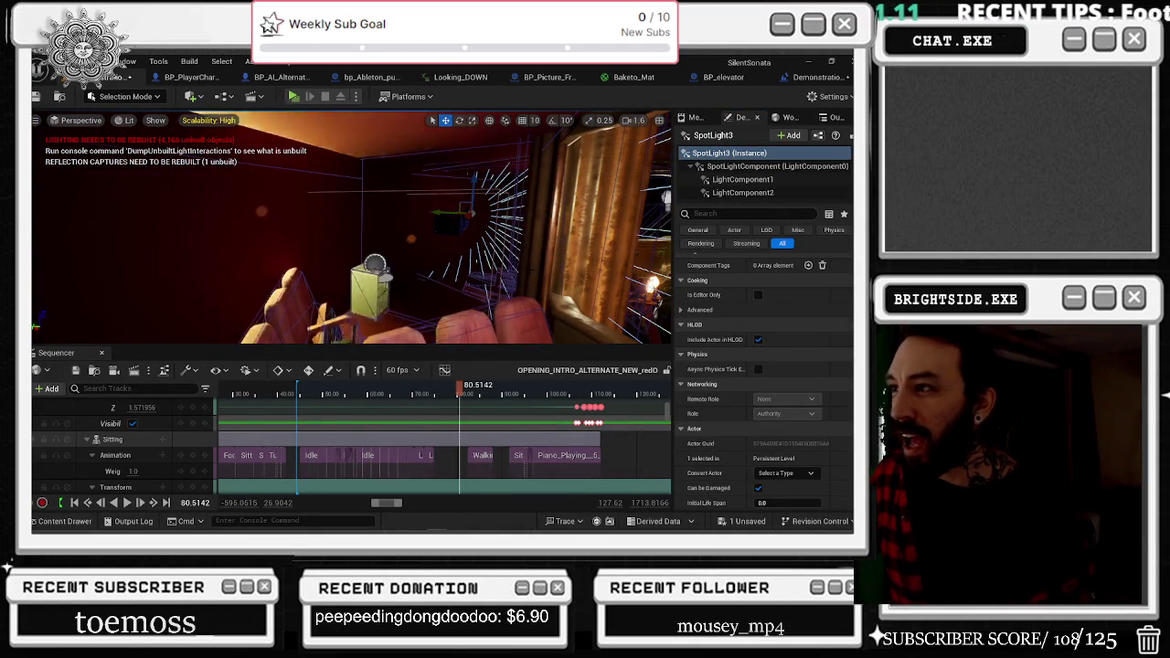
key("ctrl+z")
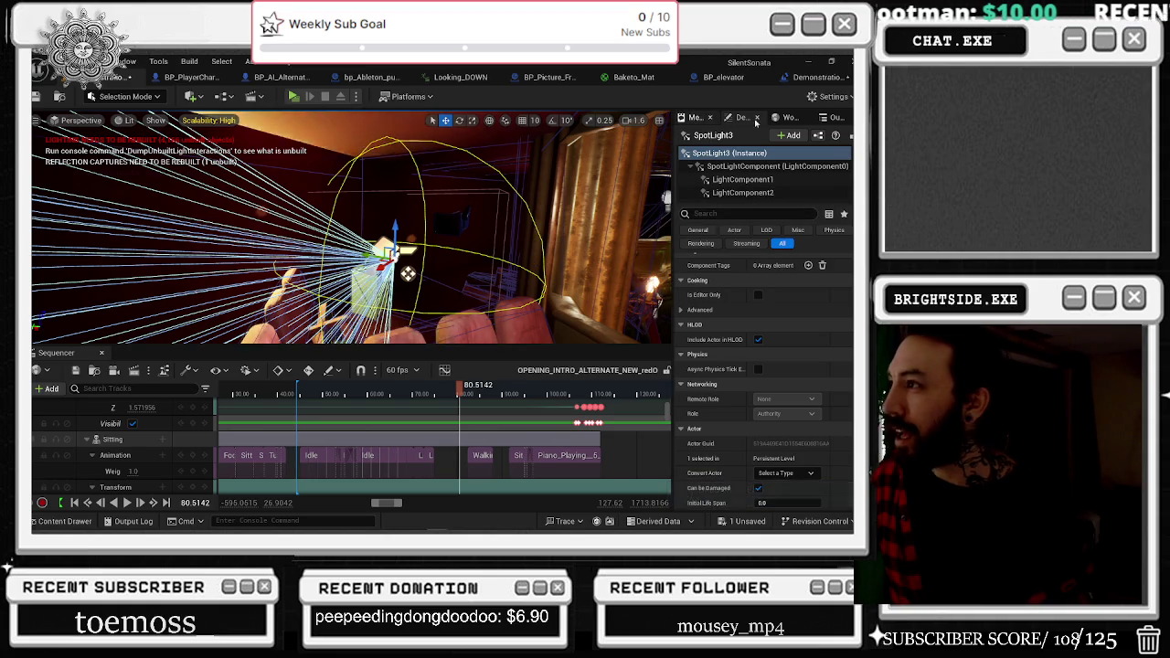
left_click(834, 117)
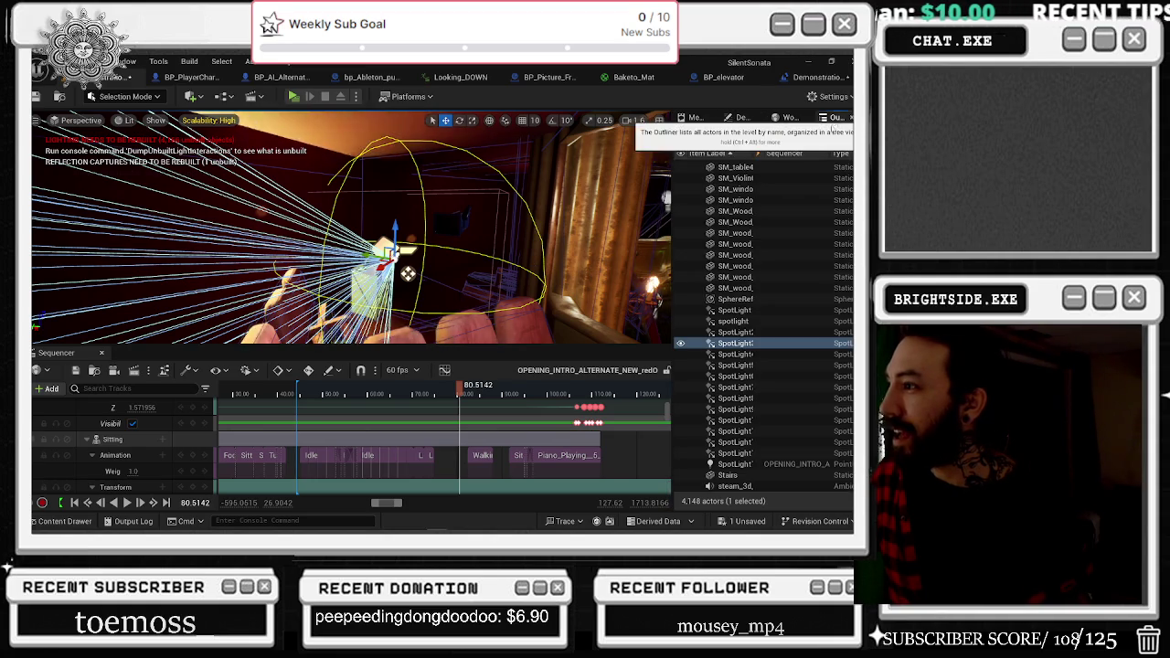
Switch between SpotLight2 and SpotLight3 to compare their properties.
left_click(738, 332)
left_click(743, 117)
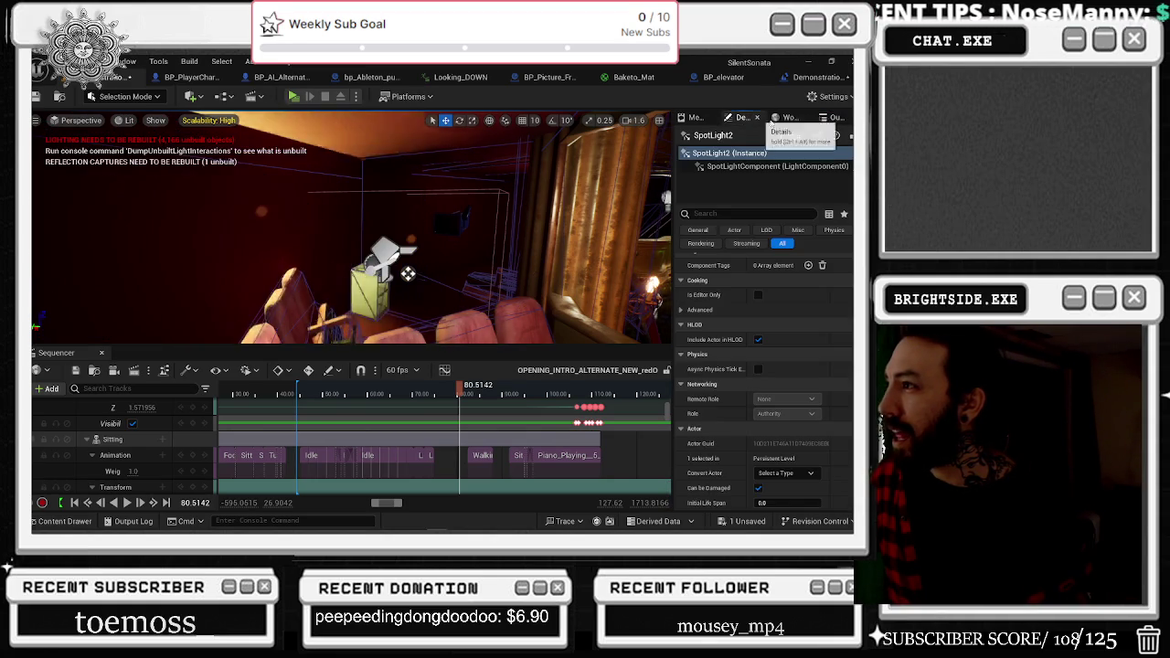
left_click(835, 117)
left_click(738, 343)
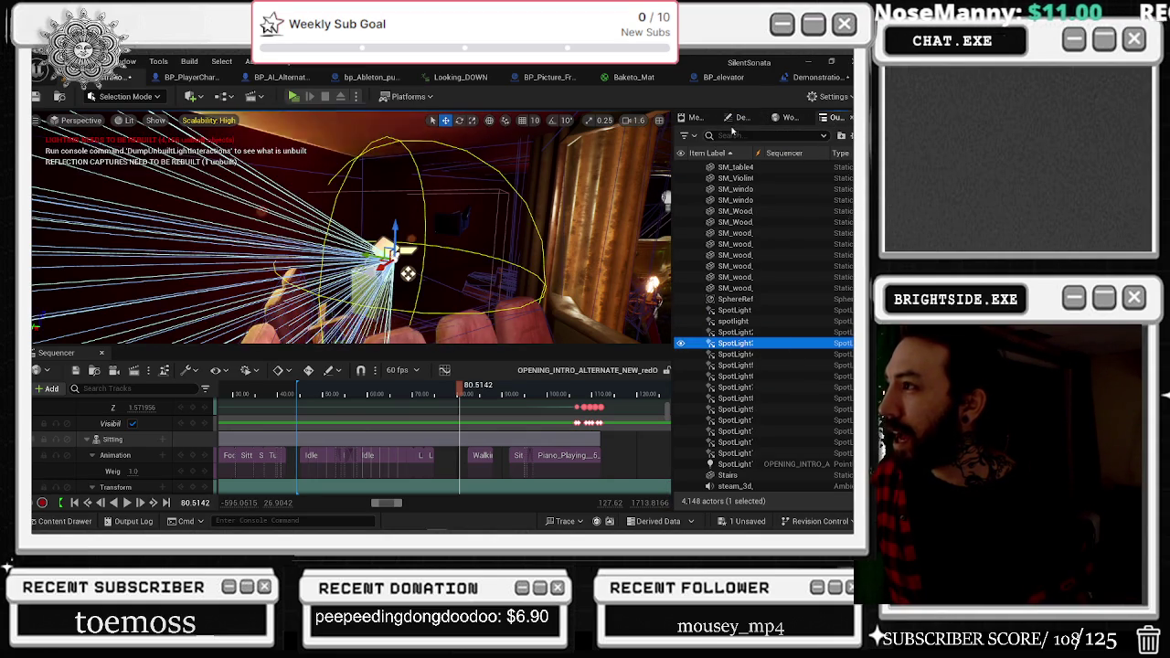
left_click(741, 117)
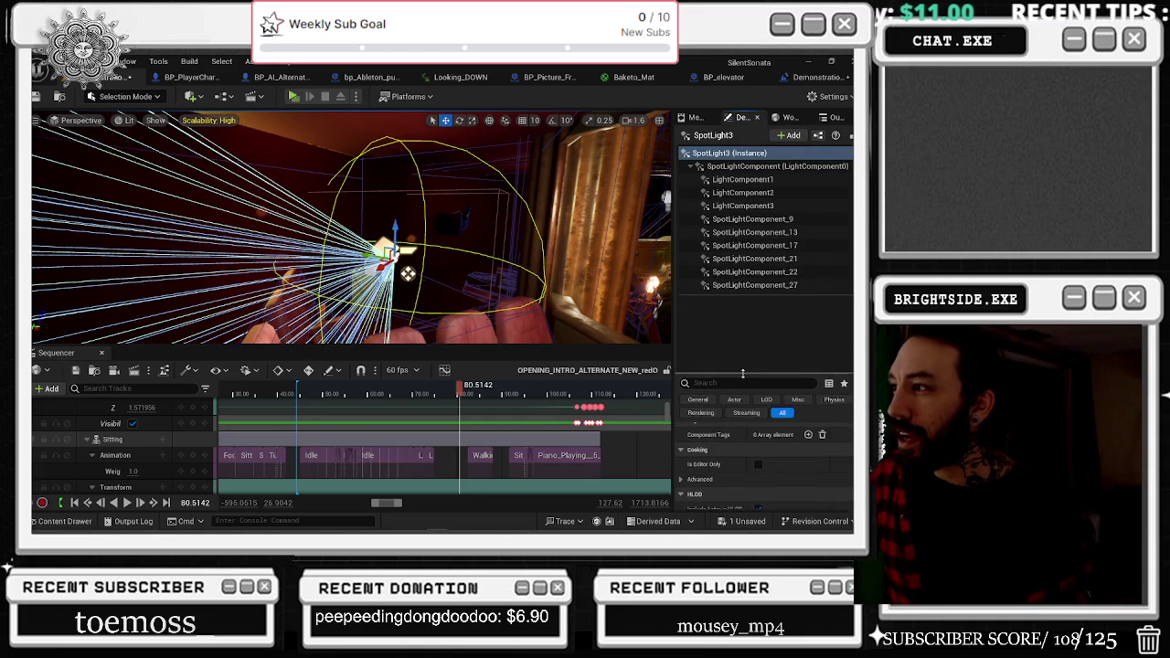
Step through SpotLight3's light components, inspecting LightComponent1 and LightComponent2.
left_click(741, 271)
left_click(740, 259)
left_click(739, 245)
left_click(736, 232)
left_click(740, 219)
left_click(738, 206)
left_click(739, 193)
left_click(738, 179)
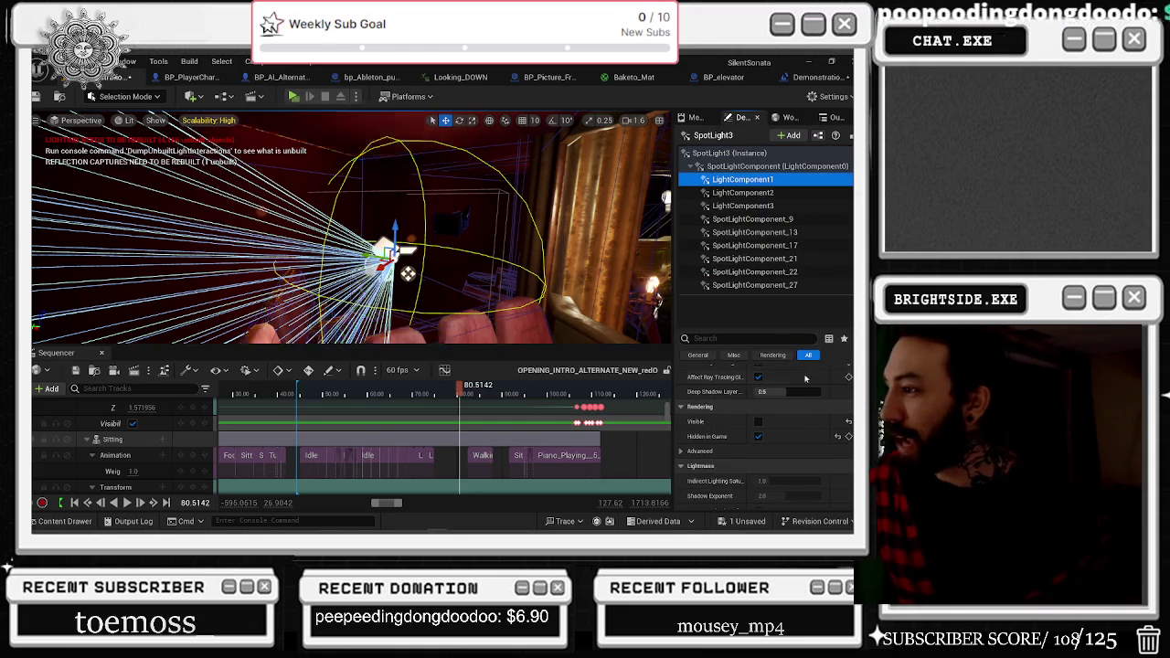
left_click(742, 192)
Inspect the properties of LightComponent3 and SpotLightComponent_9.
scroll(799, 416, "up", 1)
scroll(799, 415, "up", 5)
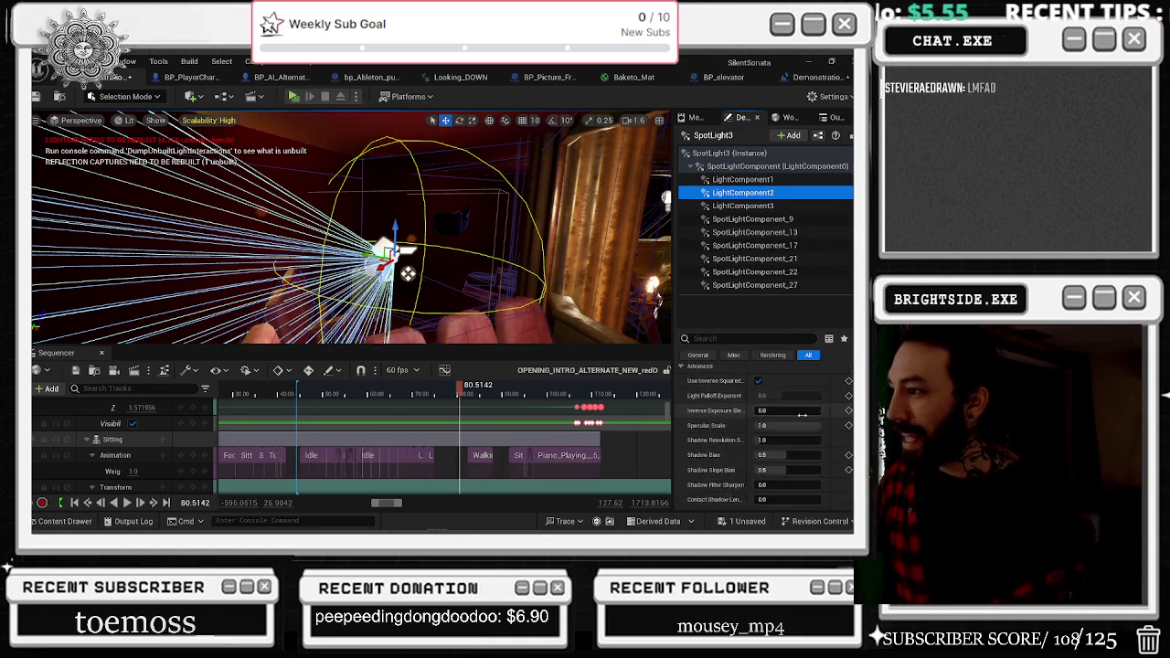
scroll(803, 416, "up", 4)
scroll(809, 425, "up", 3)
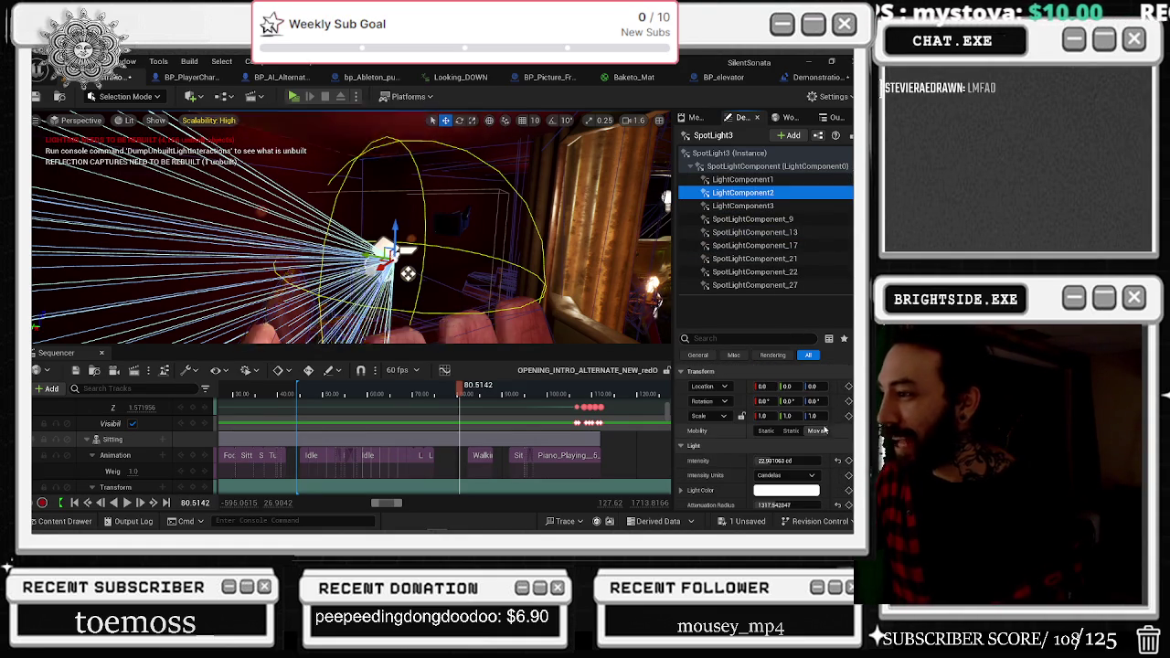
left_click(742, 206)
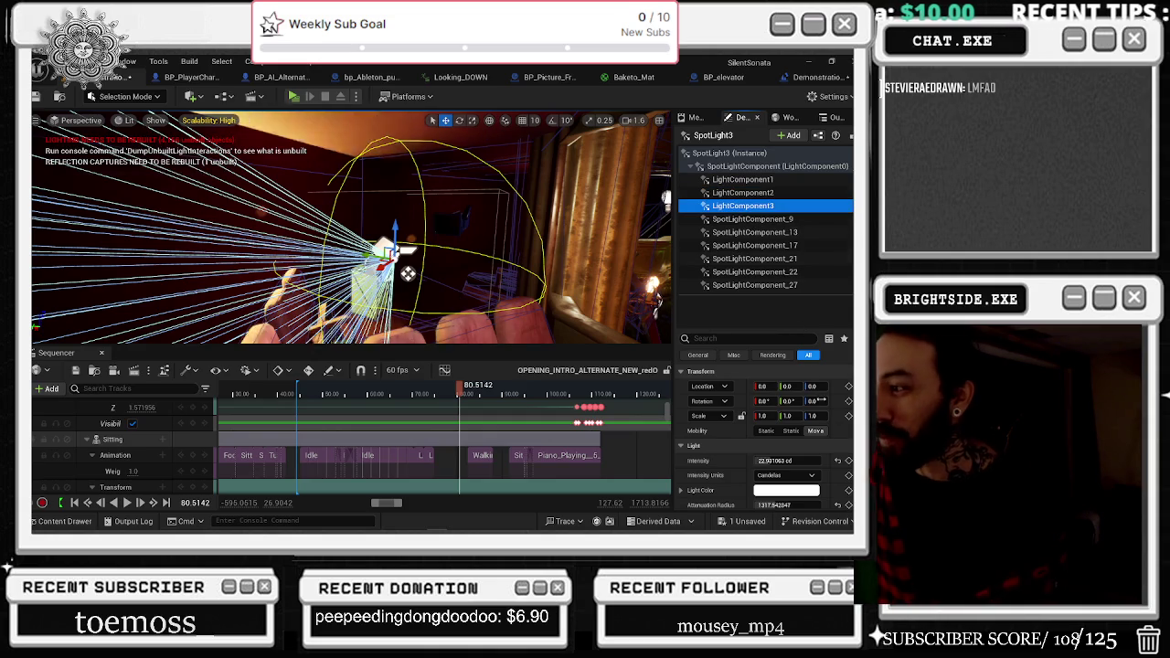
scroll(839, 446, "down", 3)
scroll(839, 448, "down", 1)
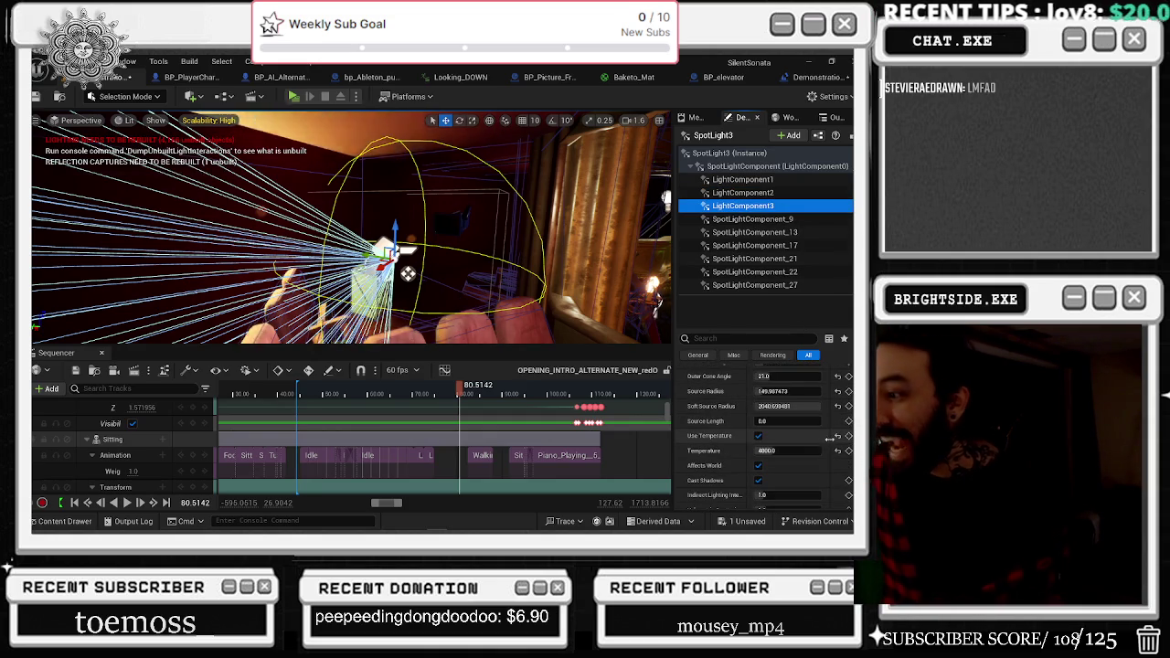
scroll(778, 445, "down", 4)
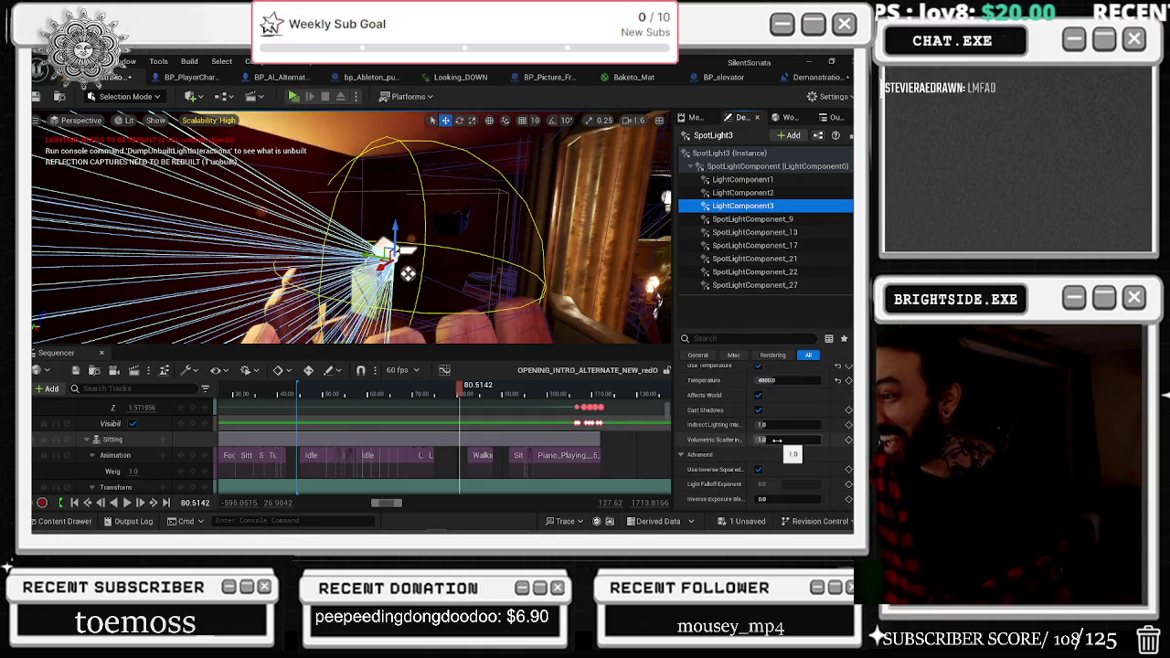
left_click(759, 220)
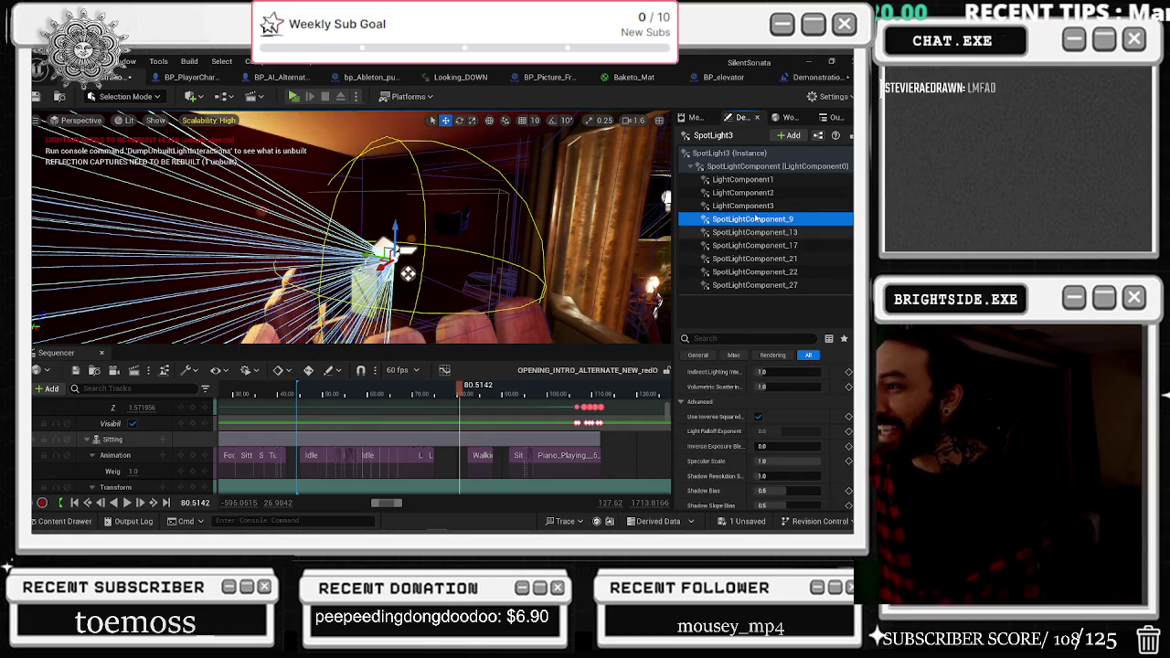
Select LightComponent1 and move down through the component list to the last light component.
right_click(736, 179)
left_click(749, 242)
scroll(791, 411, "up", 5)
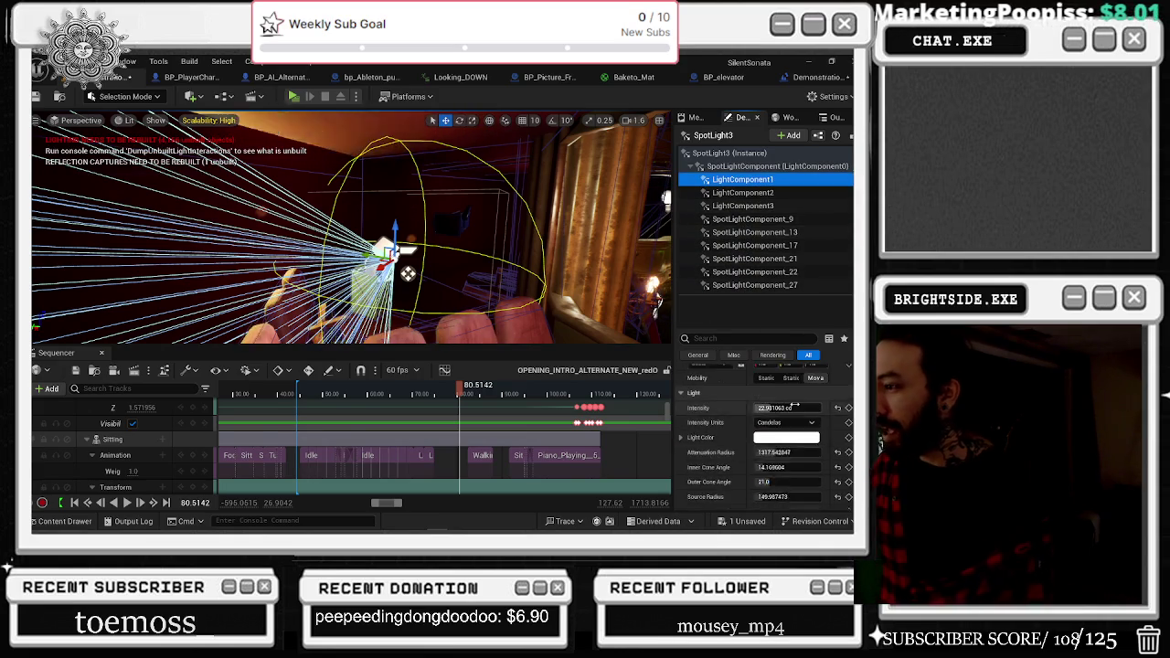
scroll(805, 412, "down", 5)
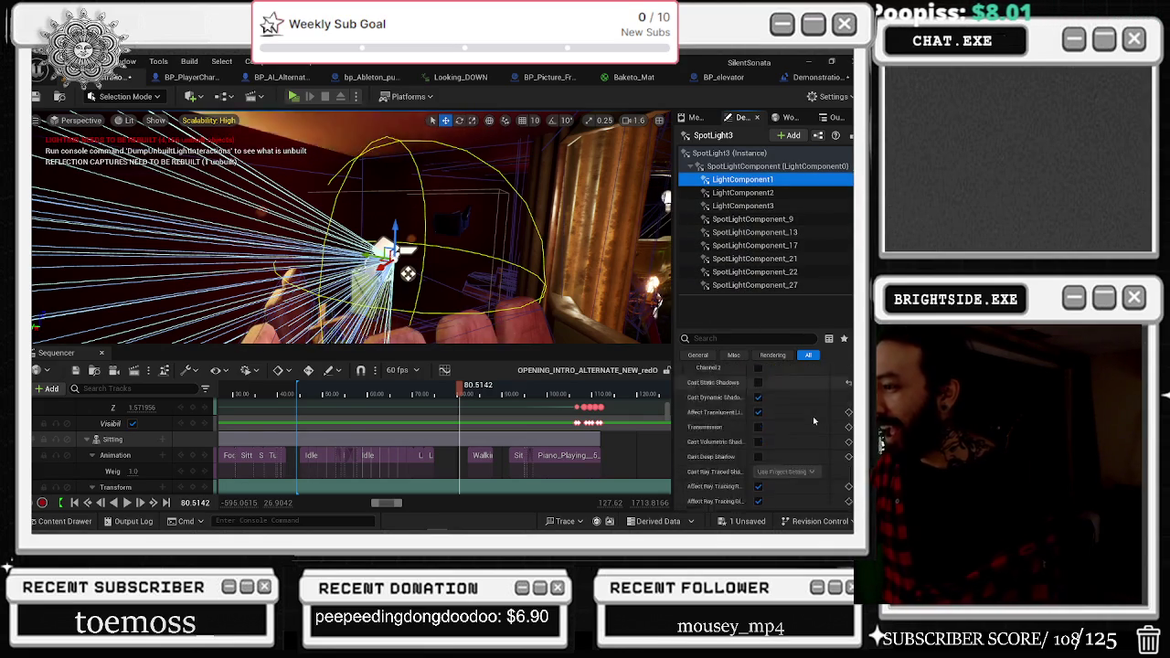
scroll(820, 416, "down", 3)
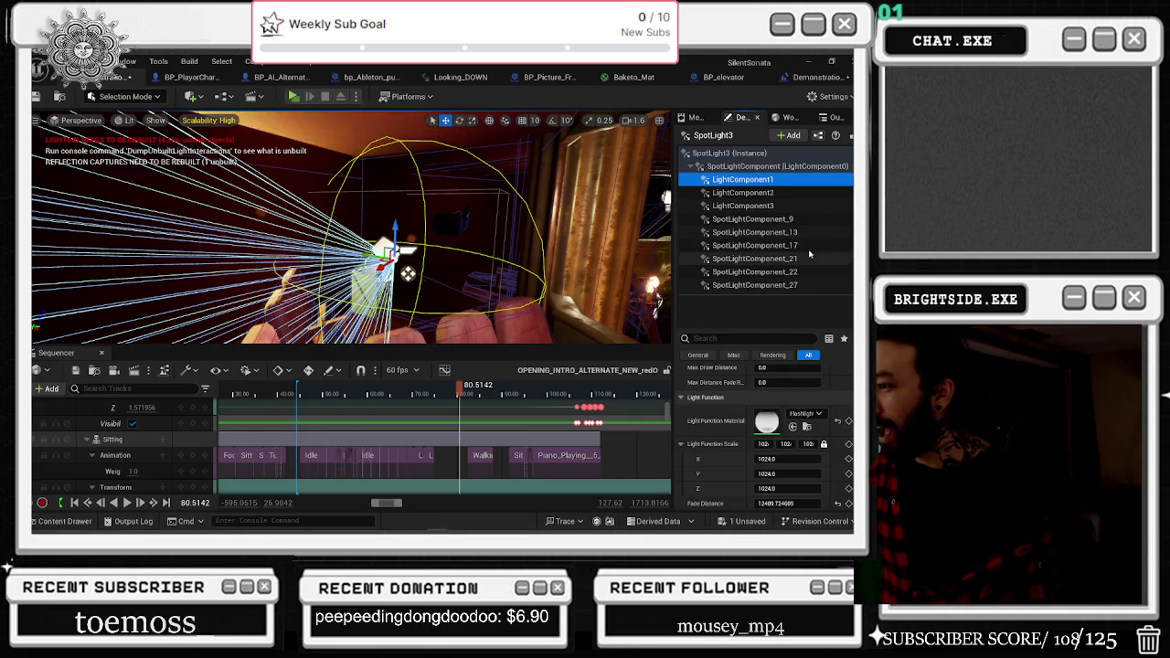
key("Down")
key("Down")
key("Down")
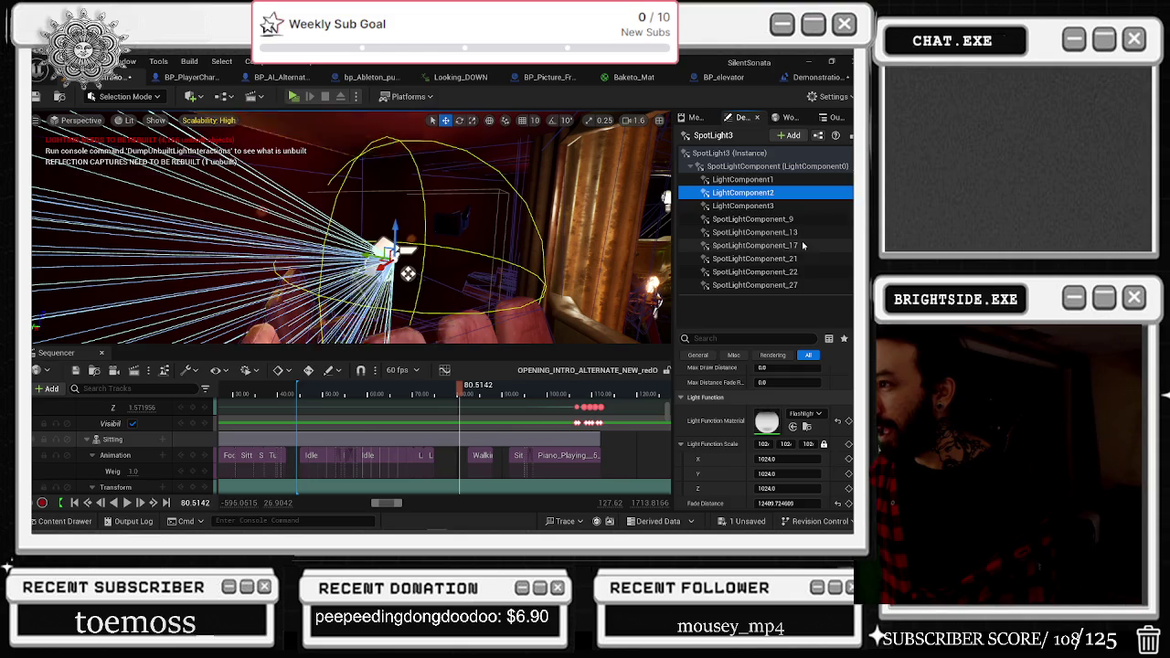
key("Down")
key("Down")
key("Down")
key("Escape")
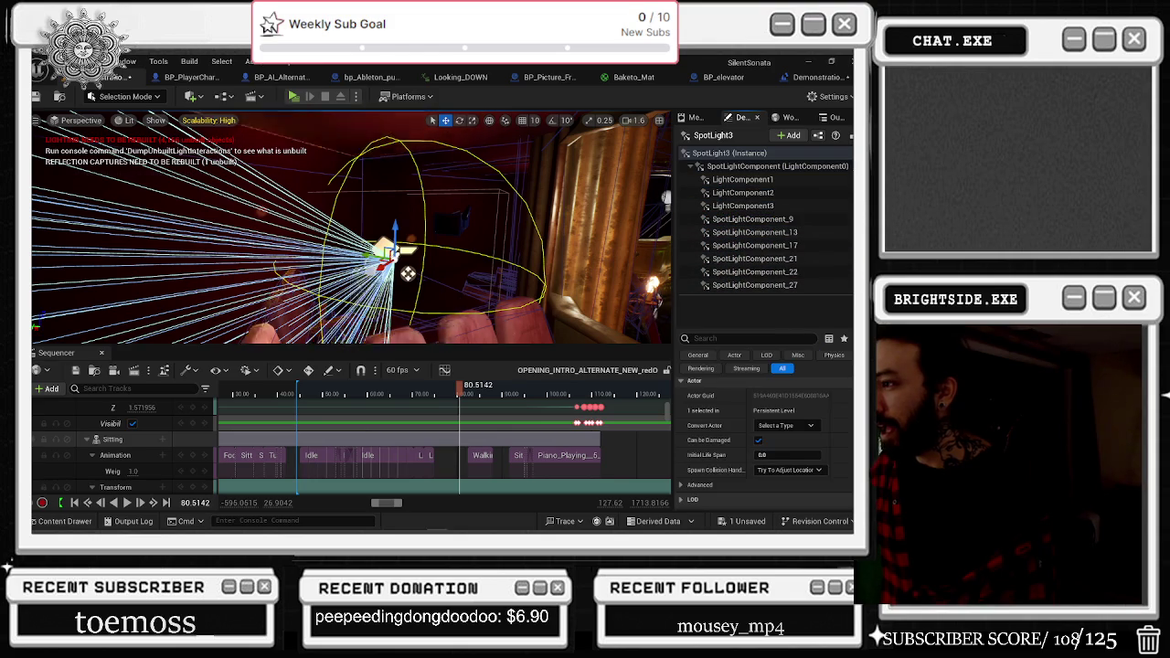
Delete SpotLightComponent_9–27 and LightComponent1–3, then frame the spotlight.
left_click(793, 285)
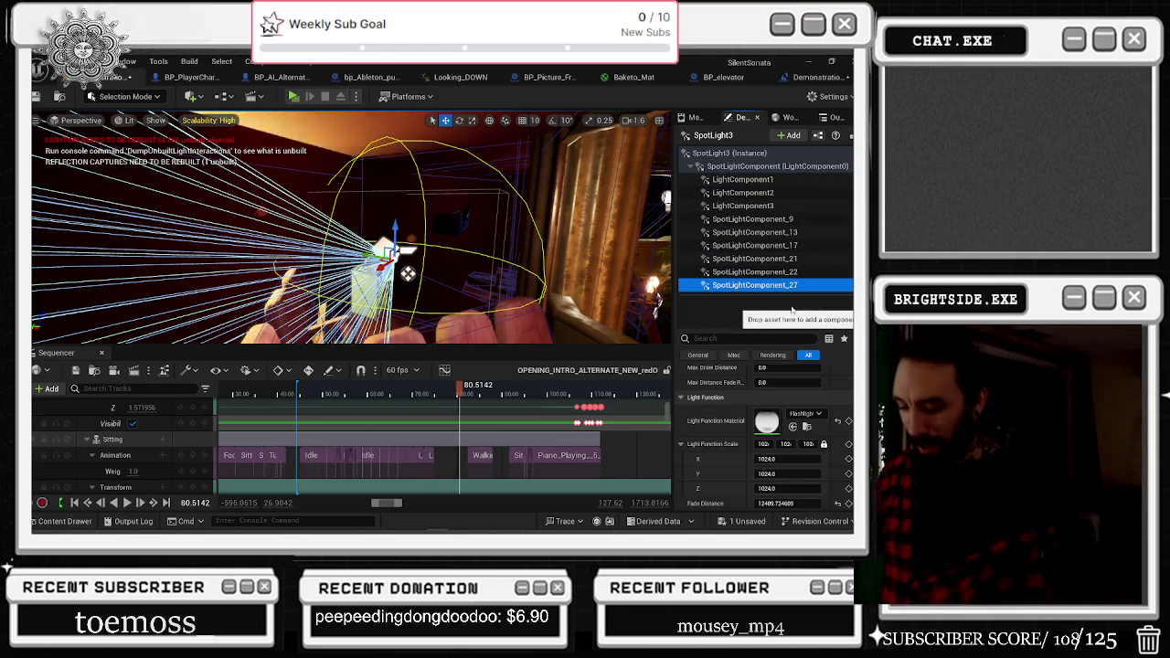
key("Delete")
key("Delete")
key("Delete")
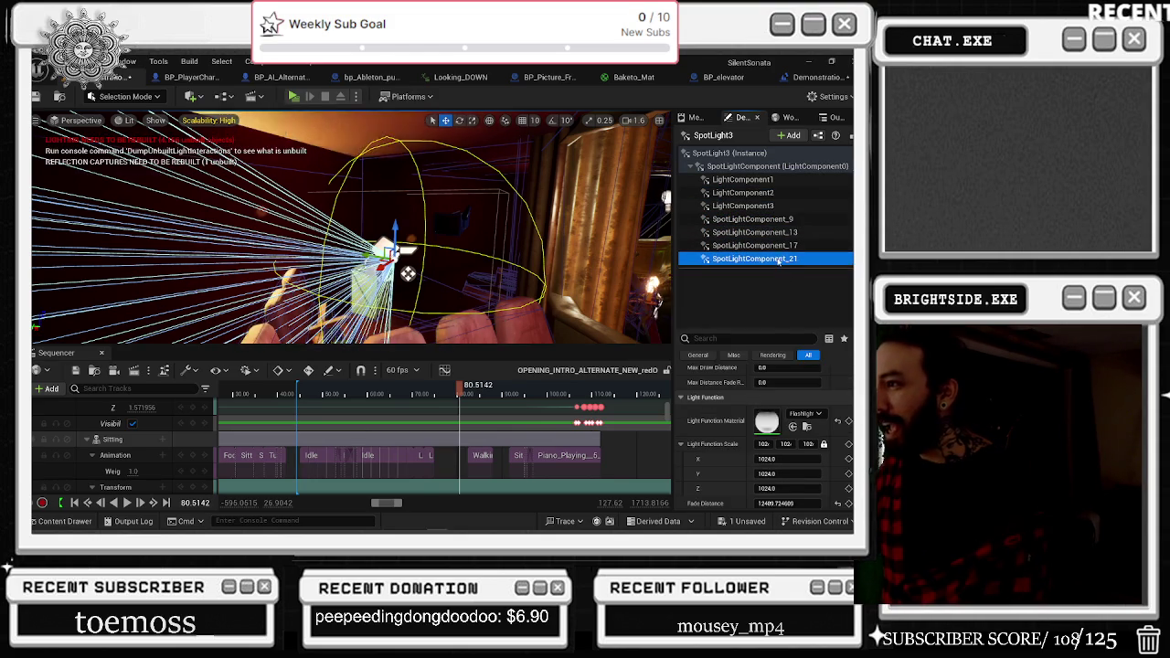
key("Delete")
key("Delete")
key("Delete")
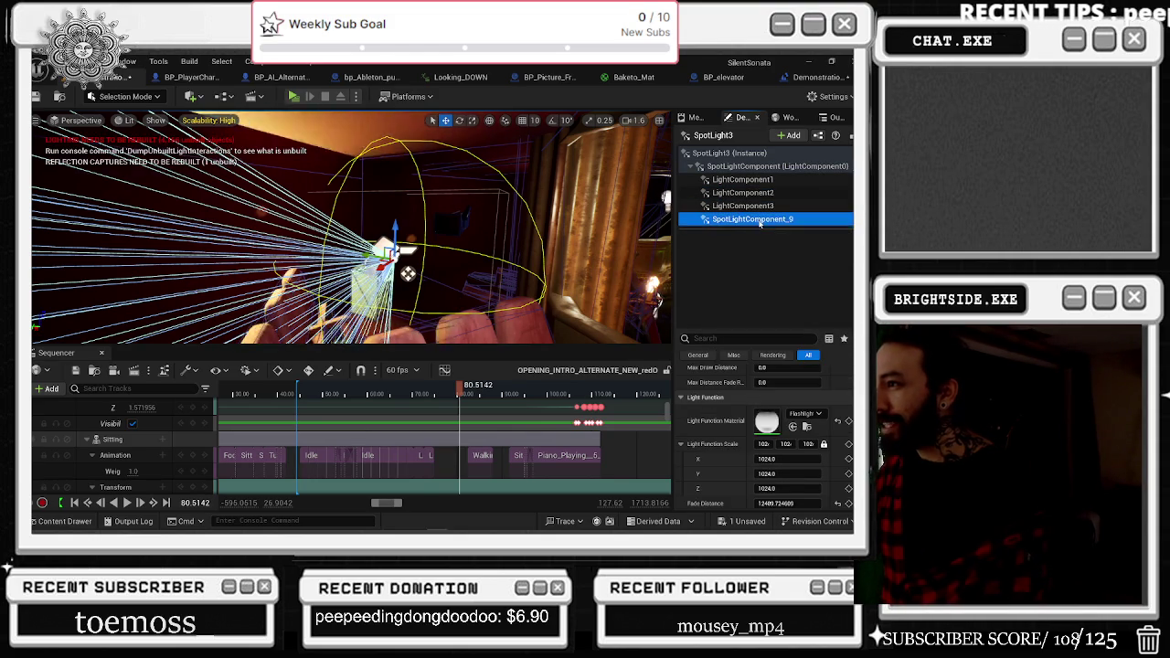
key("Delete")
key("Delete")
key("Delete")
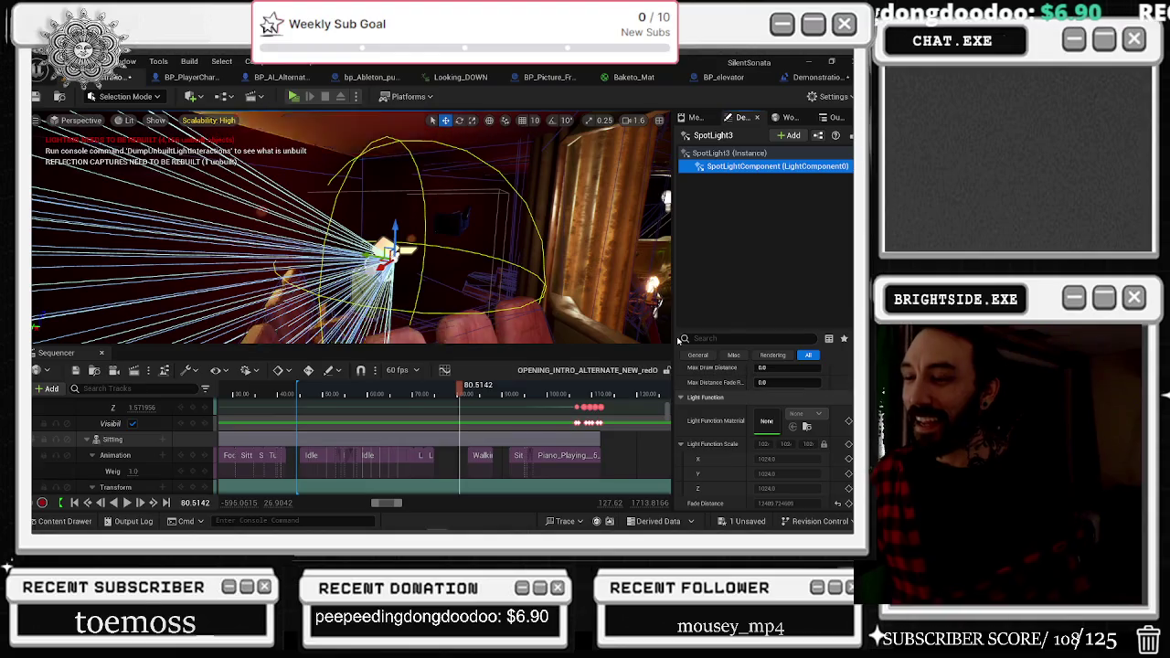
scroll(752, 400, "down", 10)
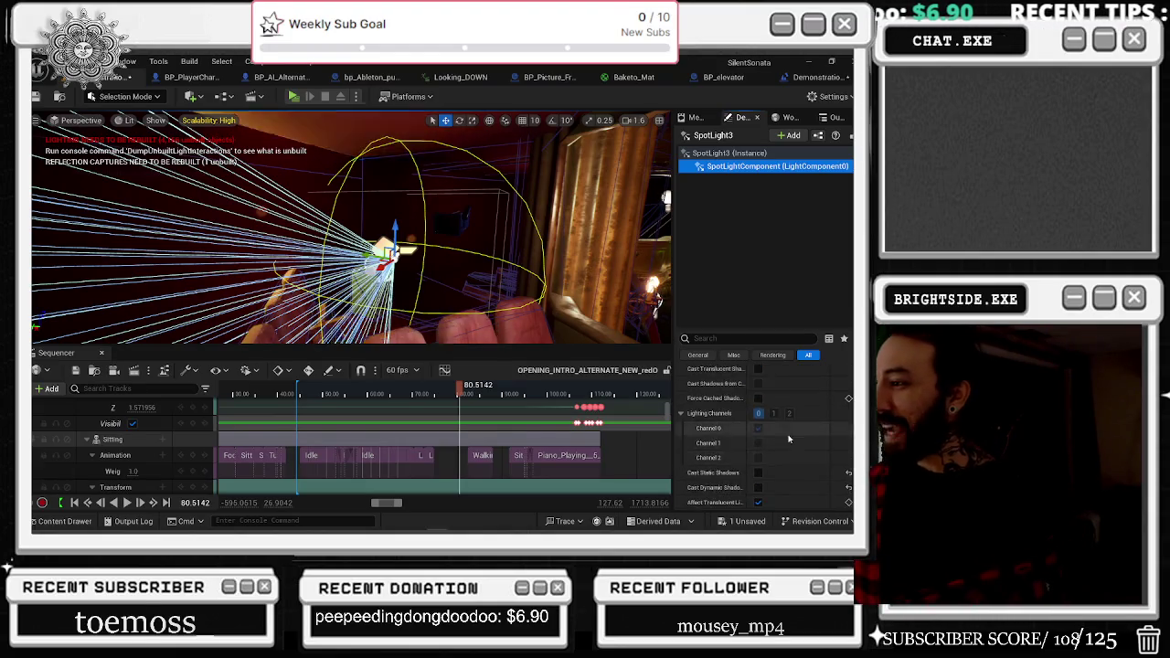
key("f")
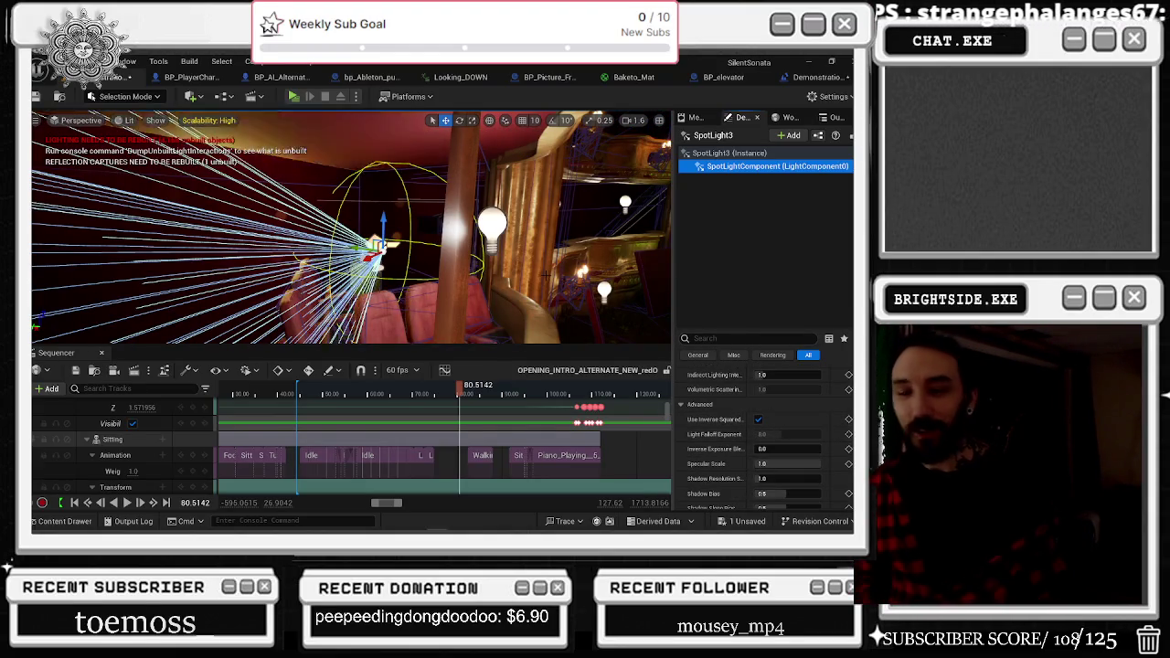
Show frame-rate stats in the viewport with the statfps console command.
key("grave")
type("stat")
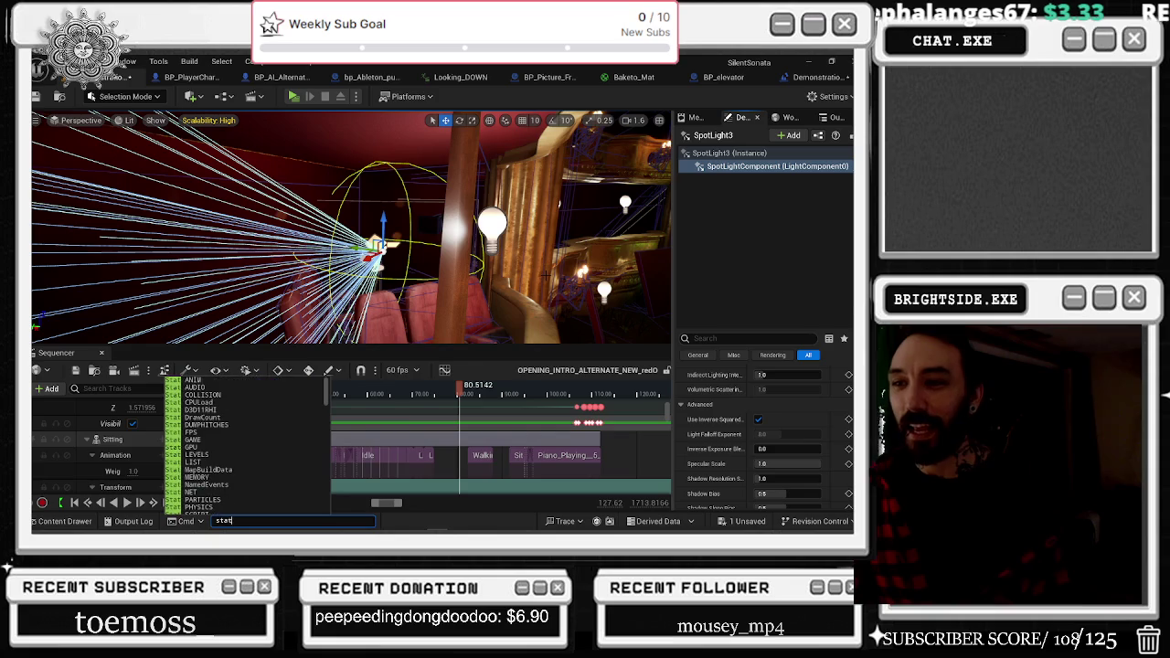
type("fps")
key("Return")
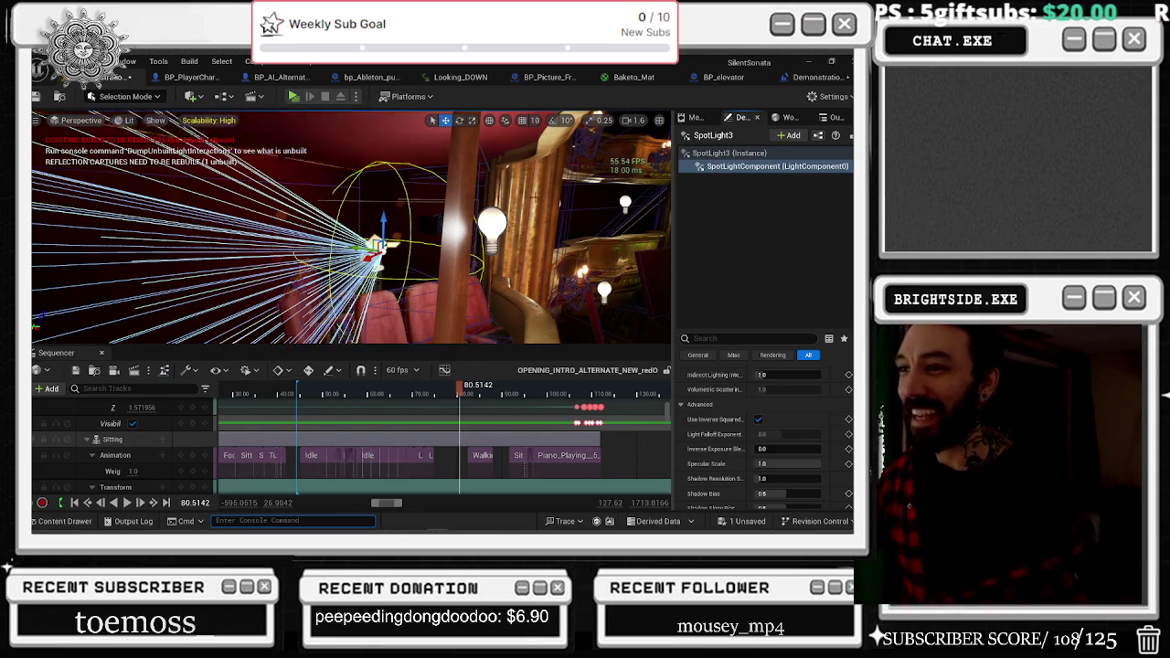
Clear the 'vol' property filter, review SpotLight3's Light settings, then select the PointLight21 bulb.
scroll(795, 421, "up", 10)
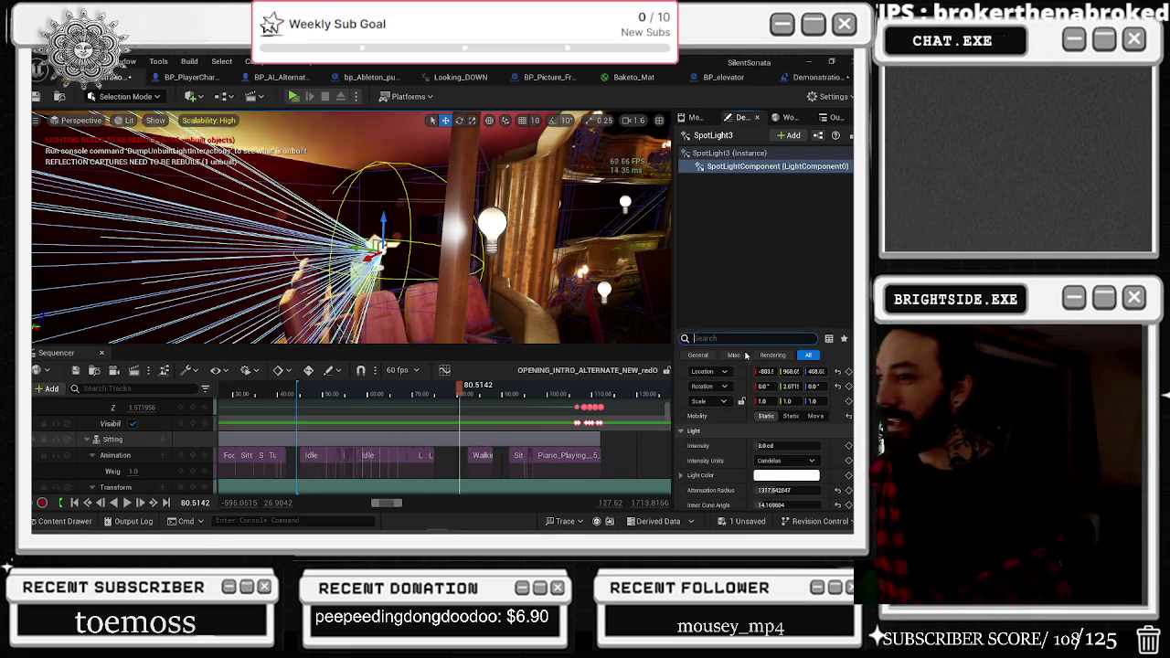
left_click(748, 338)
type("vol")
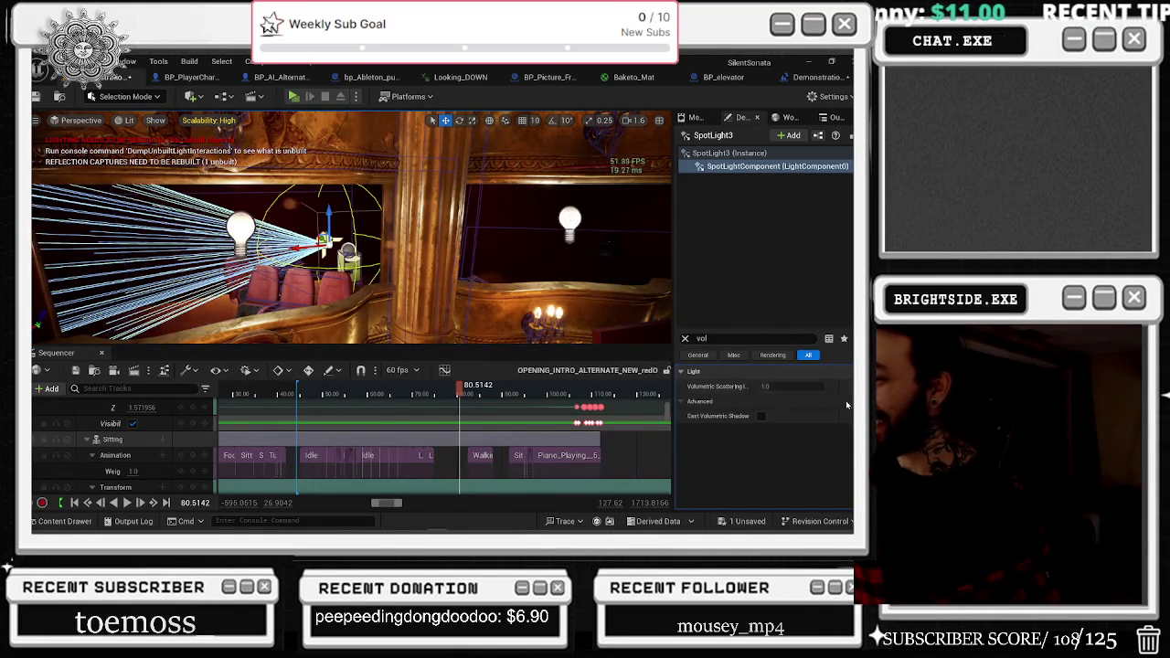
left_click(685, 339)
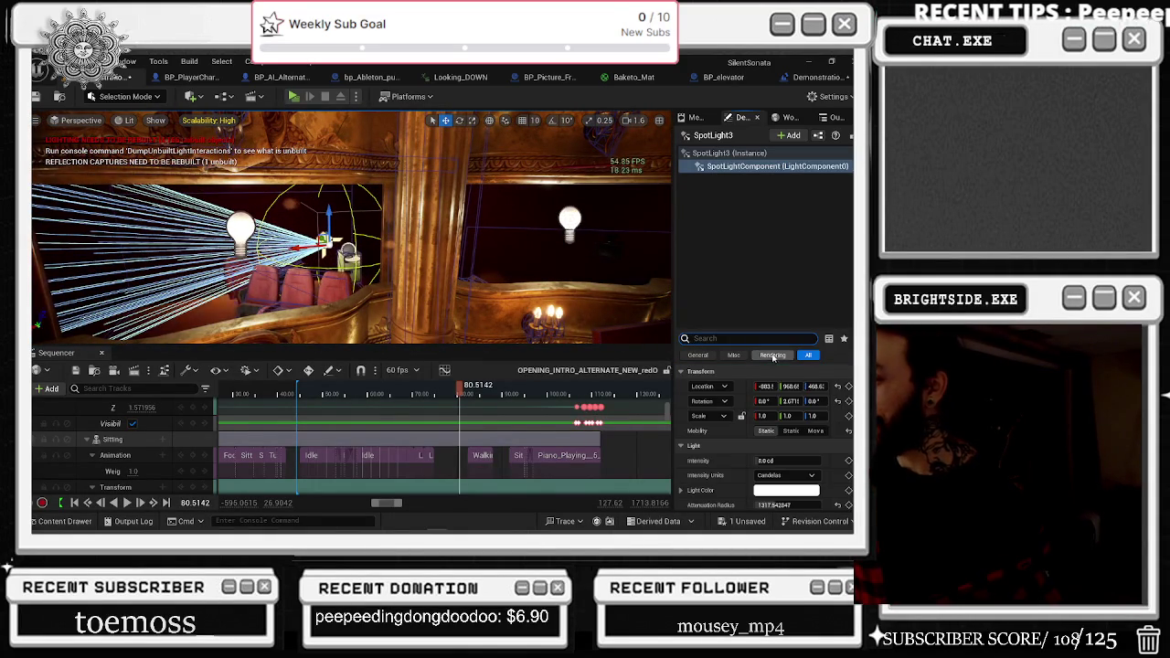
scroll(813, 445, "down", 3)
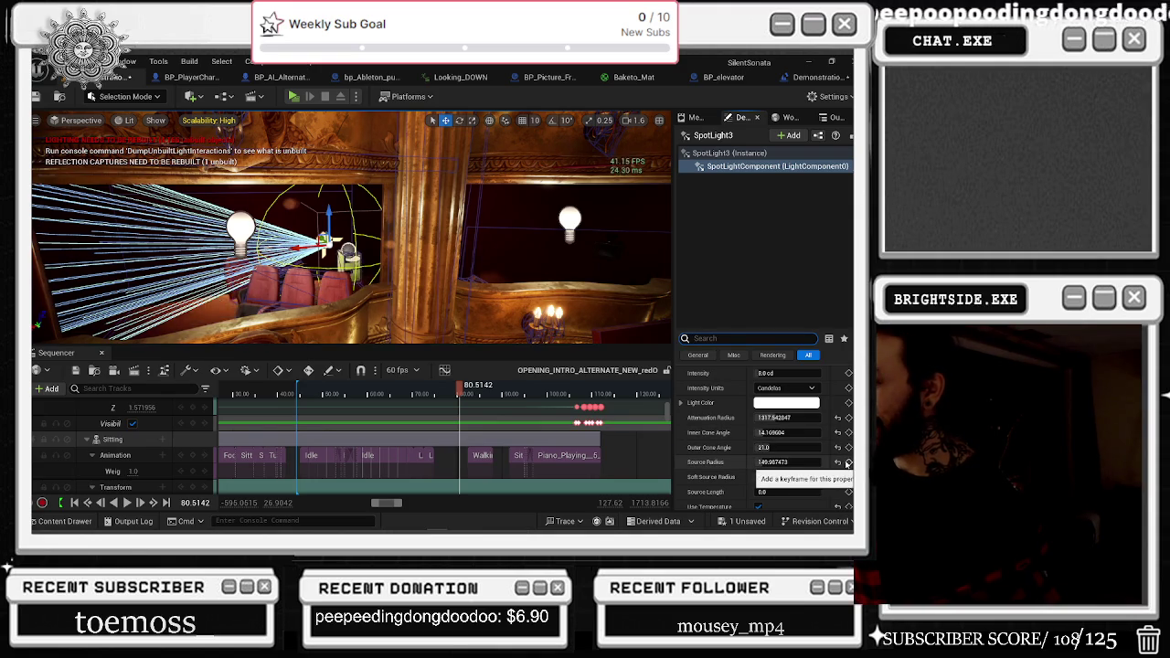
scroll(804, 448, "down", 5)
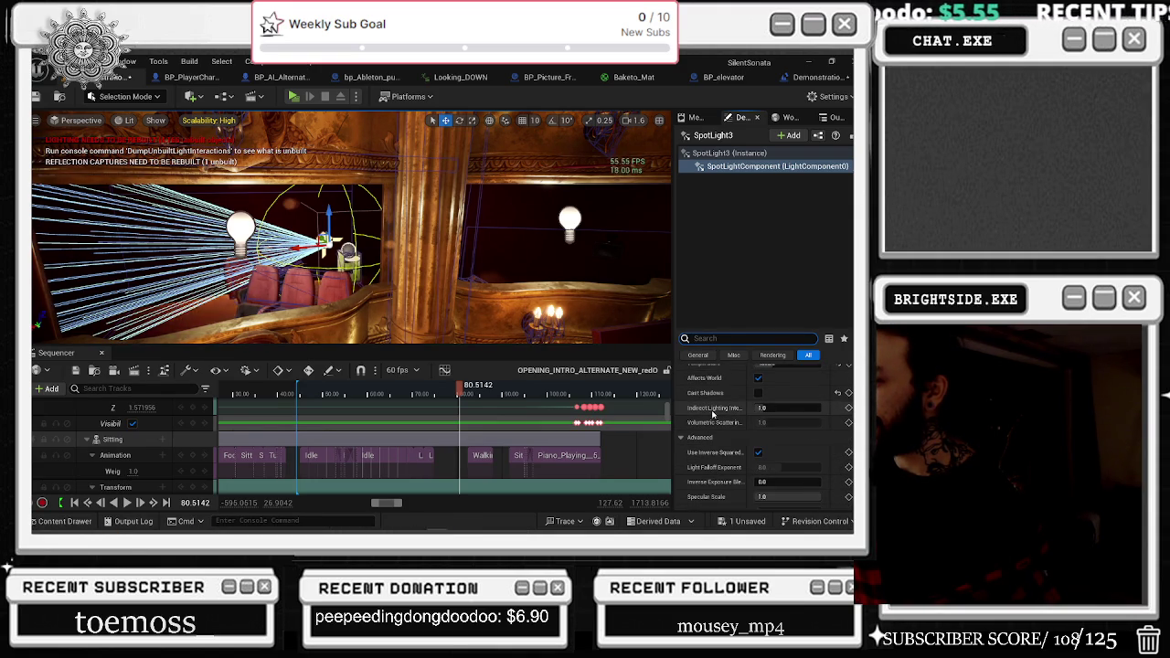
left_click(722, 338)
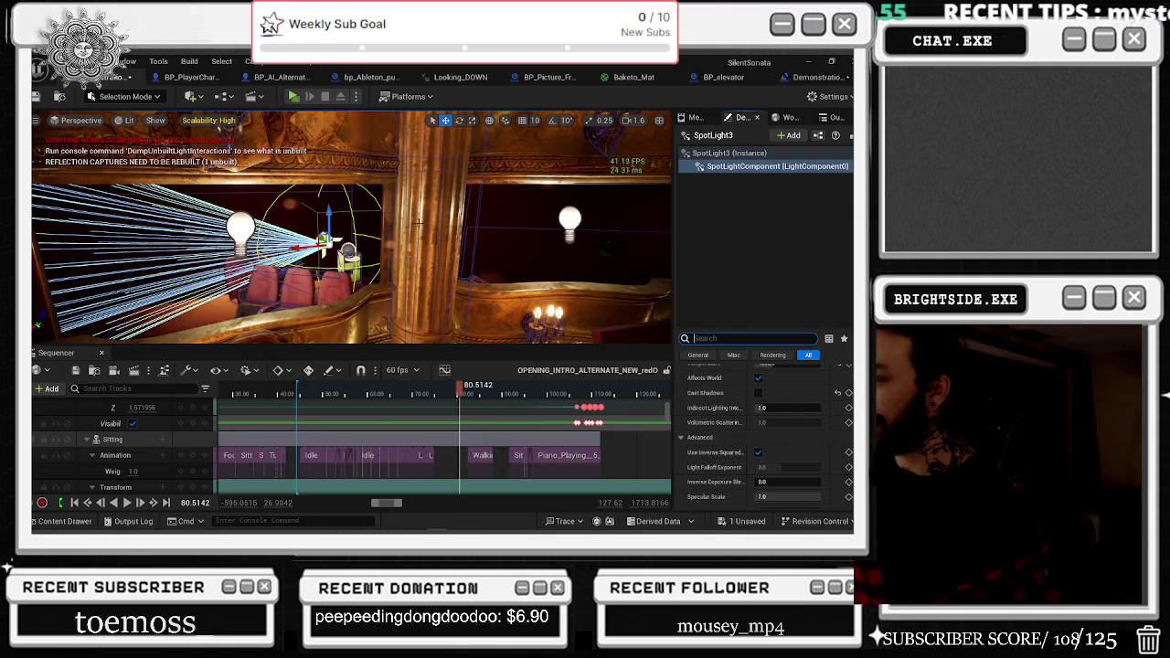
left_click(239, 227)
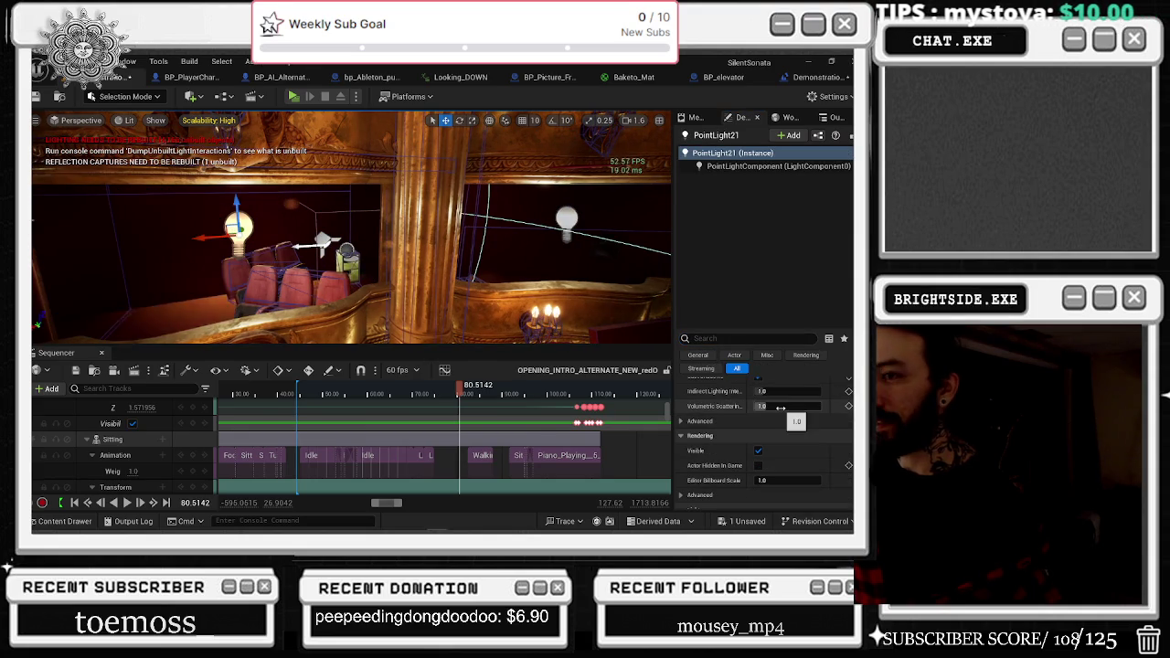
Set Volumetric Scattering Intensity to 0 on bulbs PointLight21, 25, 26 and 6.
left_click(780, 408)
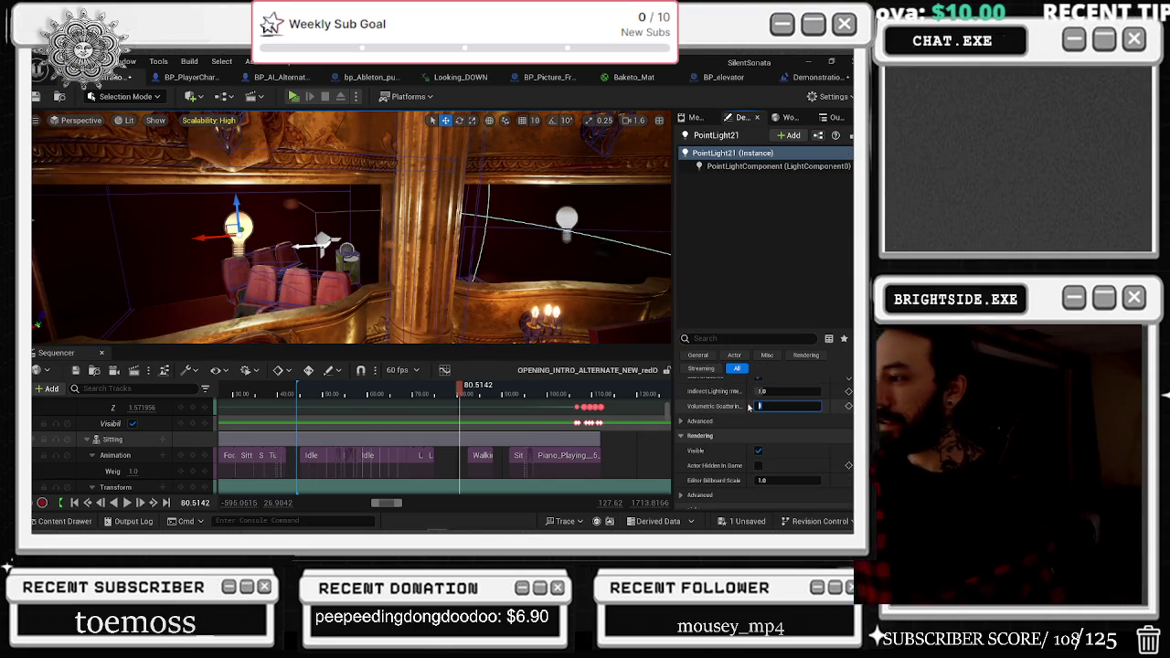
type("0.0")
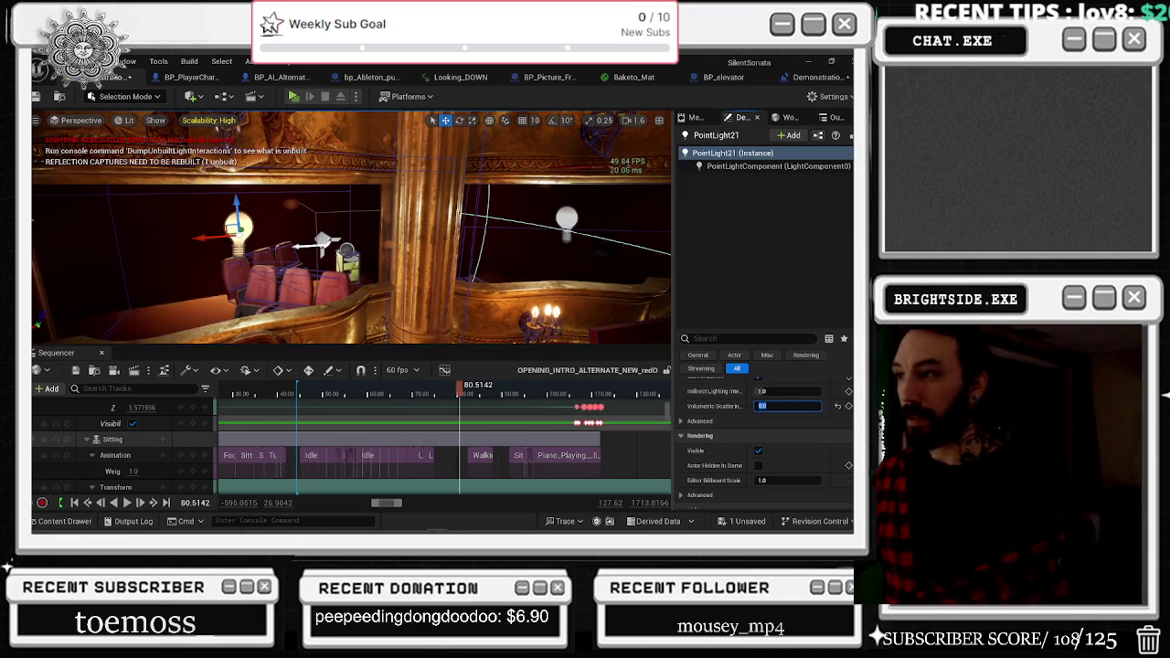
left_click(567, 224)
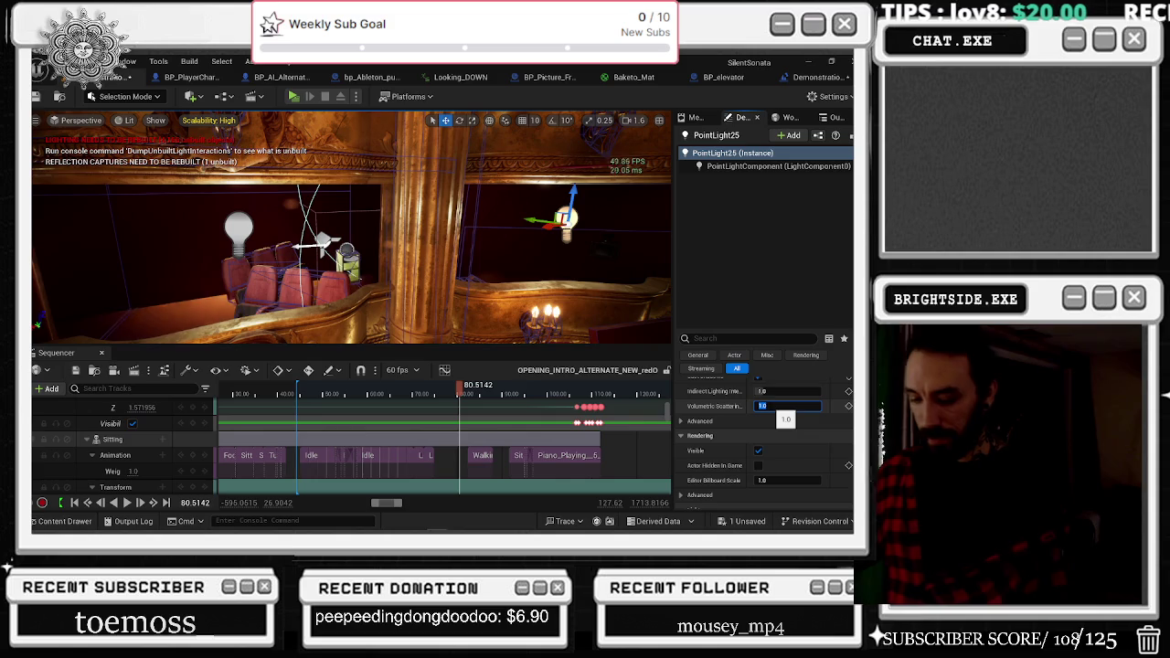
scroll(351, 229, "down", 5)
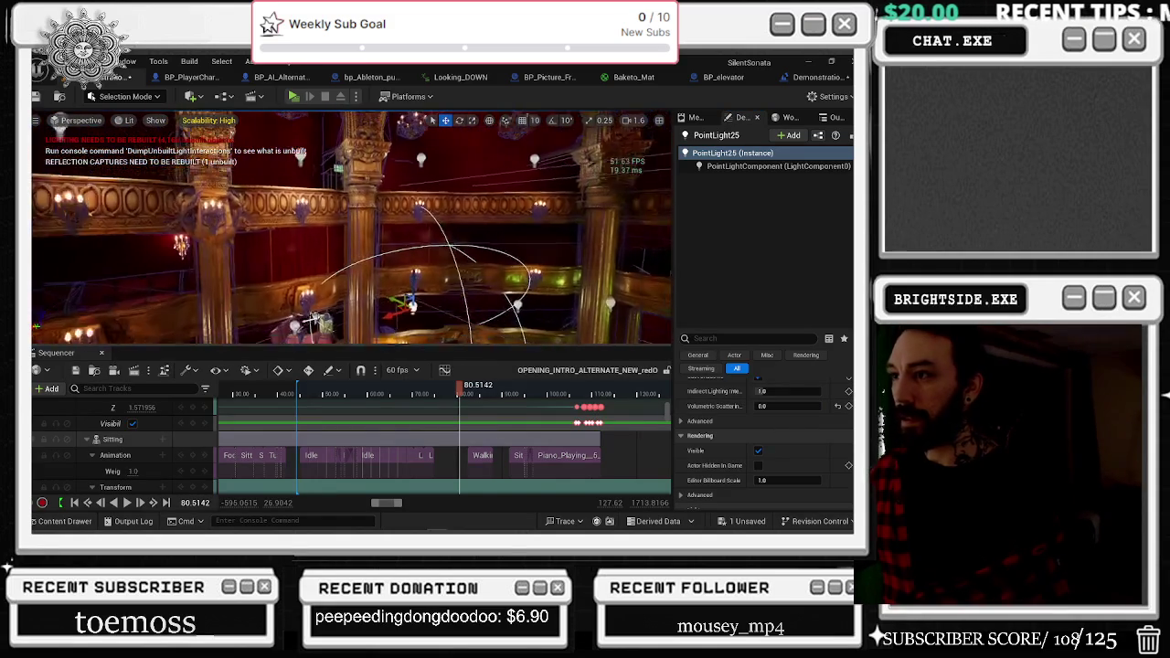
left_click_drag(601, 315, 600, 299)
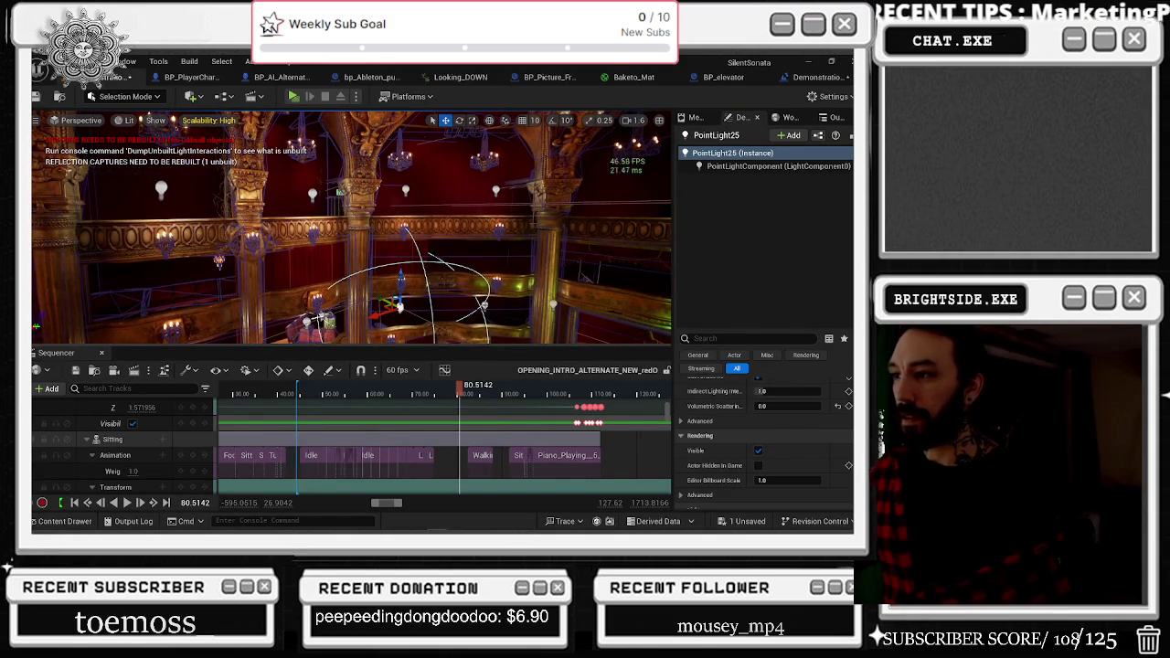
left_click(483, 305)
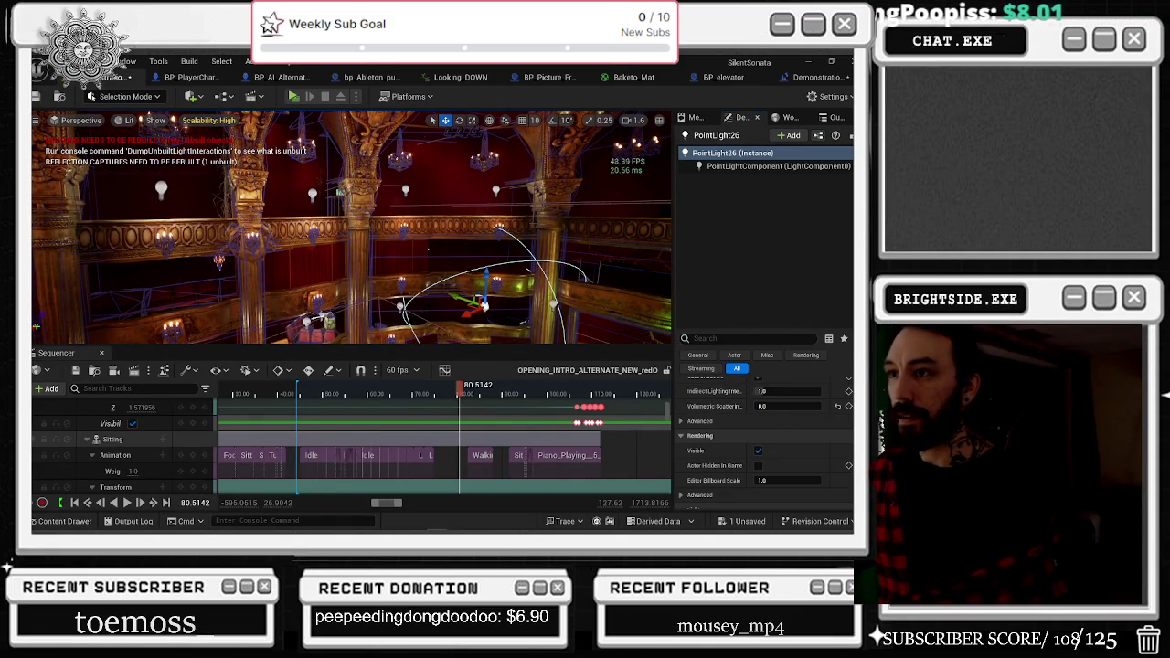
left_click(312, 193)
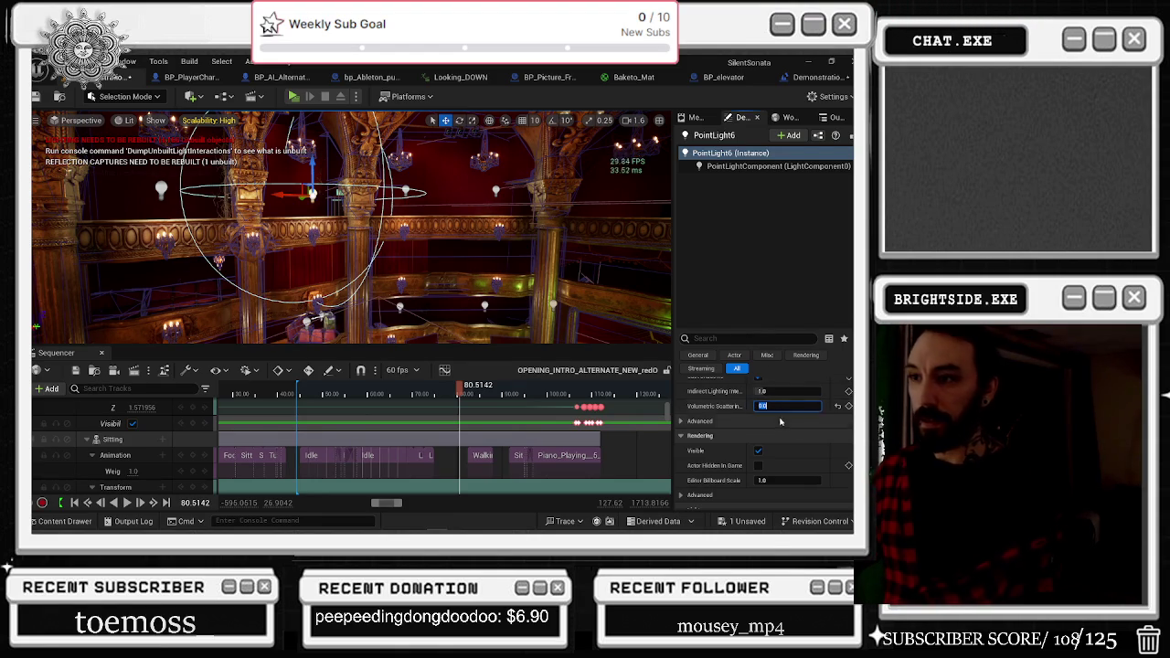
key("f")
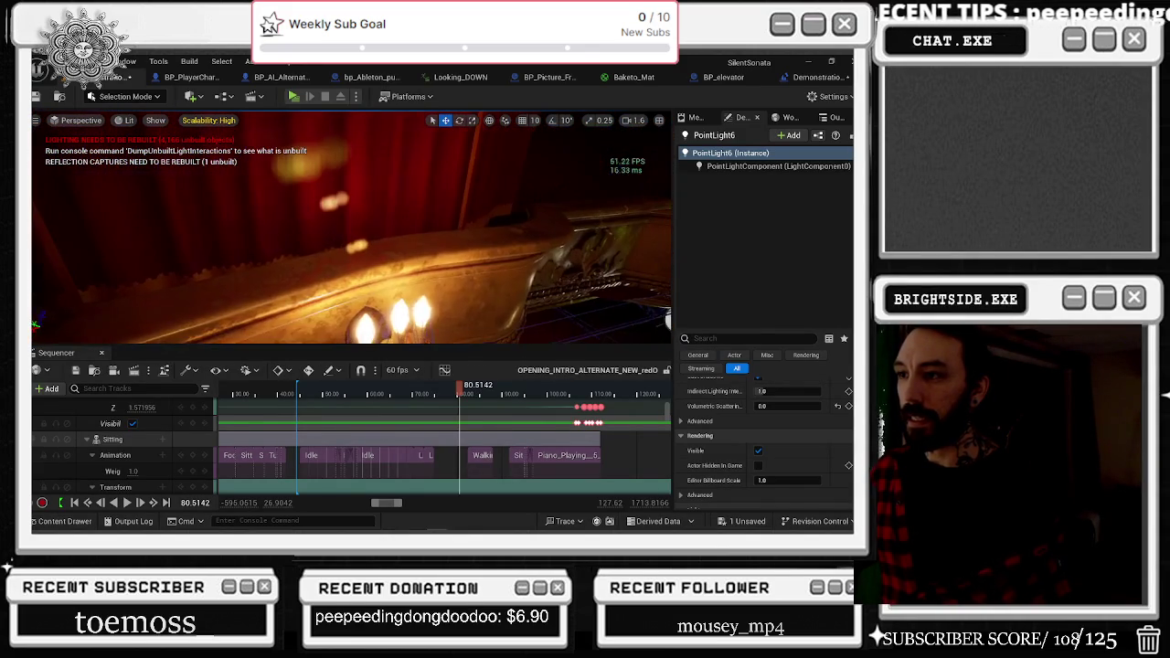
left_click(364, 274)
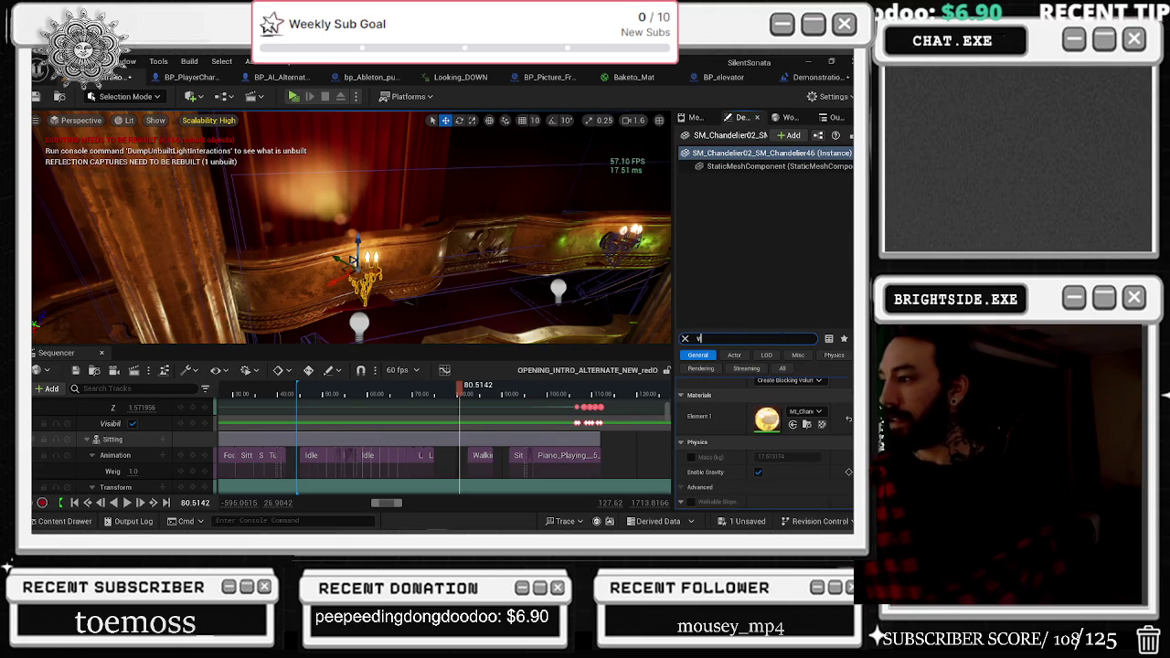
Filter the chandelier's Details by 'vol', read the Volumetric Translucent Shadow tooltip, then clear the filter.
type("o")
key("BackSpace")
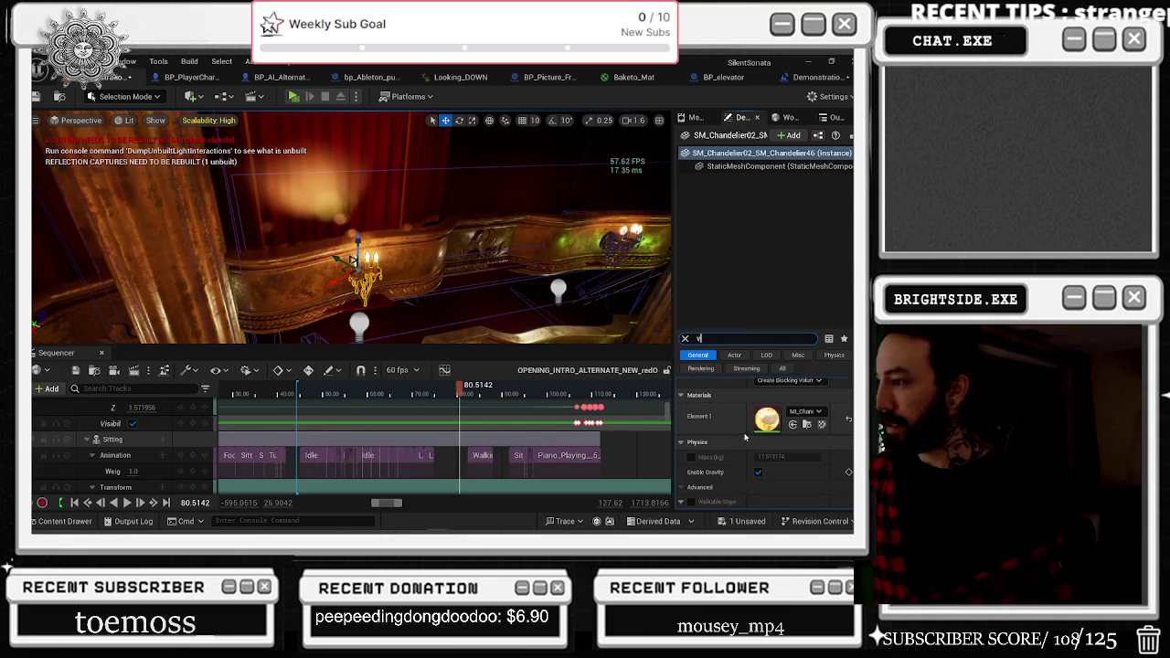
type("ol")
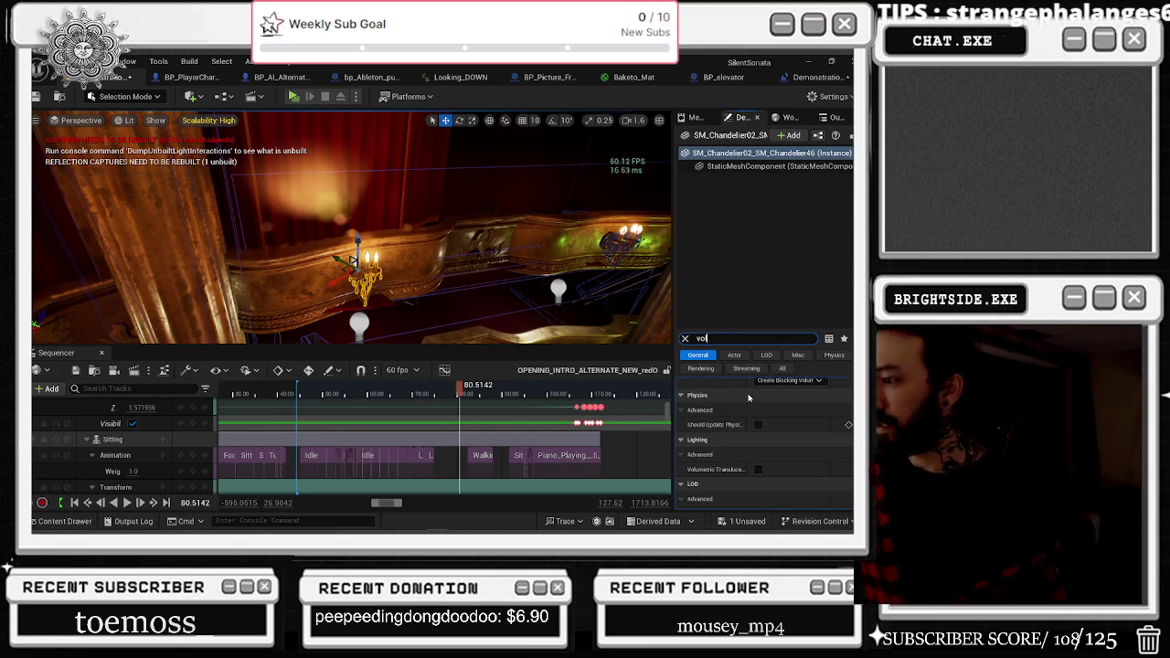
scroll(816, 469, "down", 1)
mouse_move(717, 460)
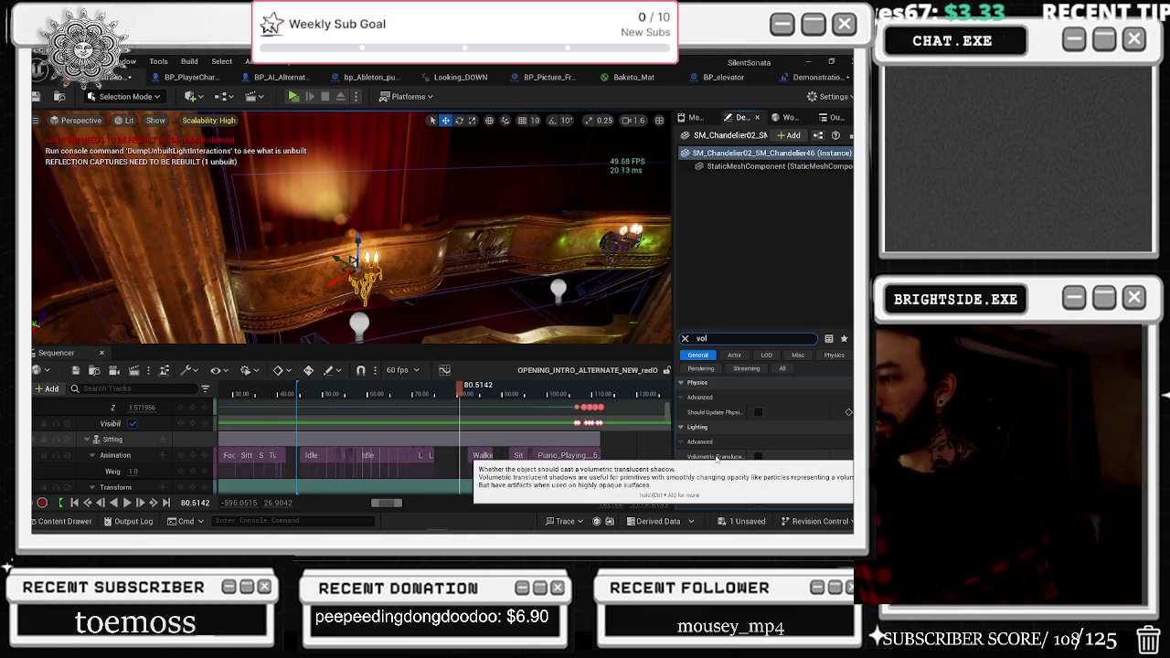
scroll(718, 460, "up", 3)
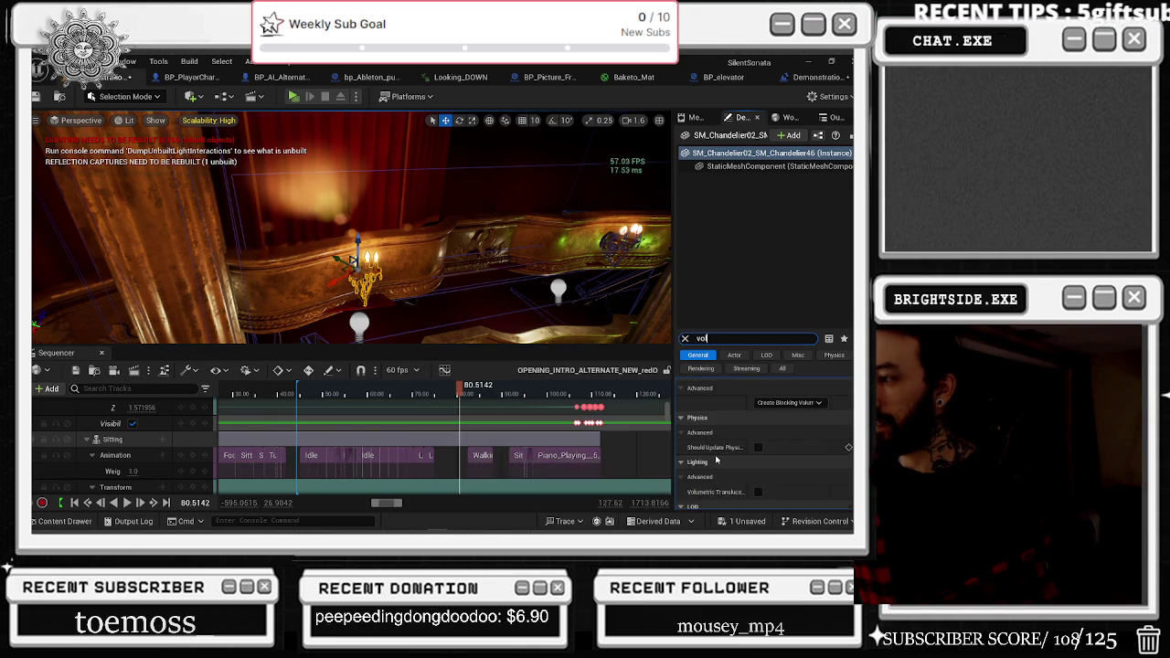
left_click(684, 339)
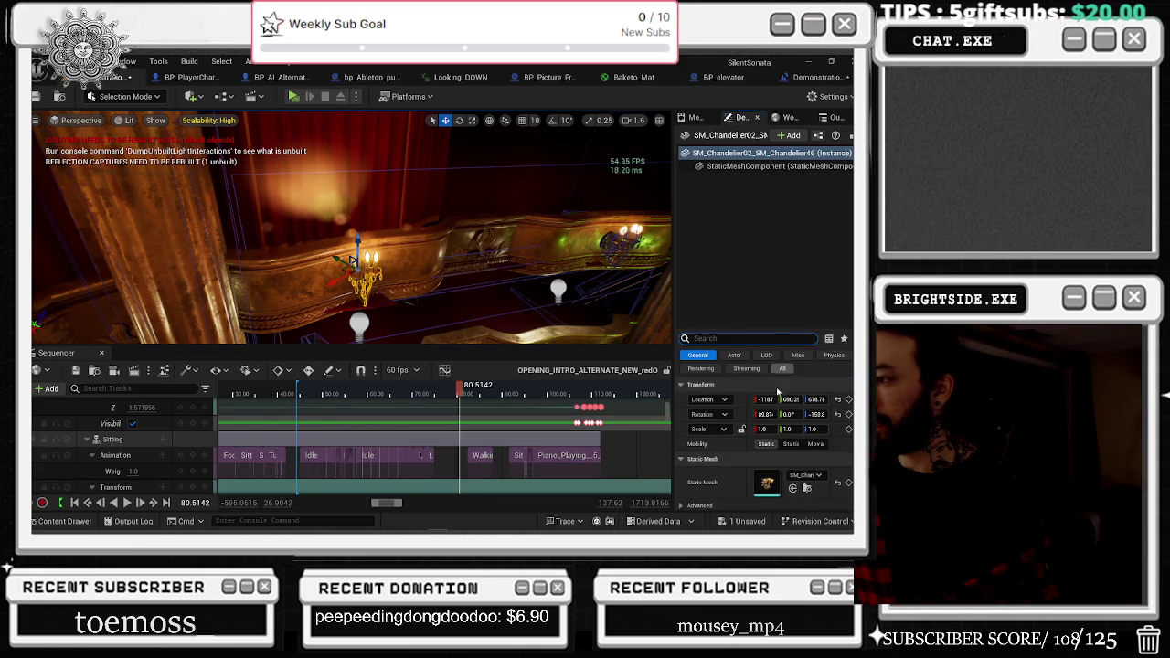
scroll(757, 484, "down", 4)
double_click(758, 484)
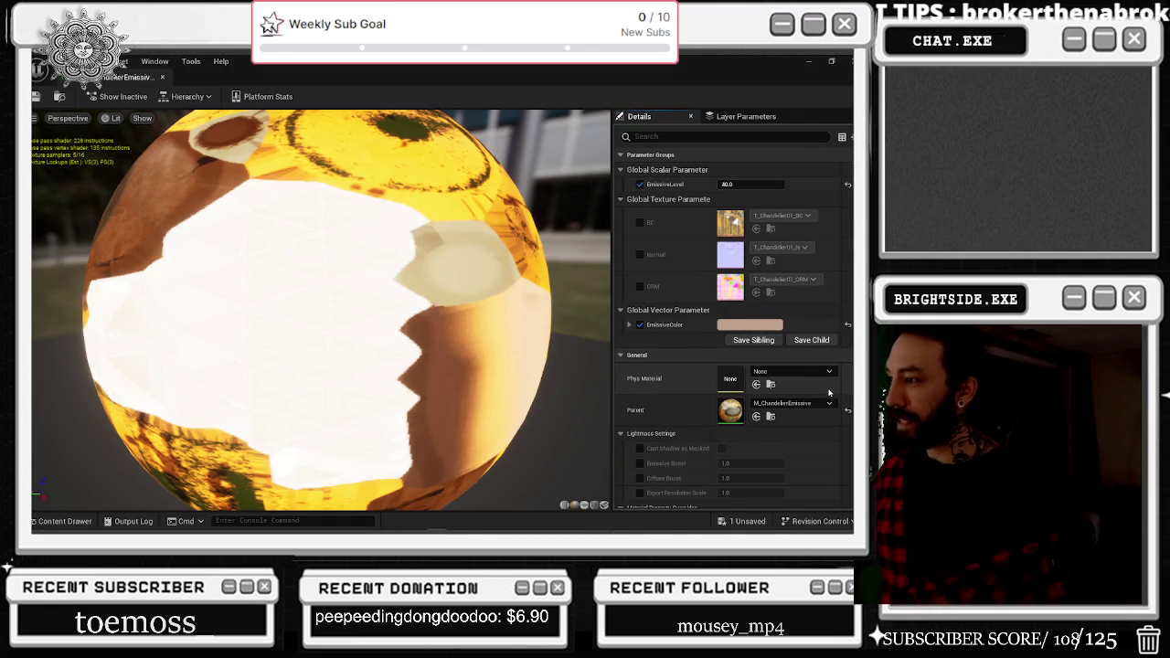
Set MI_ChandelierEmissive's EmissiveLevel to 20, save it, and float the material editor window.
scroll(826, 382, "down", 1)
scroll(826, 382, "down", 1)
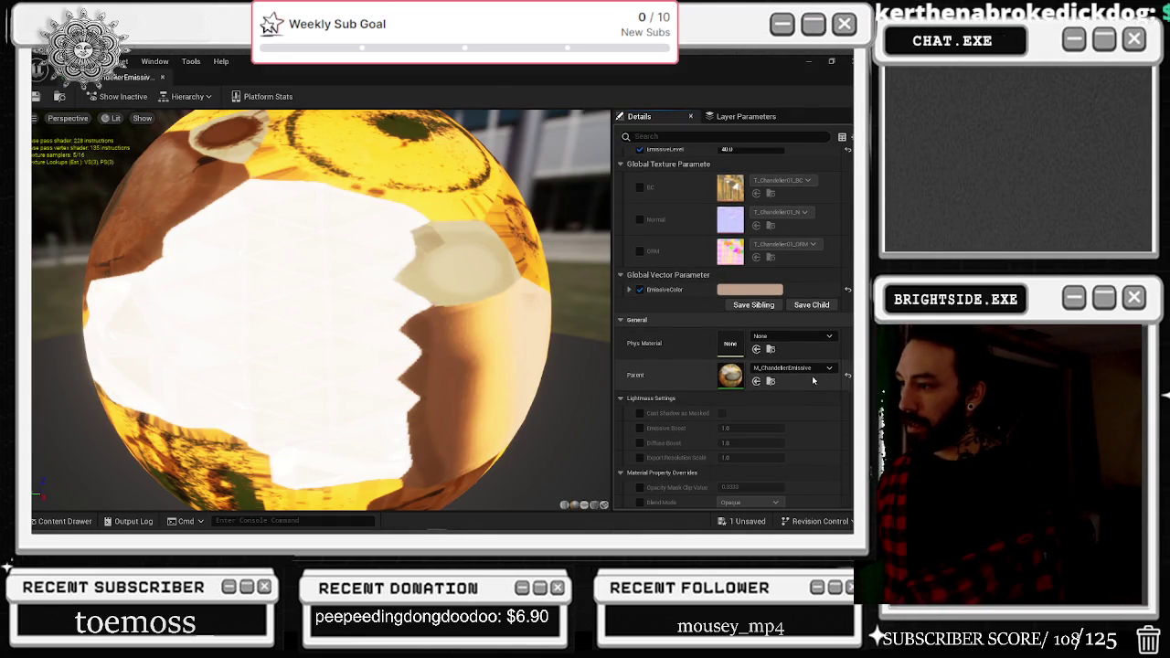
scroll(804, 380, "down", 4)
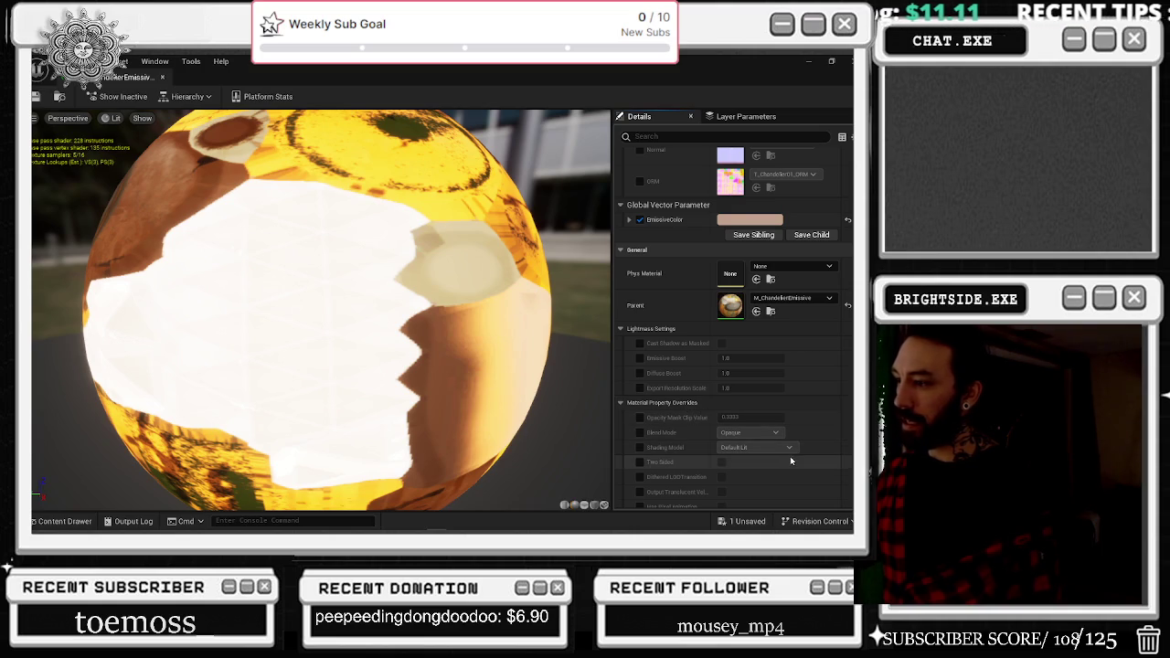
scroll(791, 459, "down", 10)
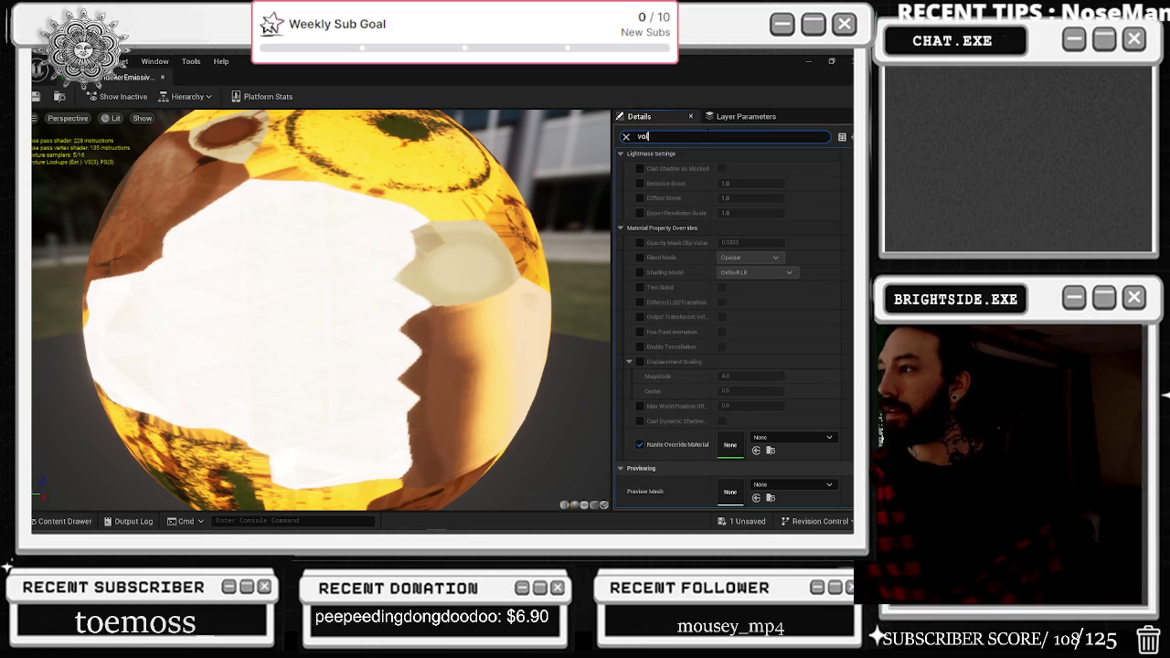
type("l")
key("BackSpace")
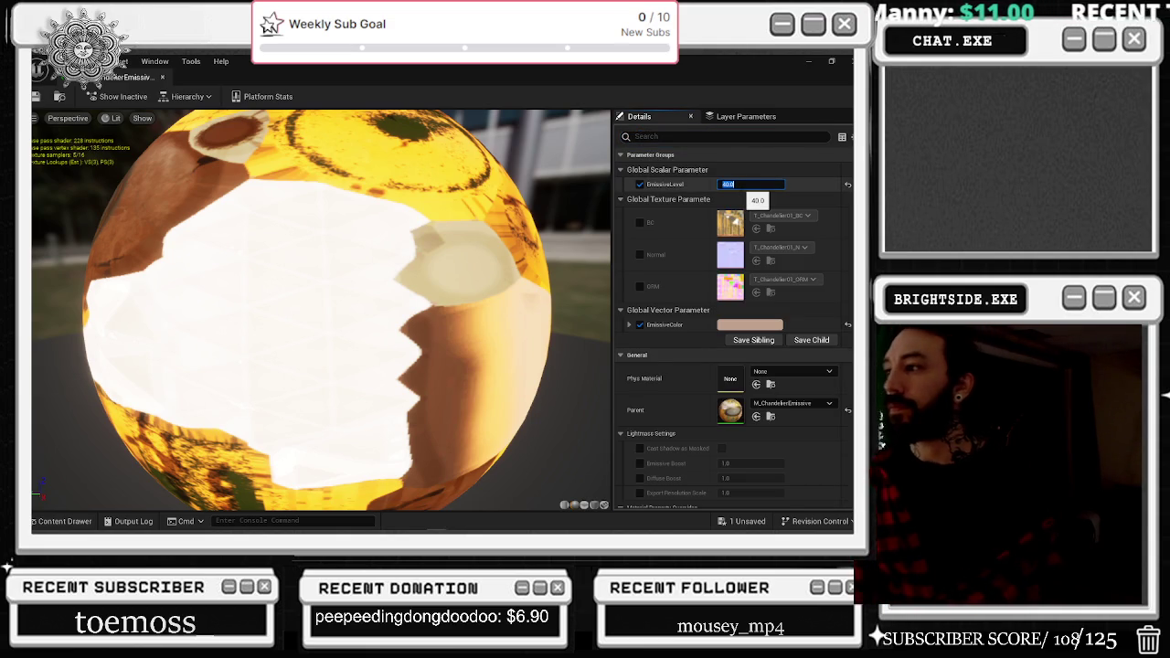
type("20")
key("Return")
left_click(40, 95)
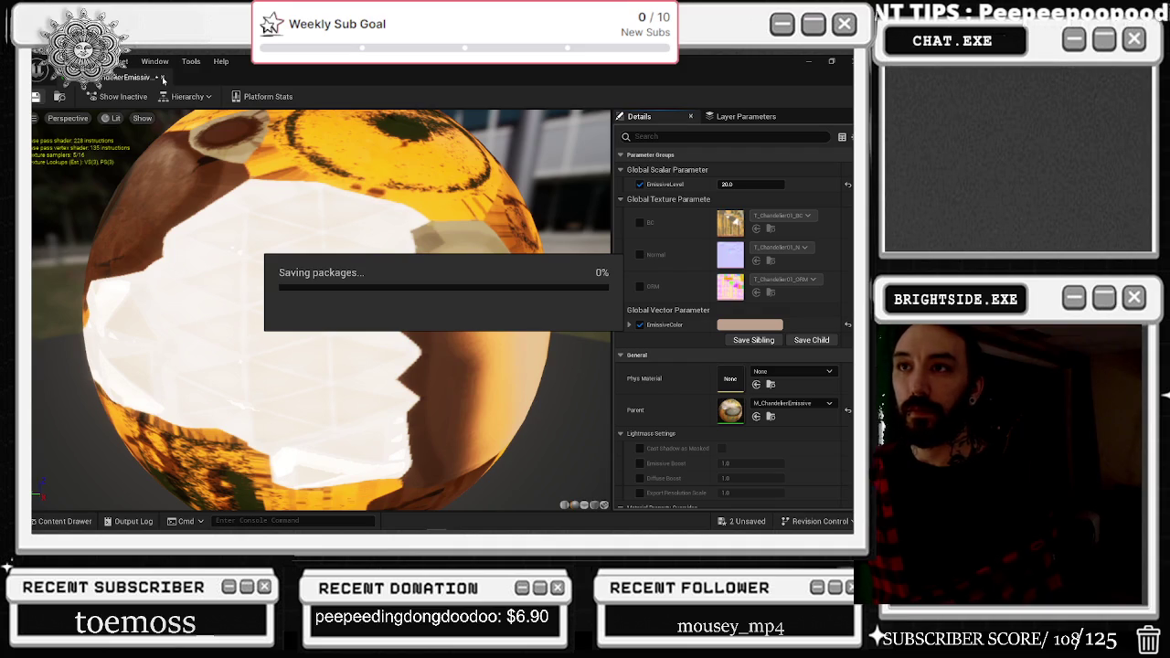
key("alt+Tab")
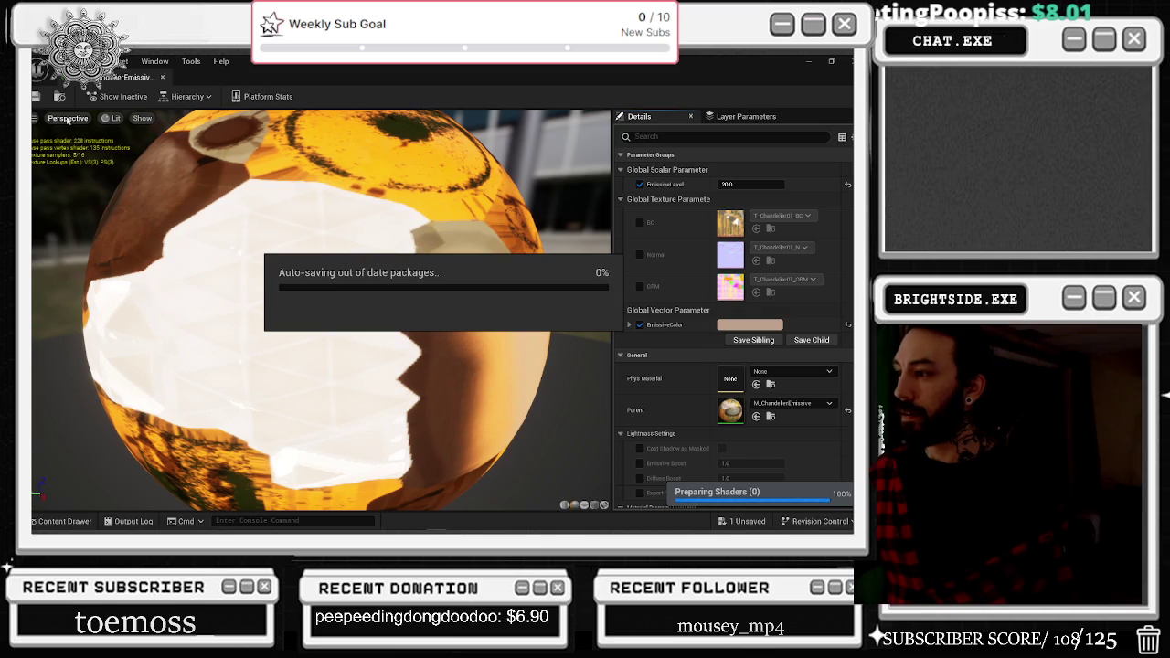
mouse_move(142, 79)
left_mouse_down()
mouse_move(256, 91)
mouse_move(476, 238)
mouse_move(434, 89)
mouse_move(178, 77)
left_mouse_up()
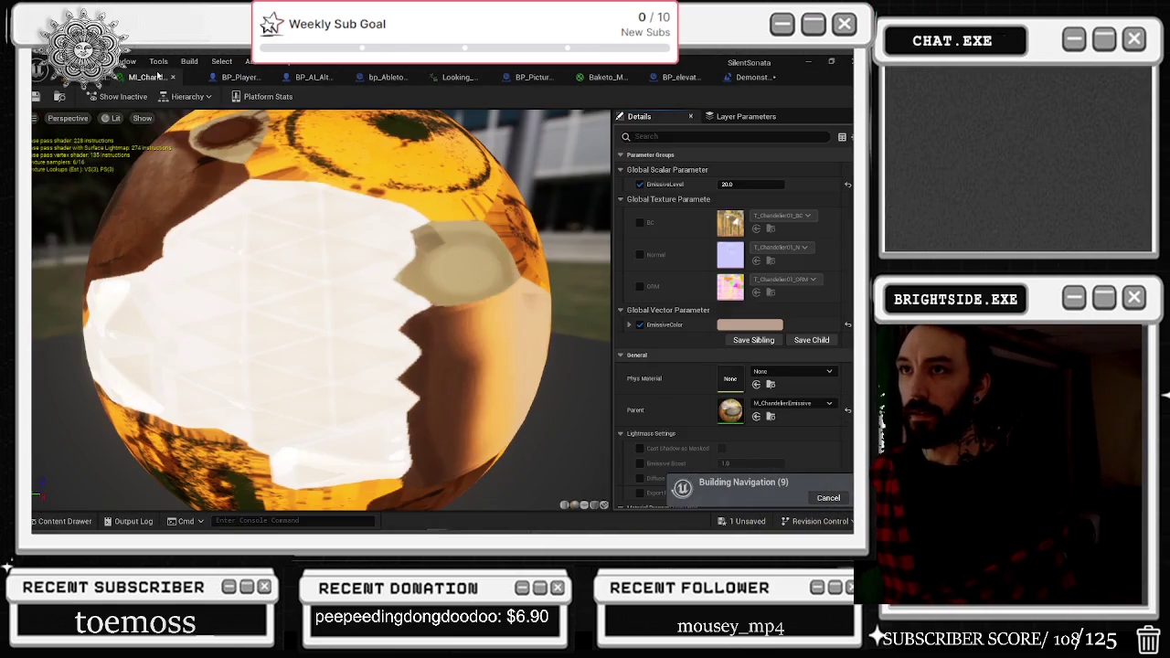
Return from the material editor to the level and turn the view toward the rear balconies.
left_click(115, 77)
scroll(352, 260, "down", 10)
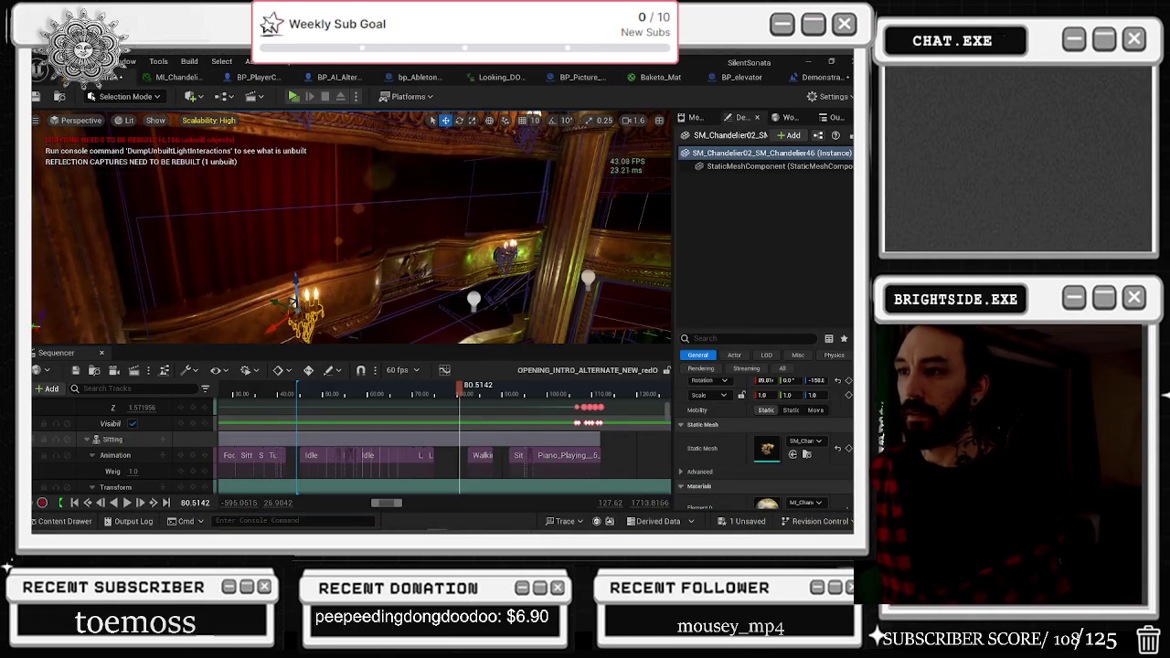
scroll(353, 261, "down", 1)
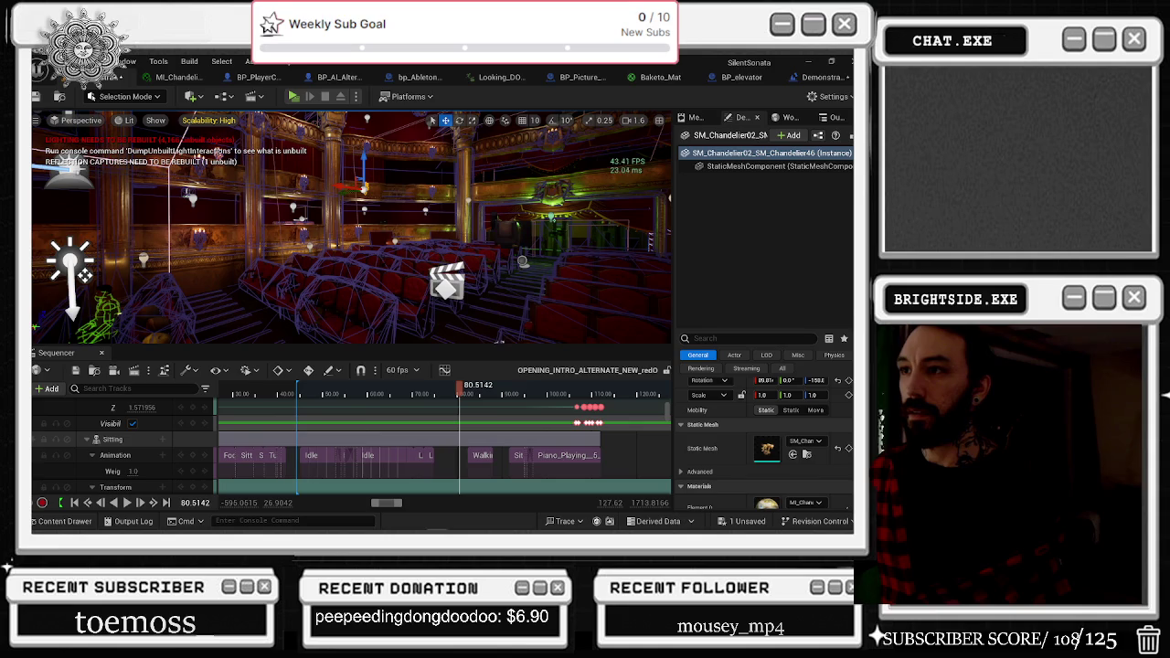
mouse_move(353, 260)
left_mouse_down()
mouse_move(364, 253)
mouse_move(373, 270)
mouse_move(361, 265)
mouse_move(377, 261)
left_mouse_up()
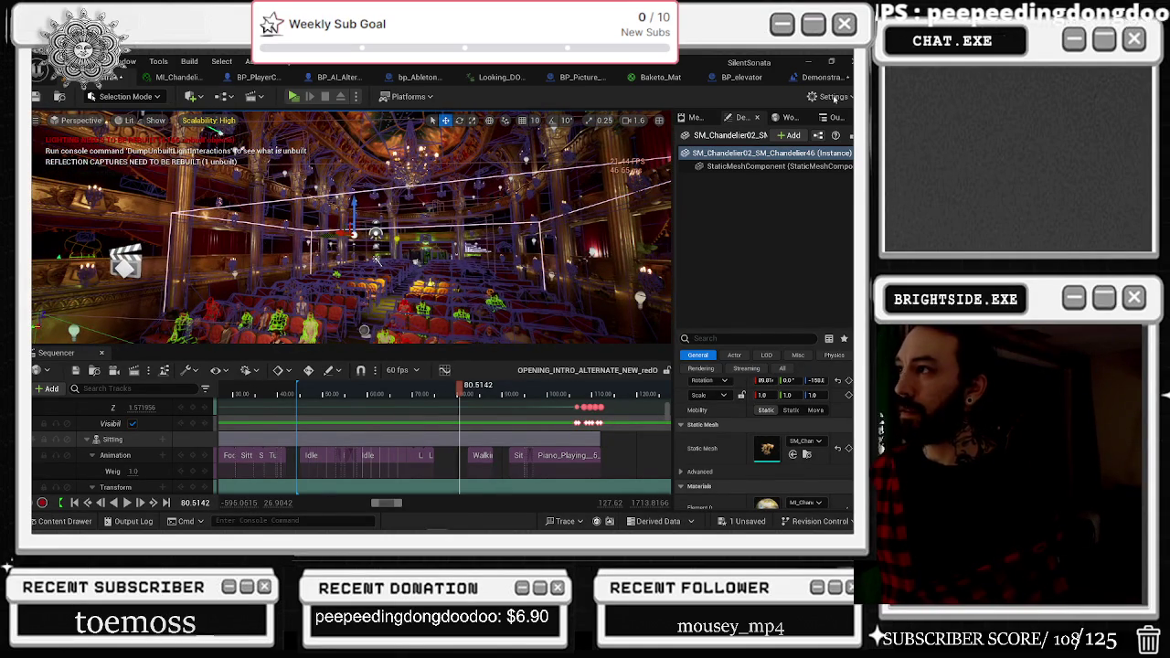
Cycle through the MI_Chandelier and opera level blueprint tabs back to the level, then use the console field.
left_click(188, 75)
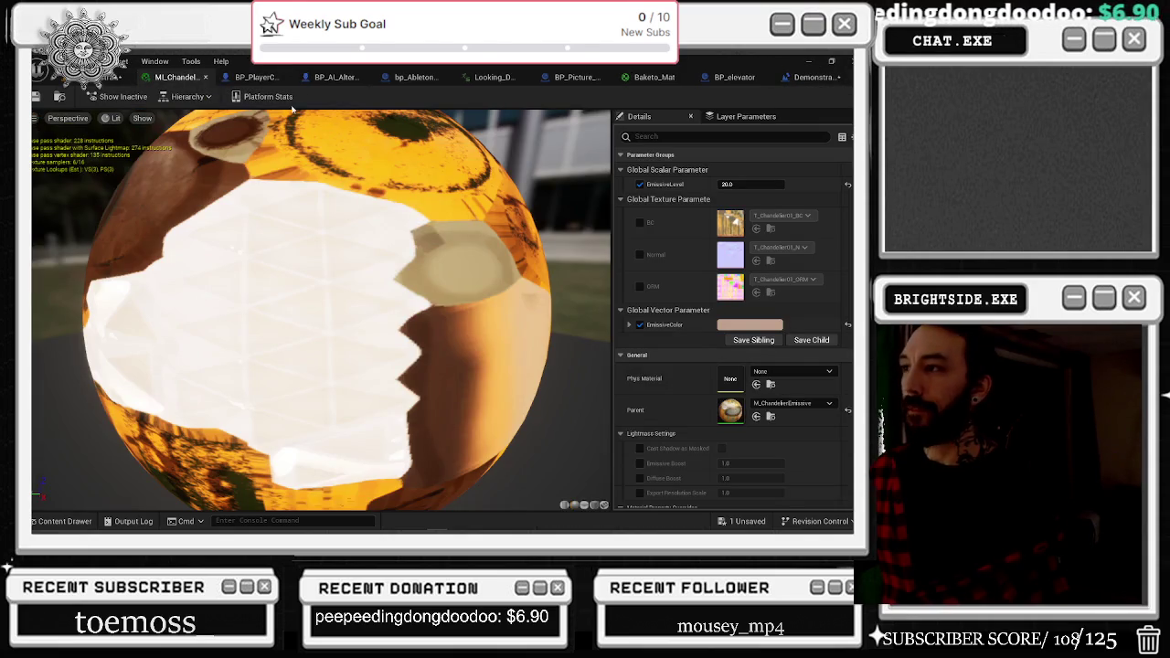
left_click(809, 77)
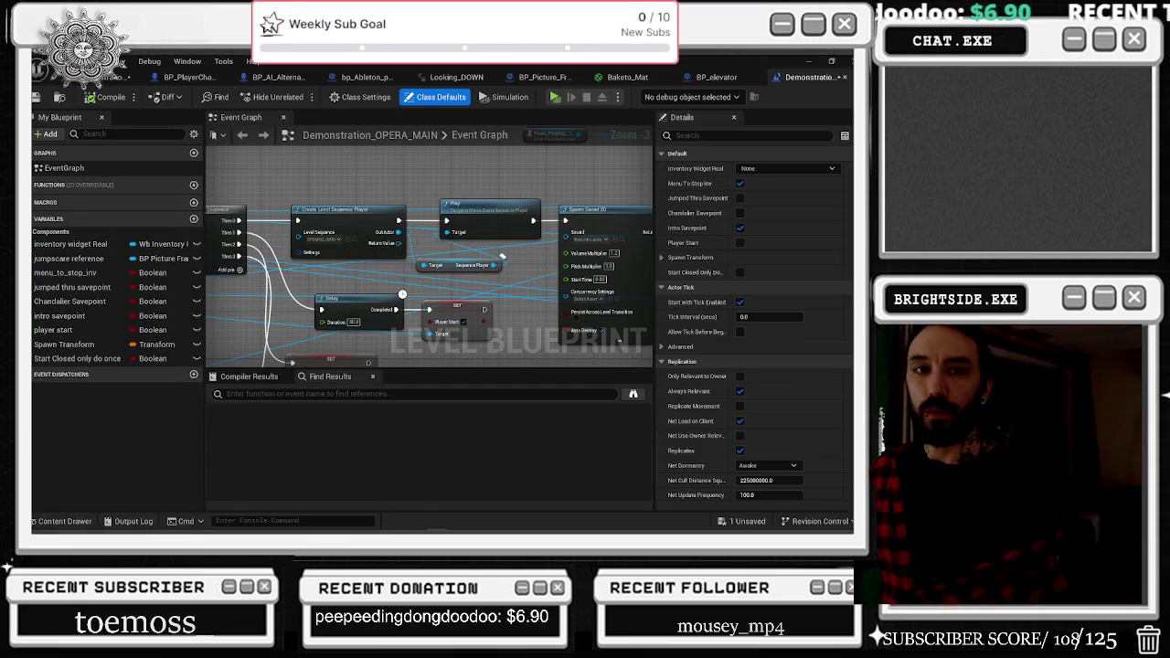
left_click(124, 76)
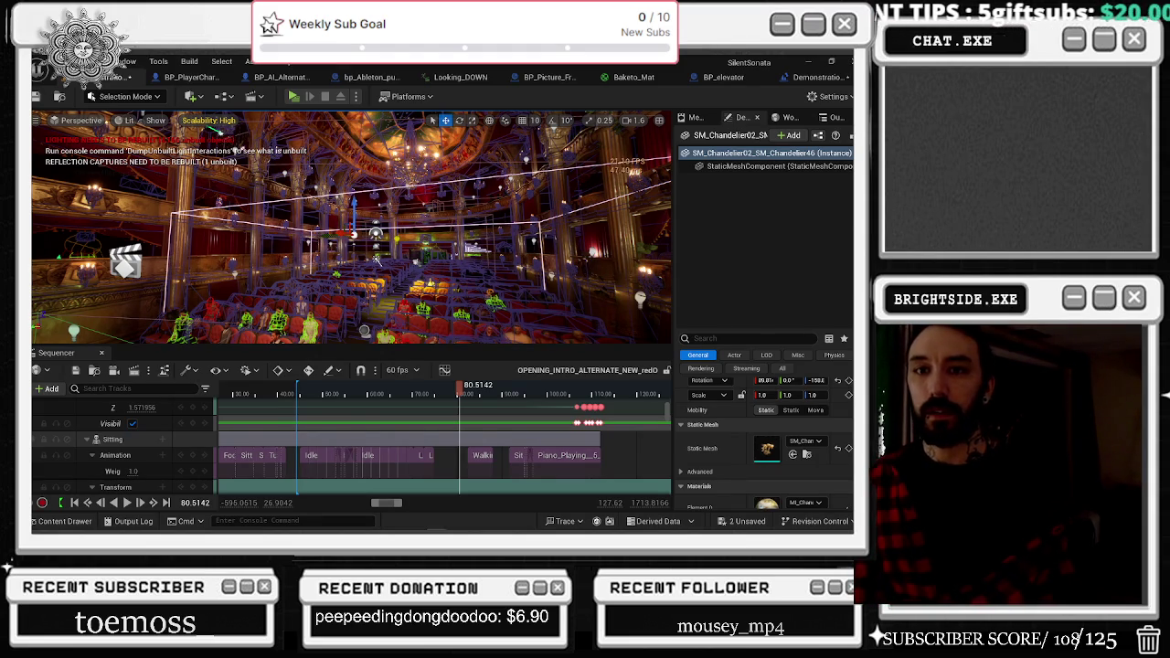
left_click(292, 521)
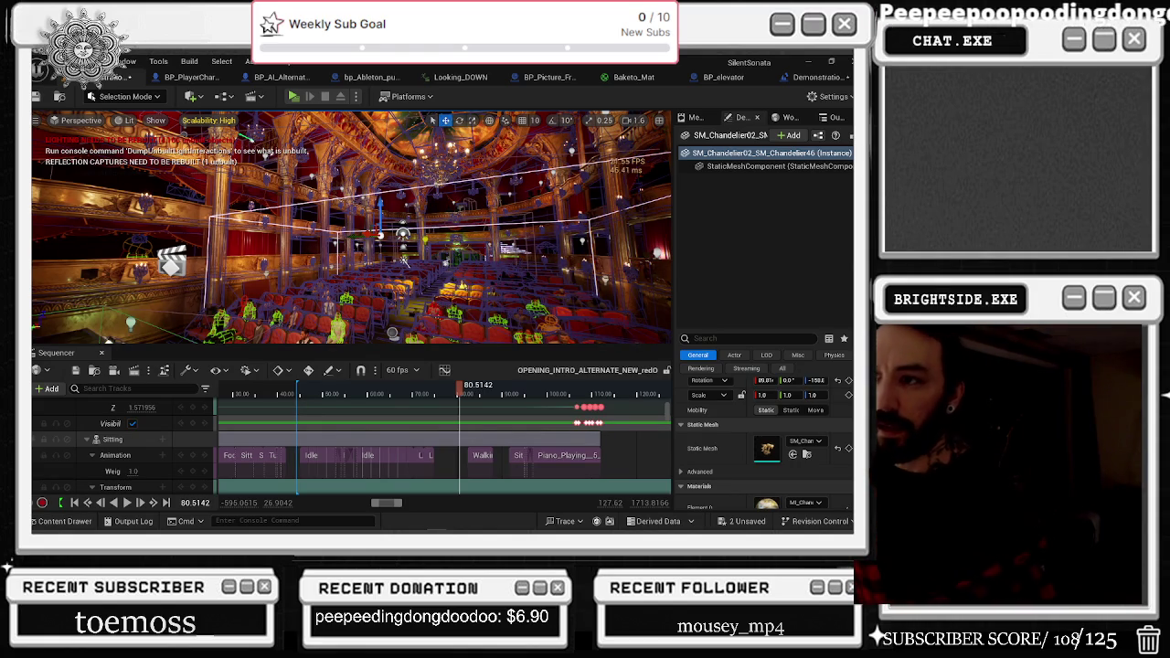
key("grave")
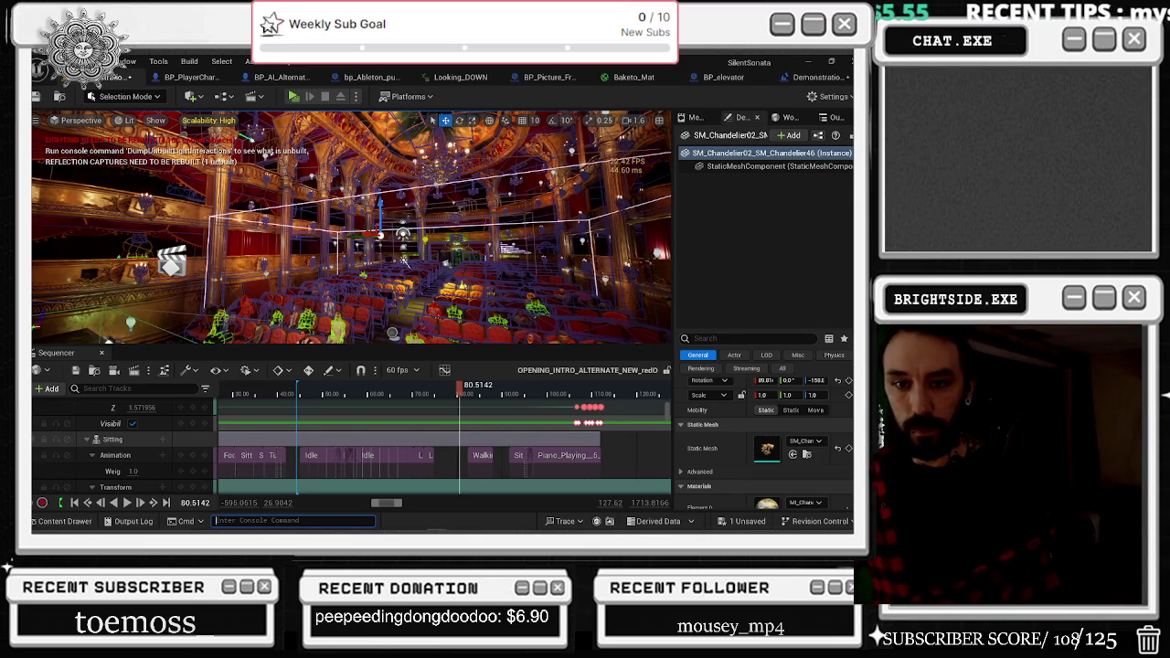
key("Escape")
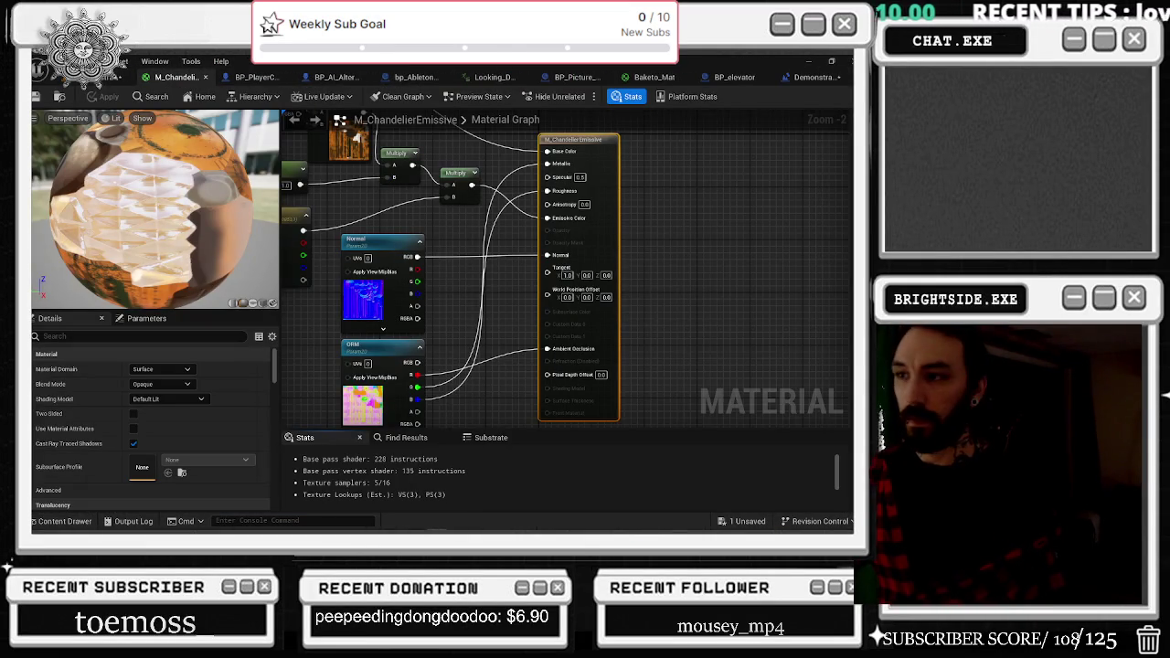
Pan the M_ChandelierEmissive graph to the emissive and texture nodes and nudge the output node right.
mouse_move(530, 258)
left_mouse_down()
mouse_move(636, 262)
mouse_move(595, 359)
left_mouse_up()
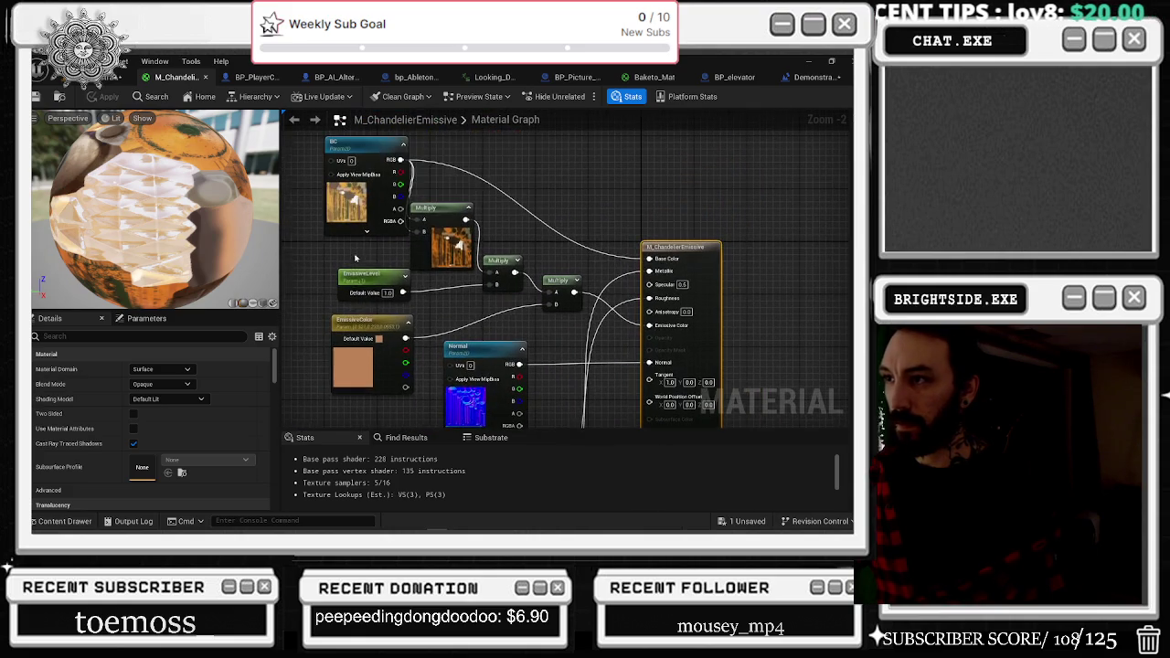
left_click_drag(648, 257, 503, 177)
right_click(504, 178)
left_click(633, 315)
left_click_drag(651, 252, 665, 182)
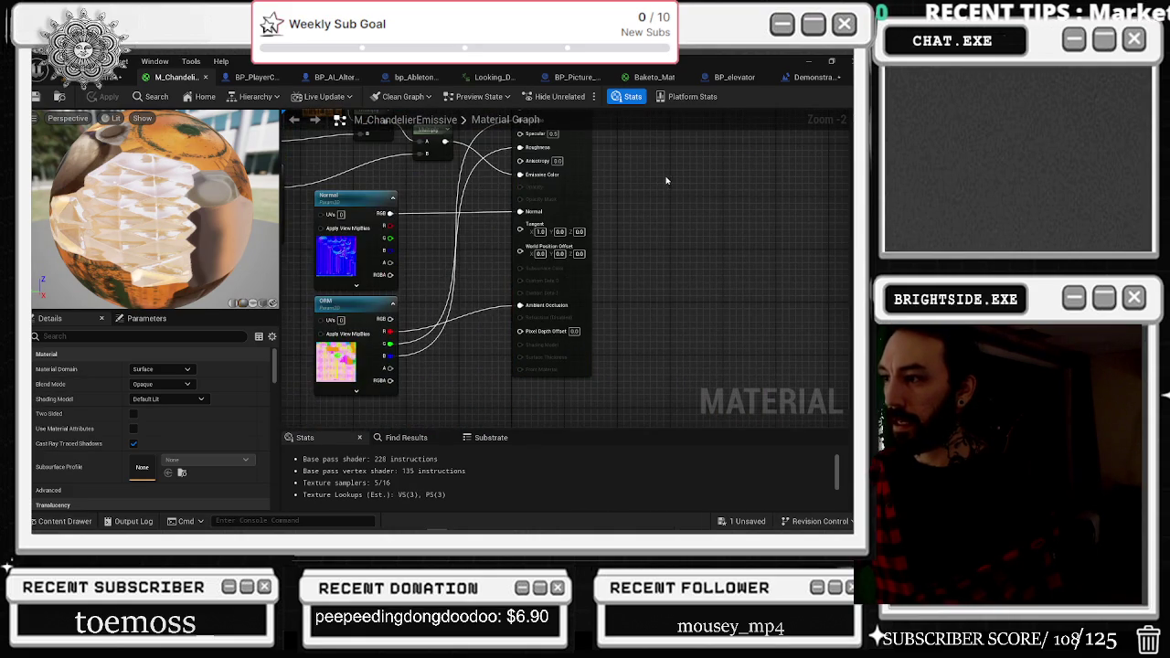
left_click_drag(582, 311, 596, 317)
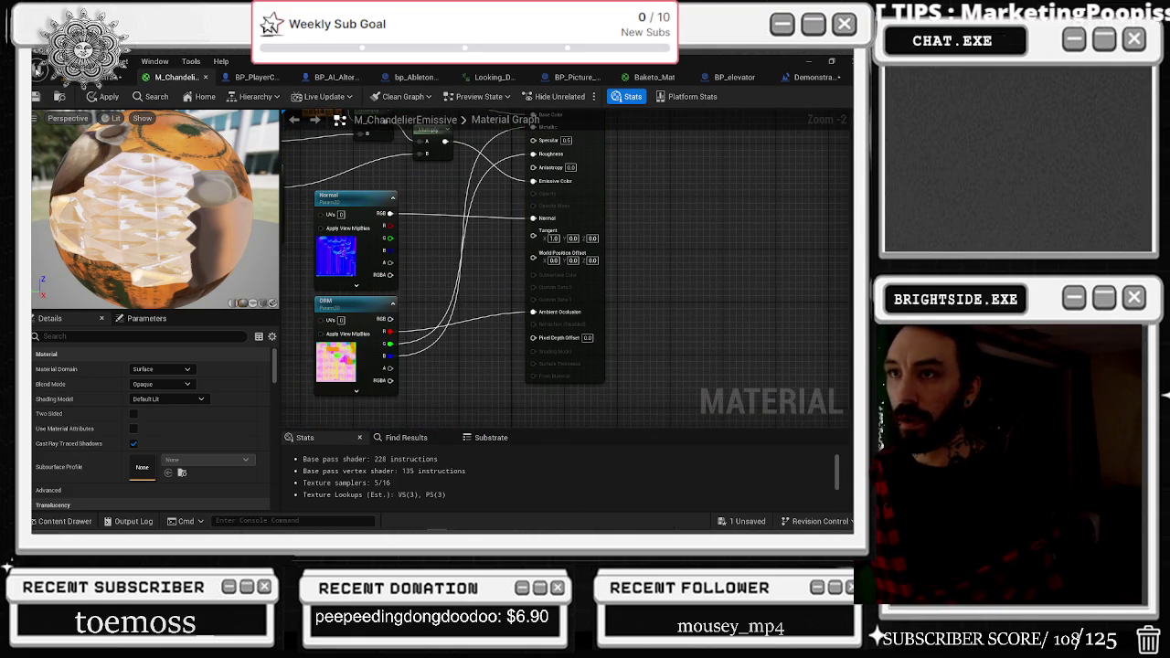
Close the material editor, apply the changes to the original material, and turn toward the stage.
left_click(205, 78)
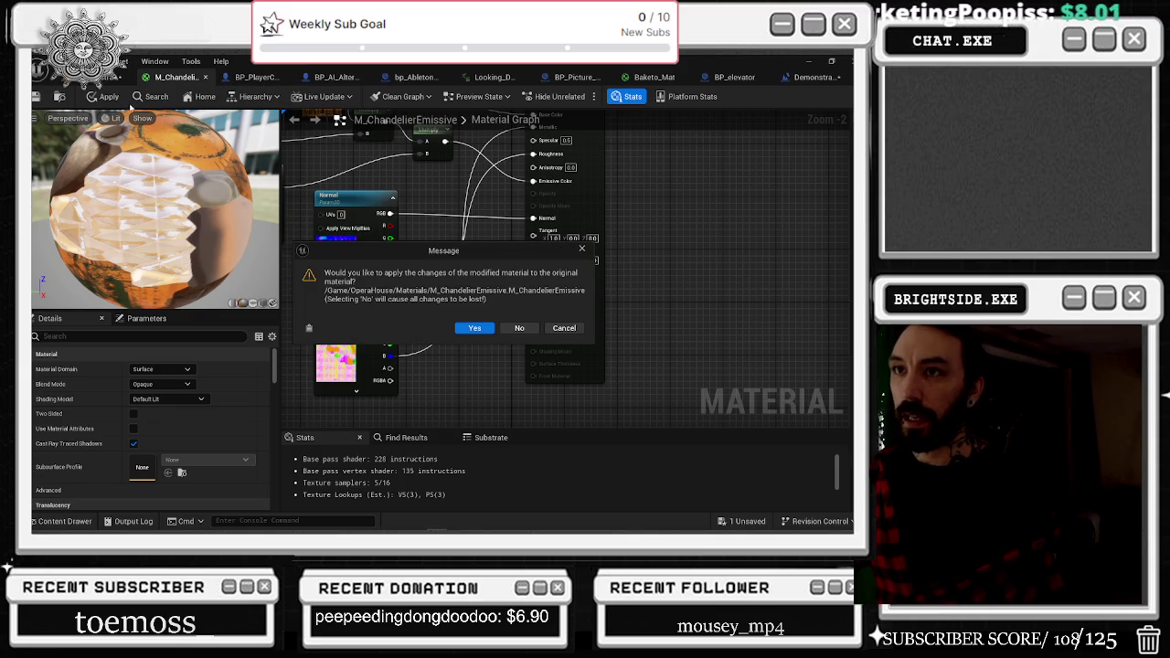
left_click(582, 248)
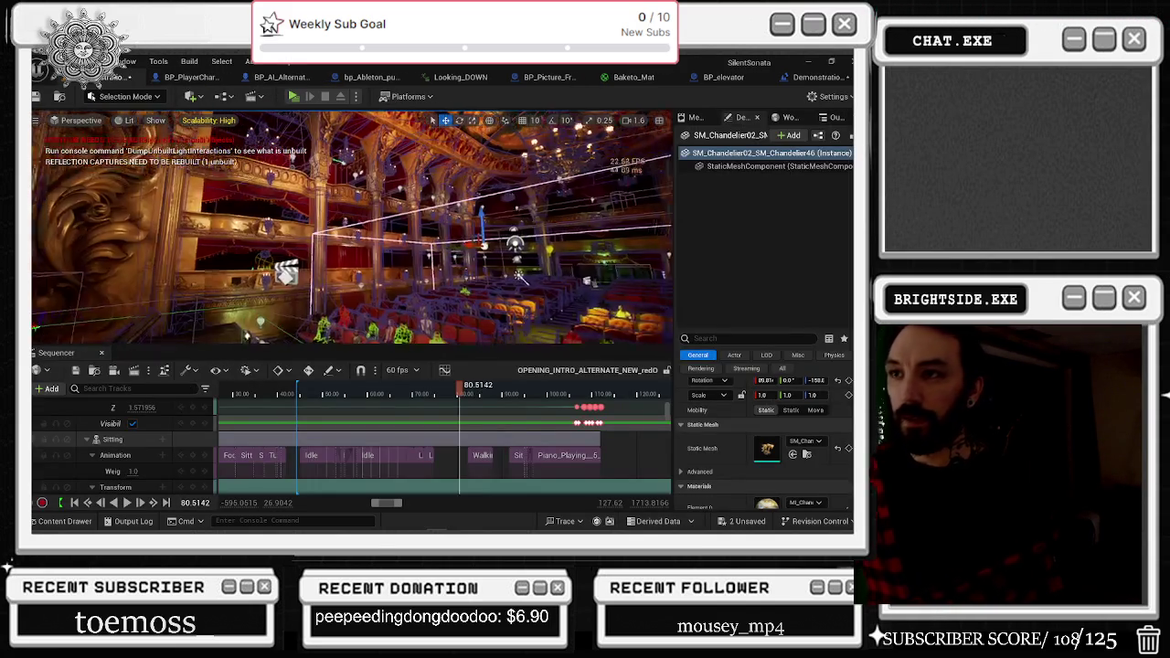
left_click_drag(519, 276, 493, 291)
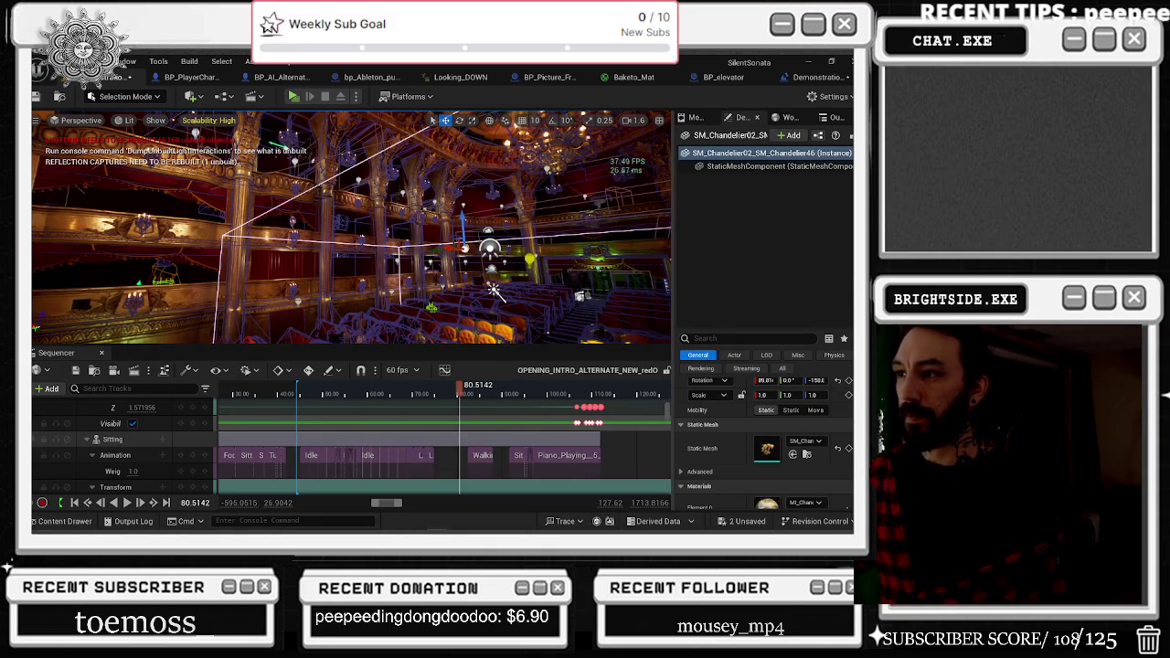
mouse_move(493, 291)
left_mouse_down()
mouse_move(274, 263)
mouse_move(274, 224)
mouse_move(329, 274)
mouse_move(387, 276)
mouse_move(366, 292)
mouse_move(347, 274)
mouse_move(374, 286)
left_mouse_up()
Toggle Game View with G to preview the stage without editor icons.
key("g")
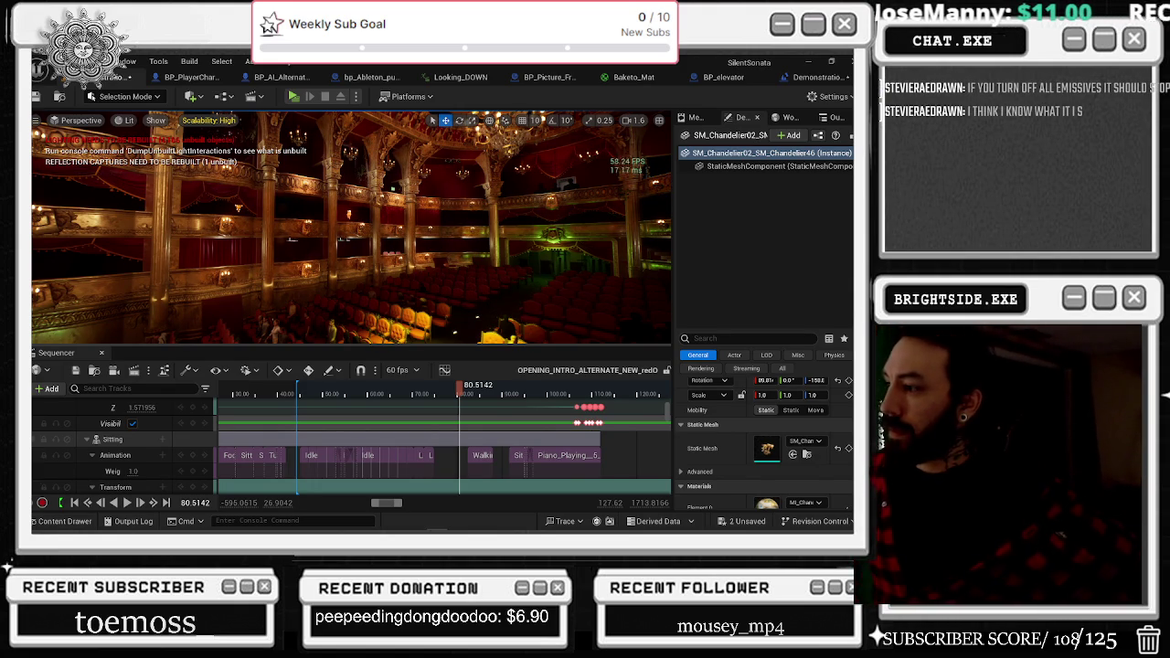
Uncheck EmissiveLevel on the chandelier's second material instance and close the MI_Chandelier editor.
scroll(809, 411, "down", 2)
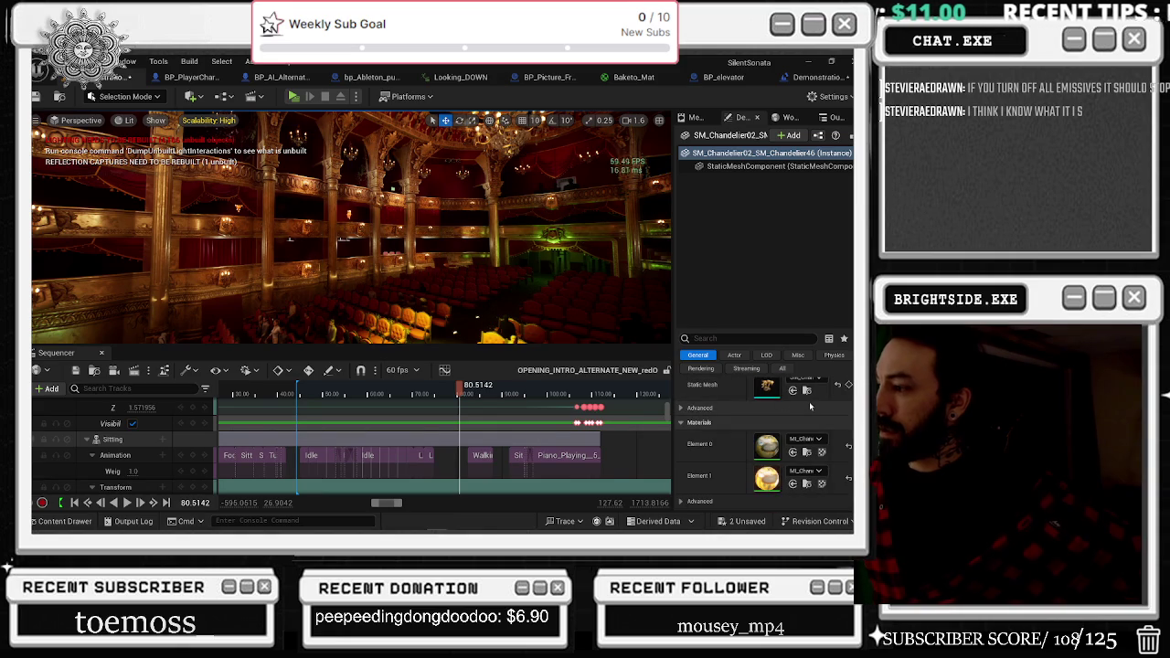
double_click(763, 476)
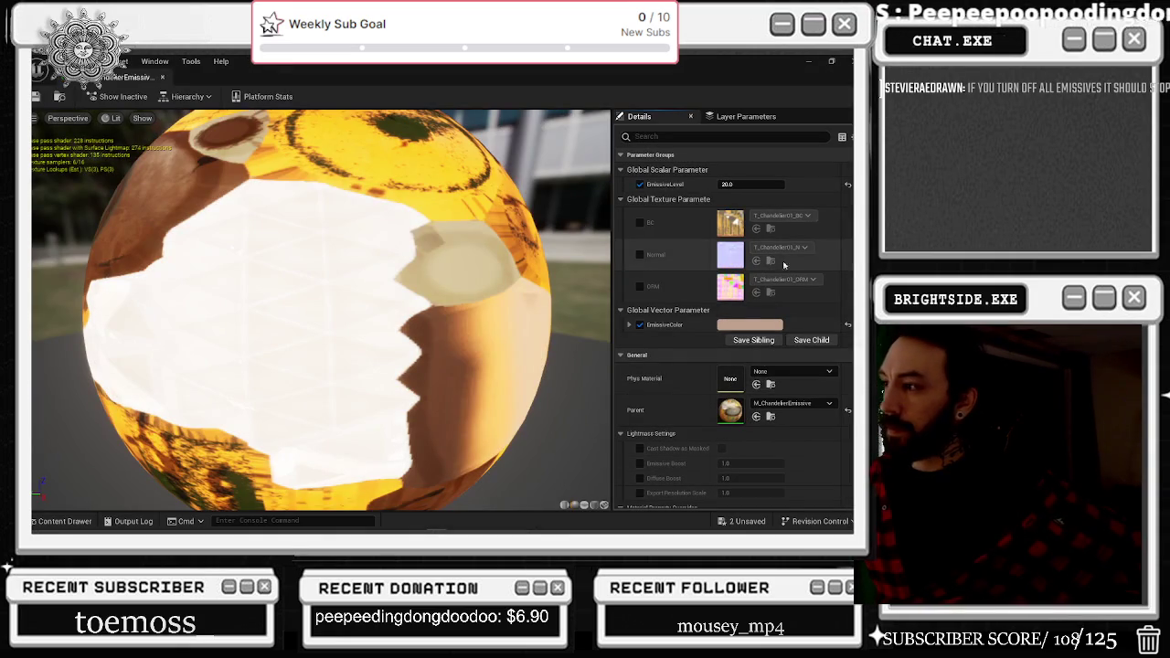
left_click(639, 186)
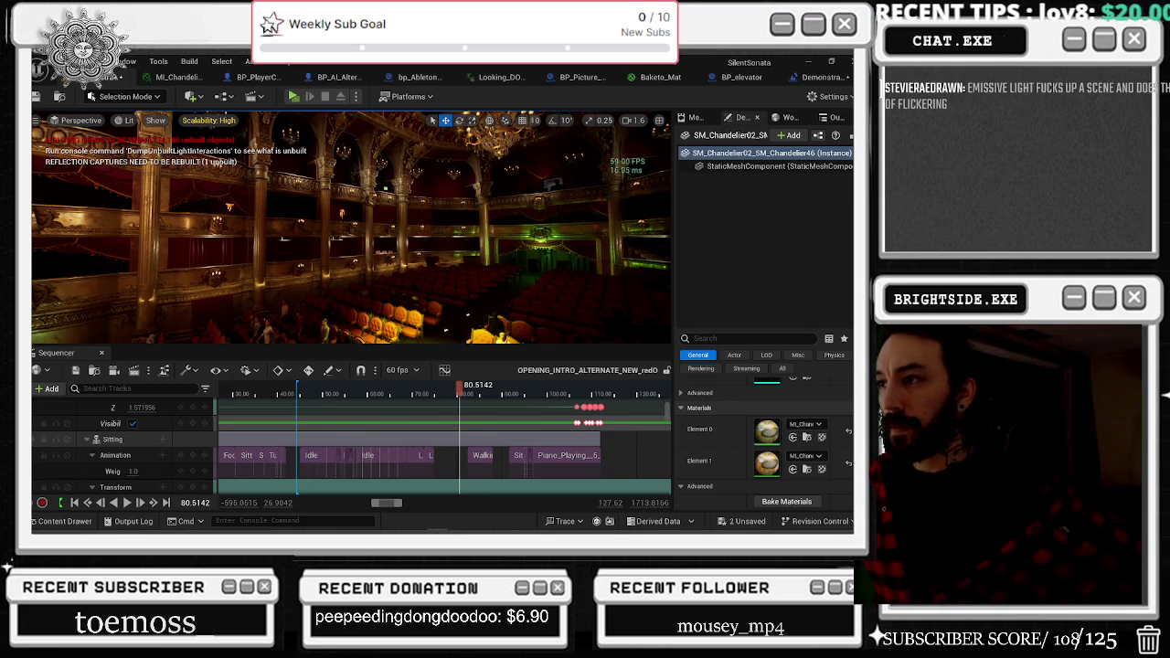
left_click_drag(351, 228, 365, 229)
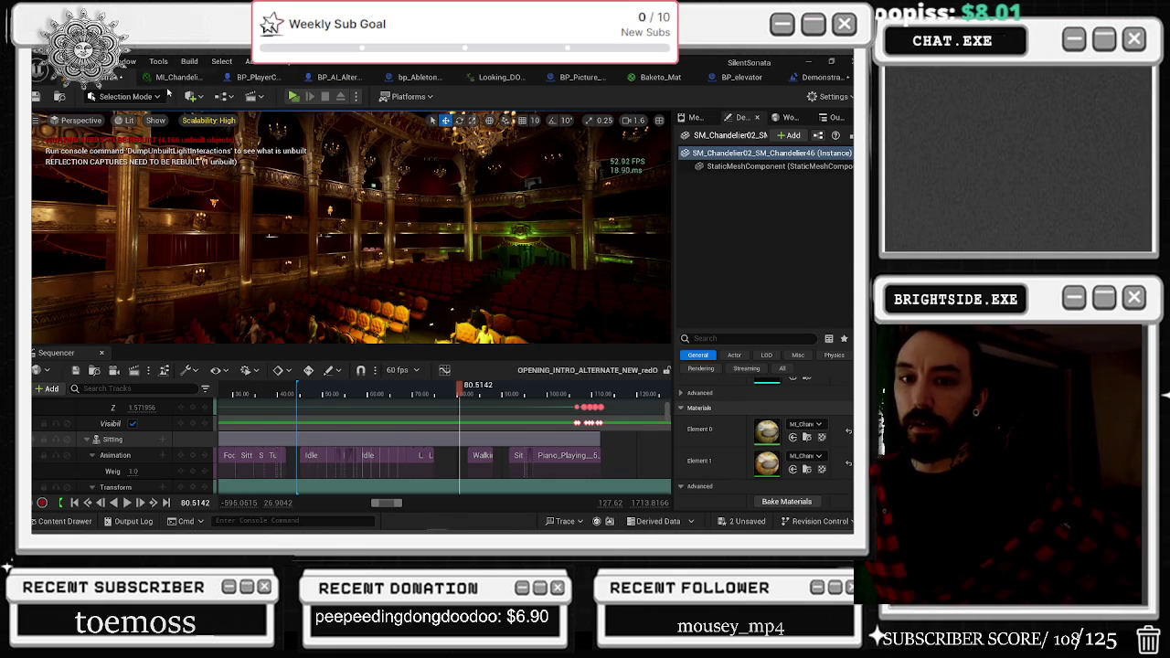
middle_click(165, 85)
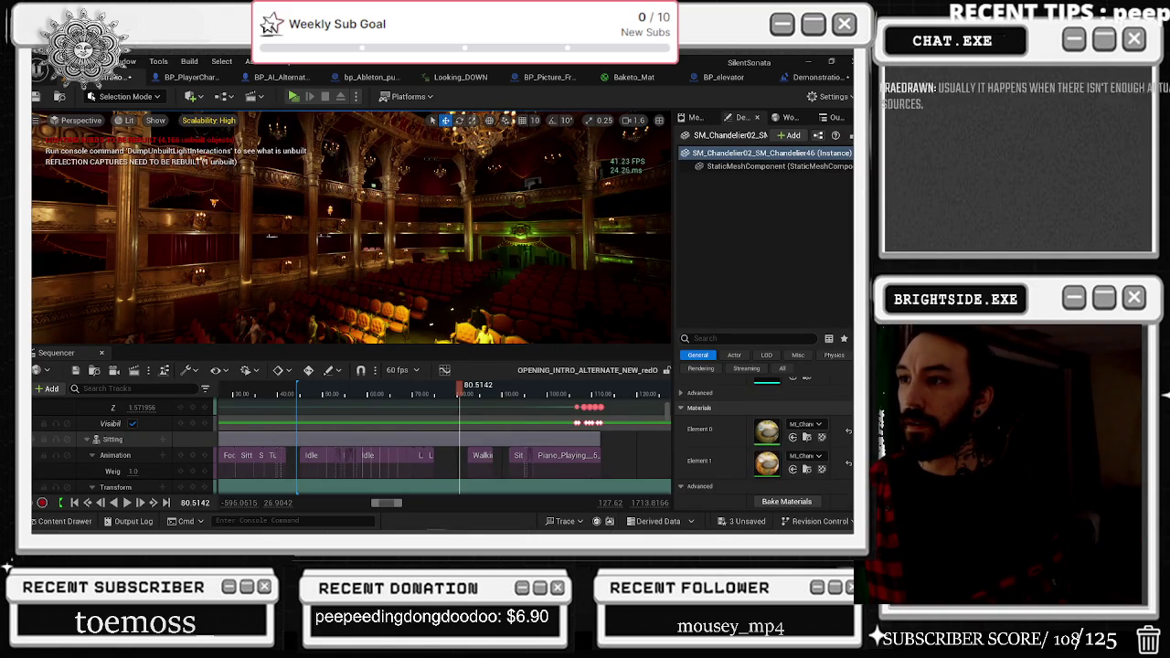
Select the pillar, then the balcony, then the chandelier SM_Chandelier29 in the theatre.
left_click(311, 256)
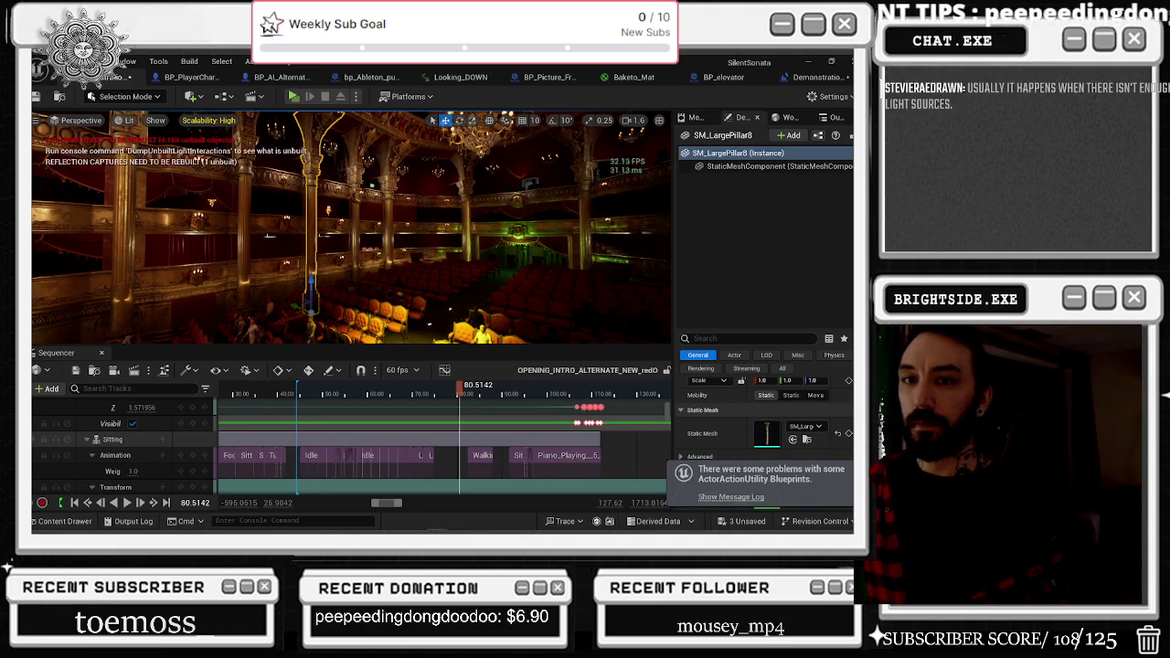
left_click_drag(351, 229, 343, 225)
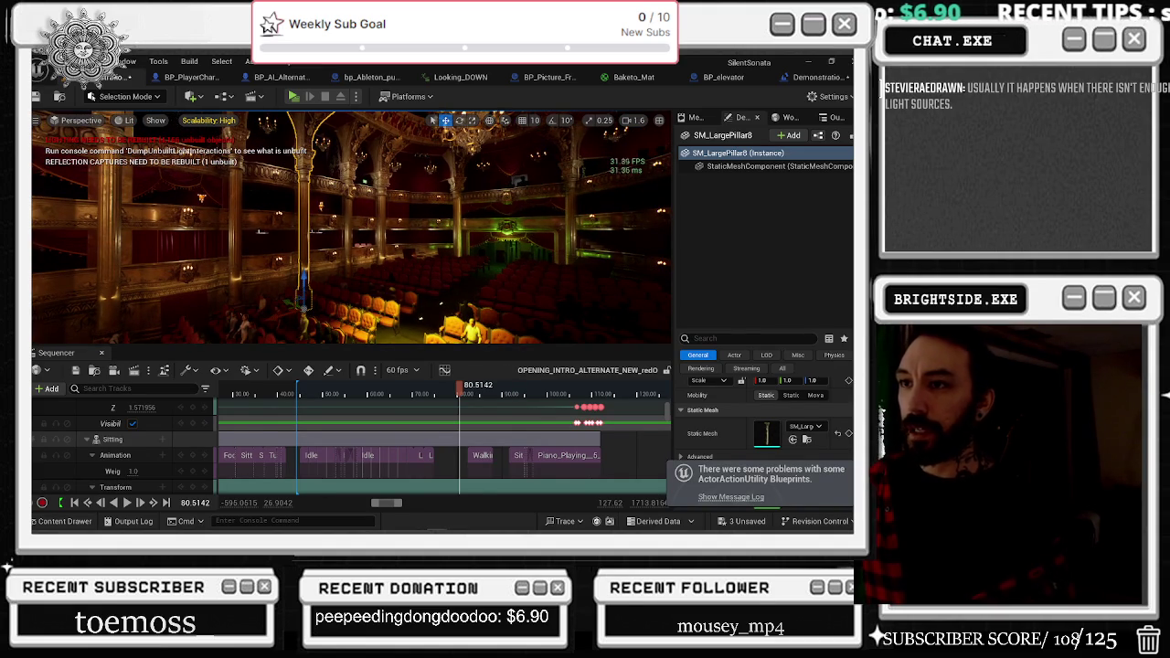
left_click(315, 208)
left_click(319, 205)
scroll(746, 431, "down", 2)
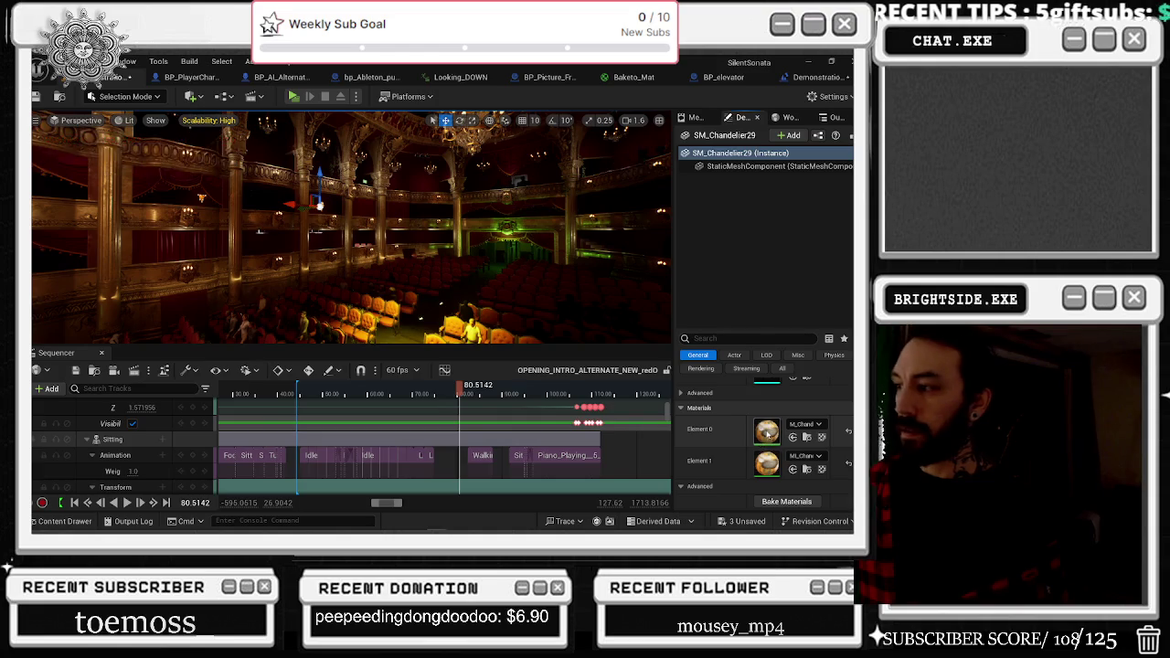
double_click(767, 431)
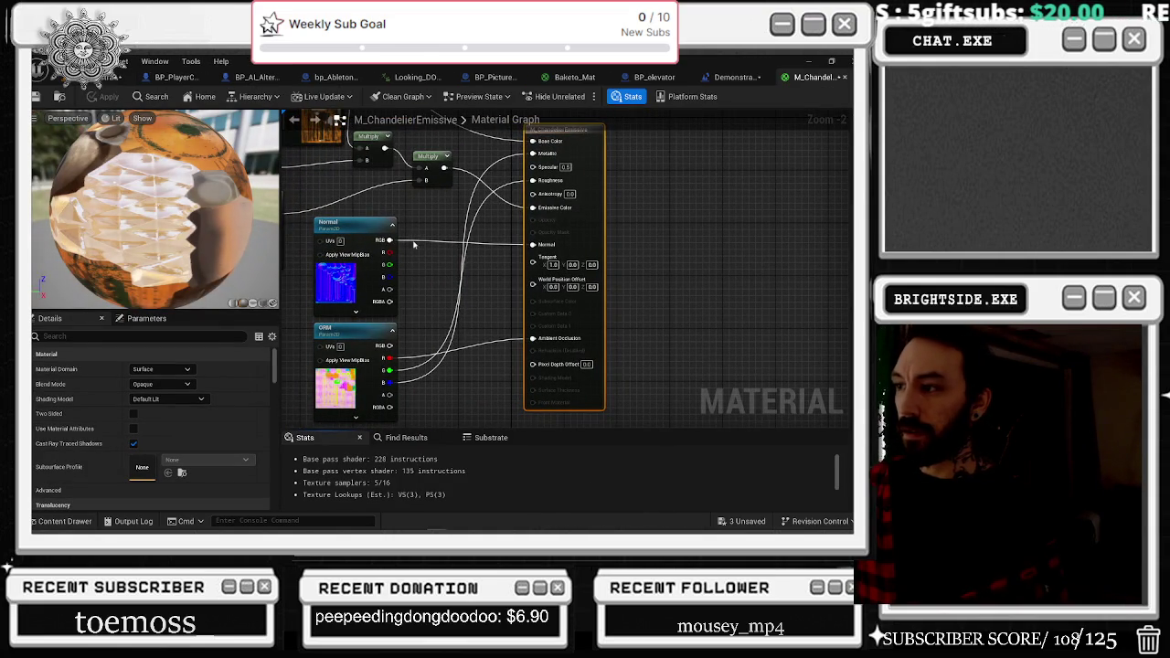
left_click(843, 78)
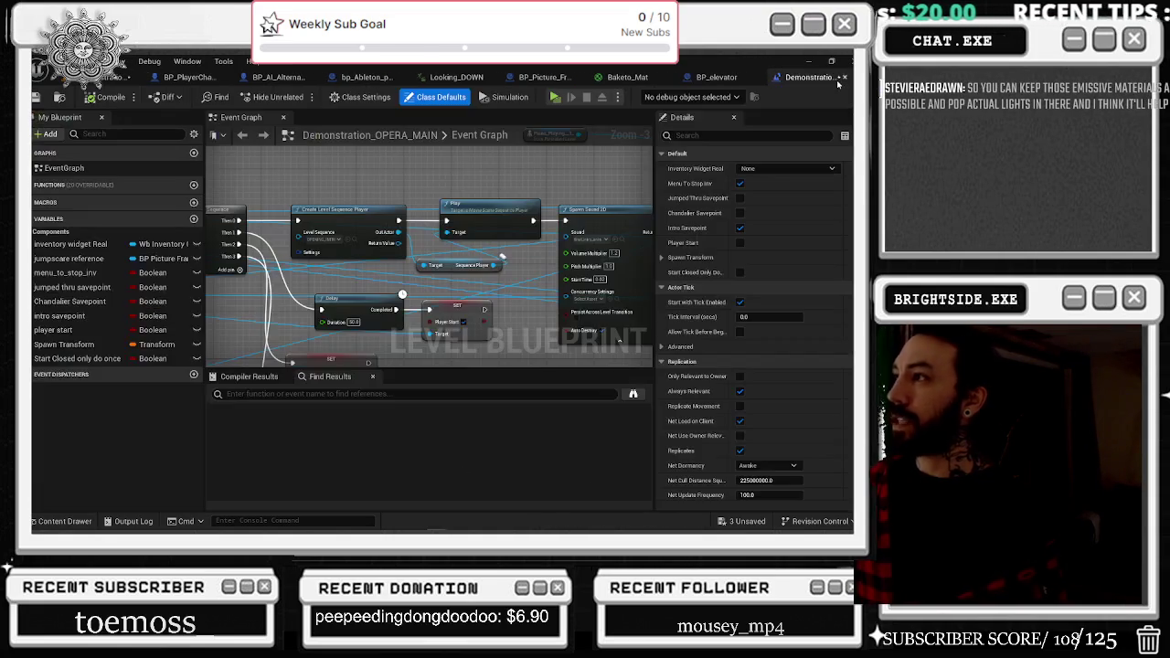
left_click(630, 77)
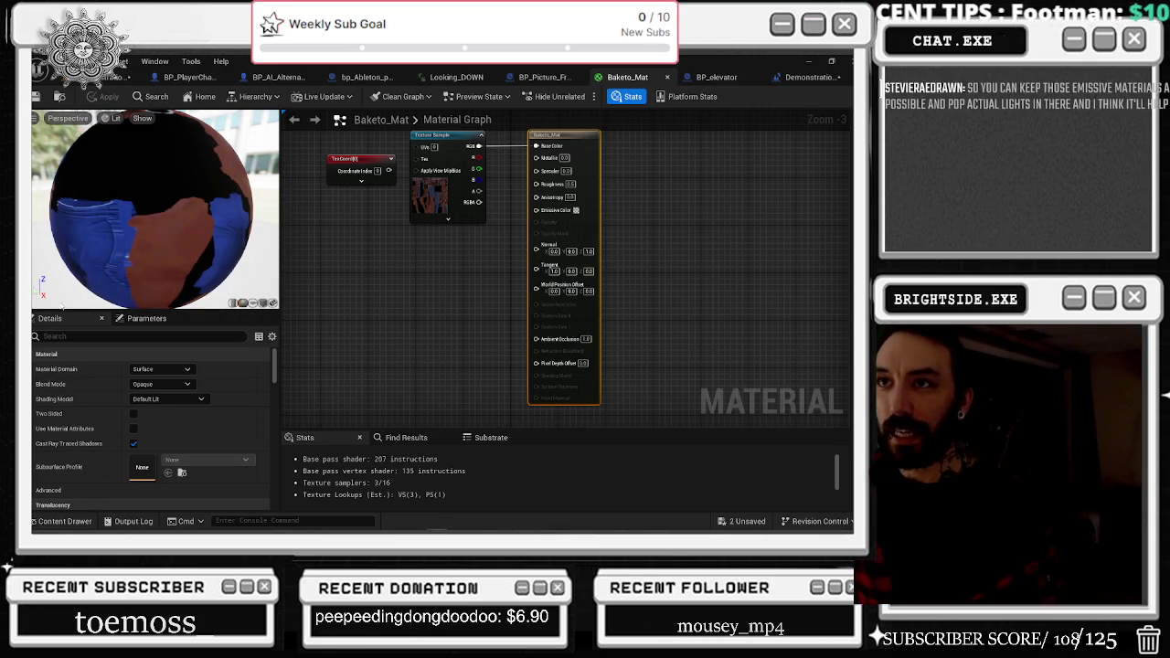
left_click(69, 87)
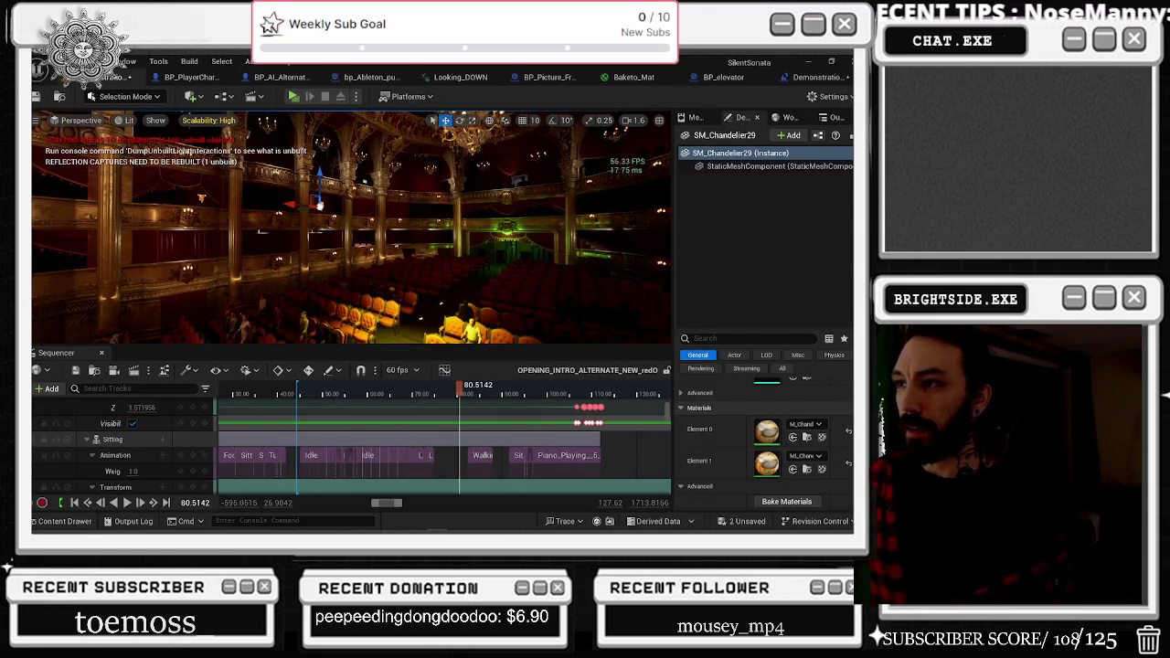
left_click(395, 194)
Face the stage and piano, then briefly play the intro sequence from about 73.14 s.
scroll(775, 491, "up", 1)
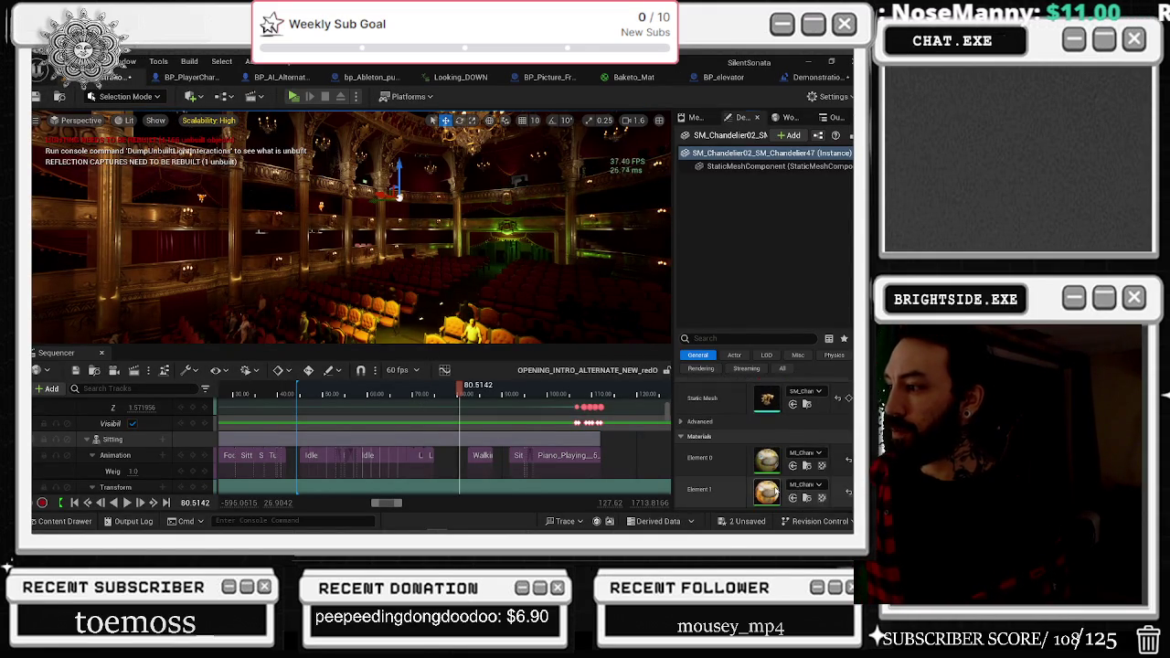
double_click(775, 491)
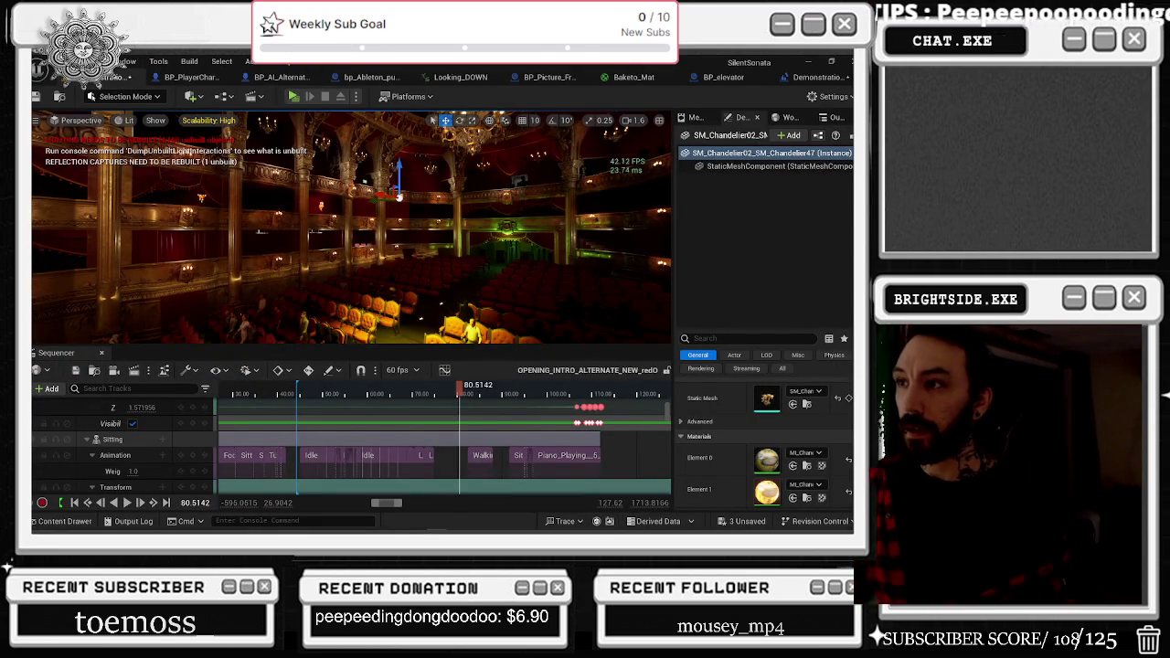
mouse_move(366, 238)
left_mouse_down()
mouse_move(320, 236)
mouse_move(339, 369)
left_mouse_up()
left_click_drag(338, 274, 329, 274)
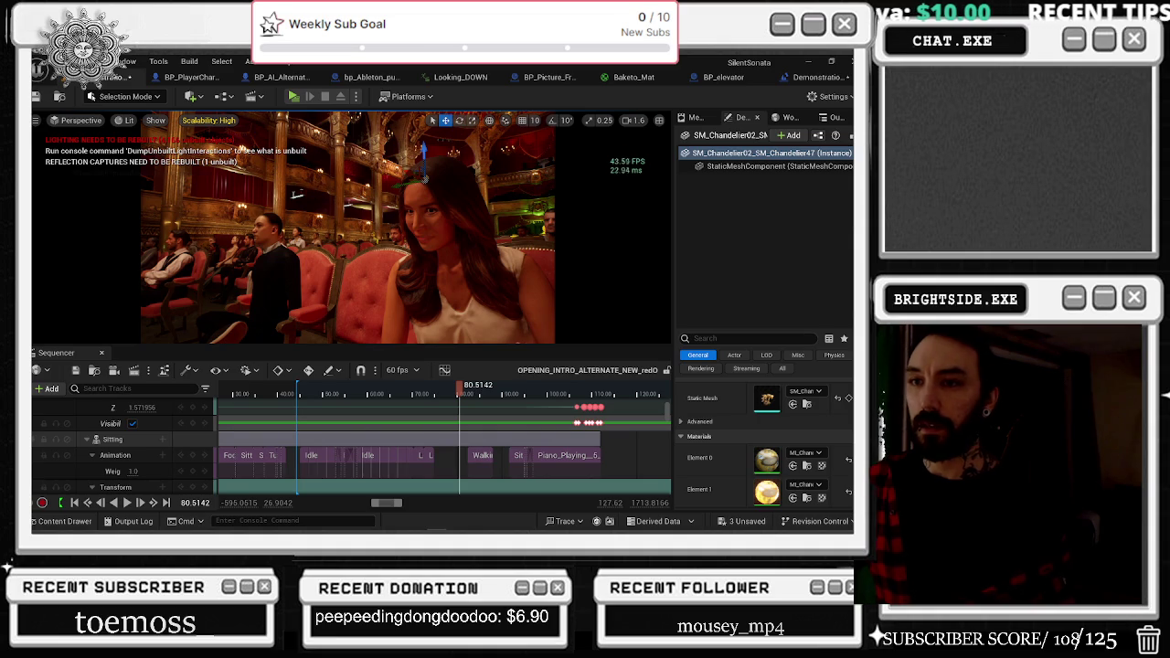
left_click_drag(460, 388, 427, 393)
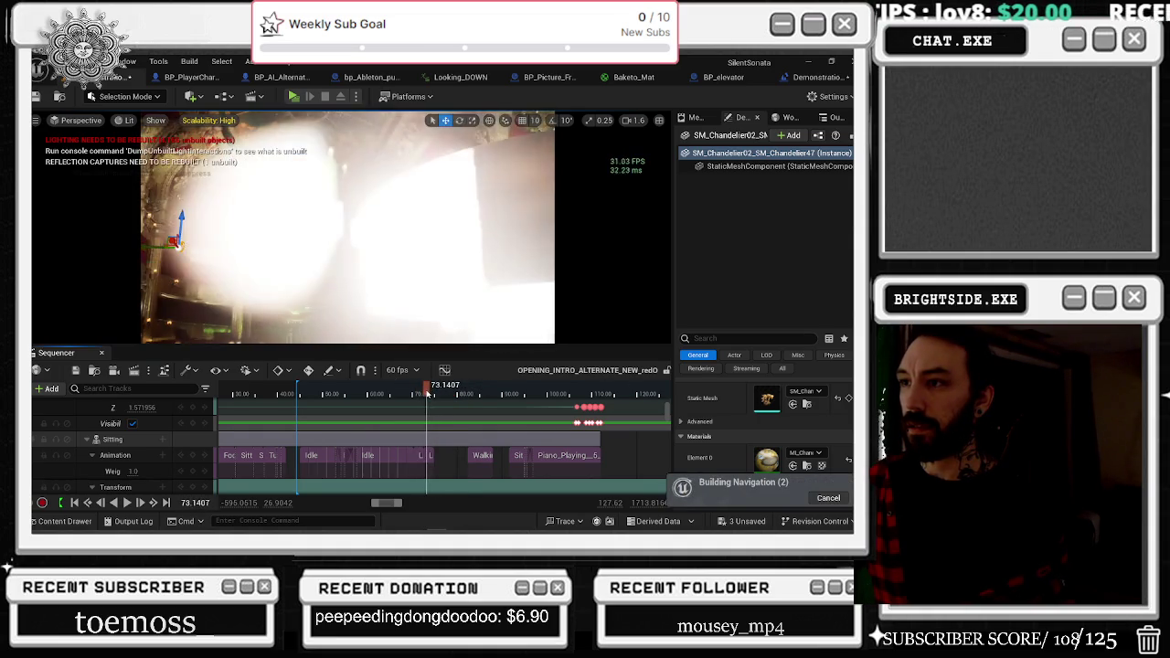
key("space")
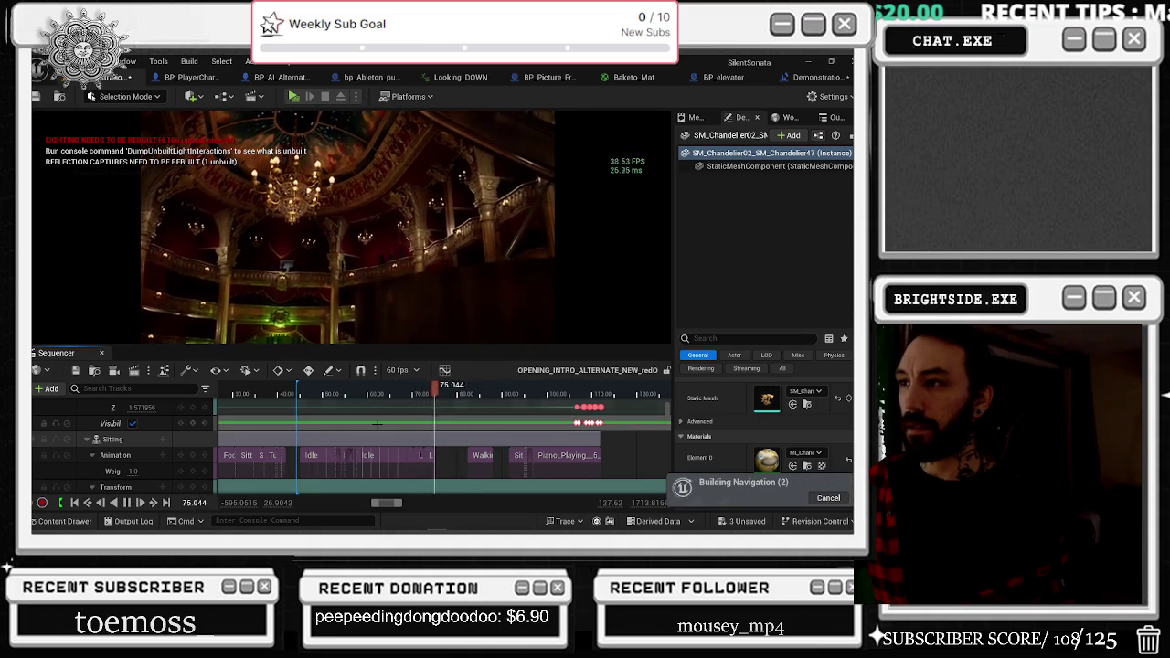
key("space")
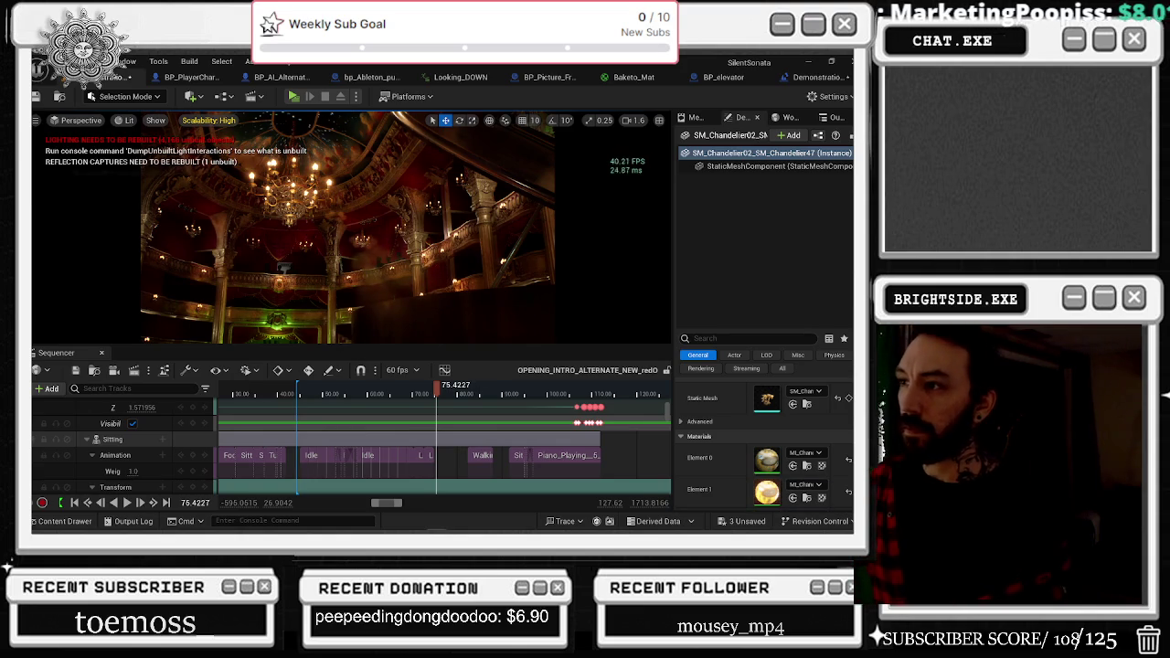
Replay from about 74 s to 82.58, replay again, scrub toward 88 s, and select SpotLight3.
left_click(427, 394)
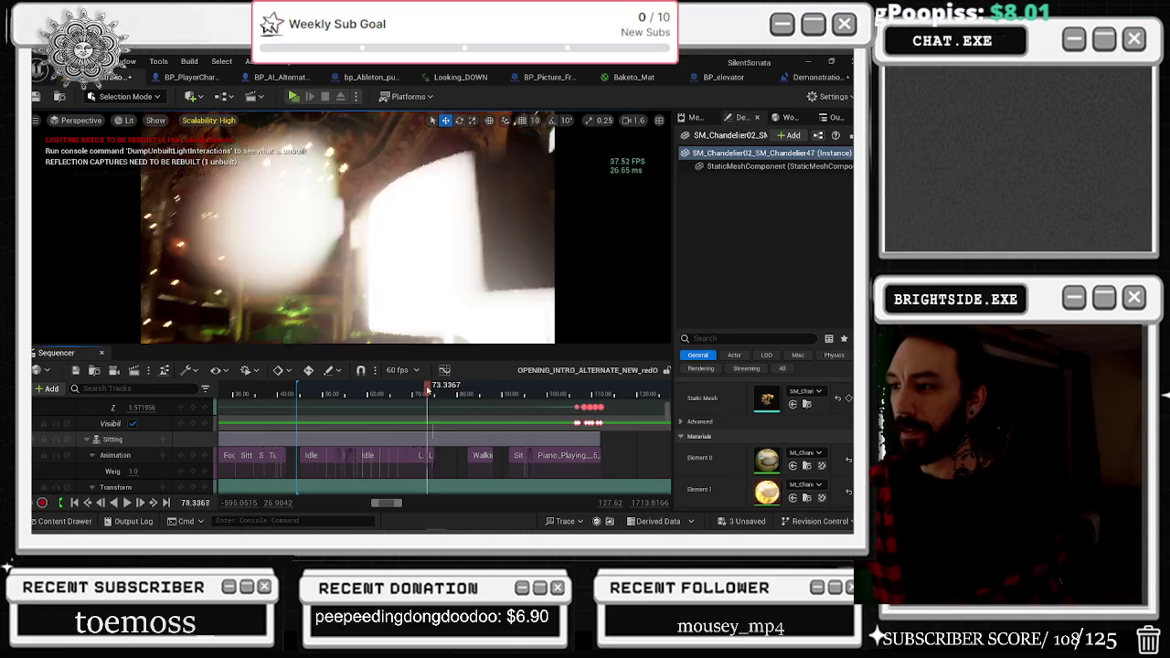
key("space")
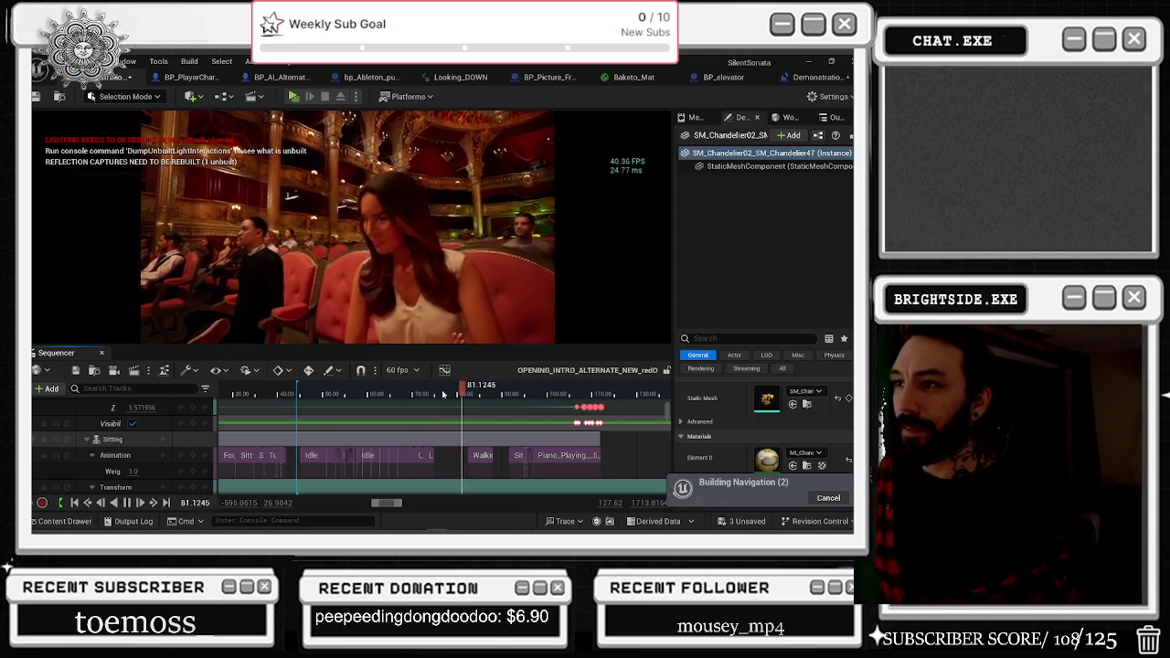
key("space")
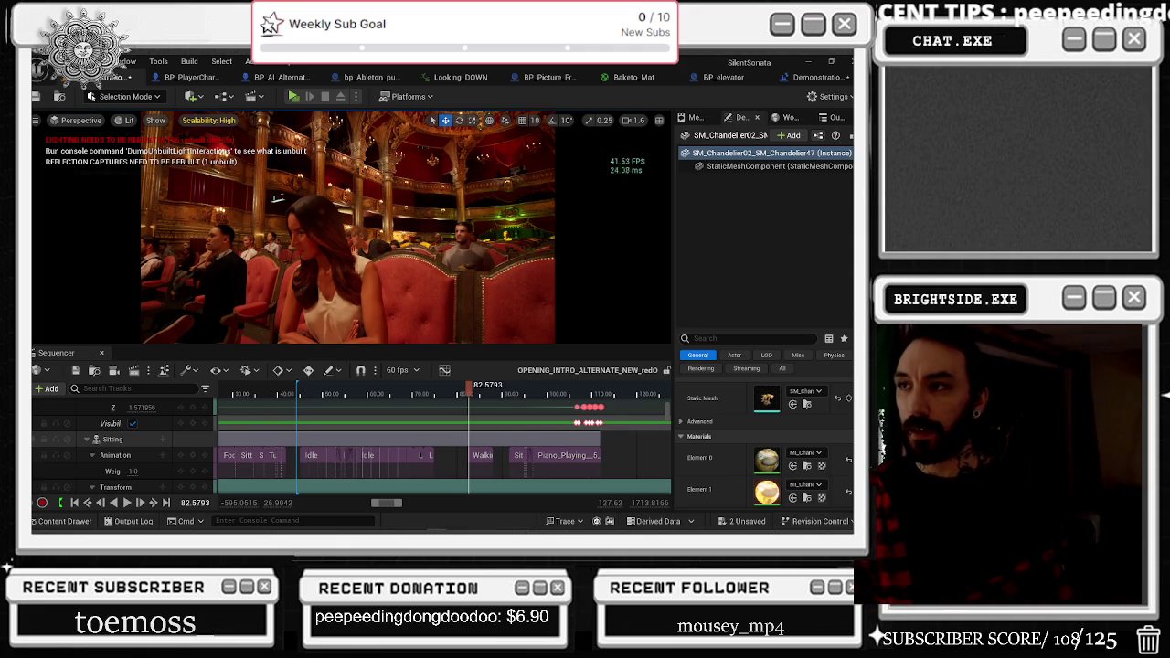
left_click(425, 394)
key("space")
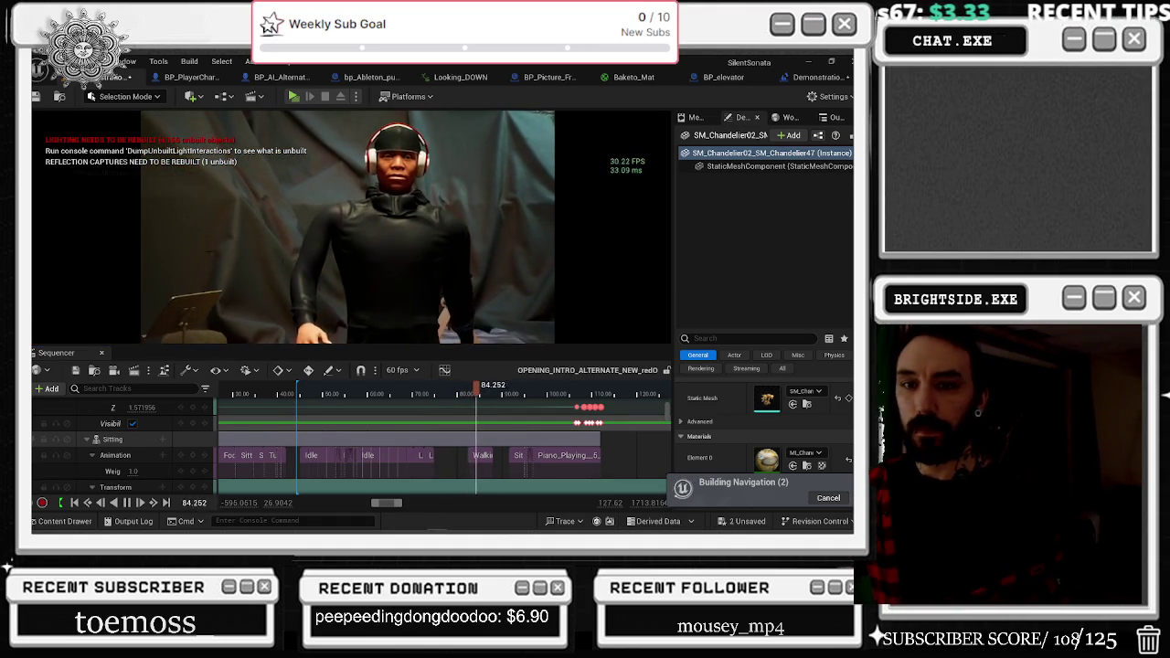
mouse_move(476, 385)
left_mouse_down()
mouse_move(531, 394)
mouse_move(493, 396)
left_mouse_up()
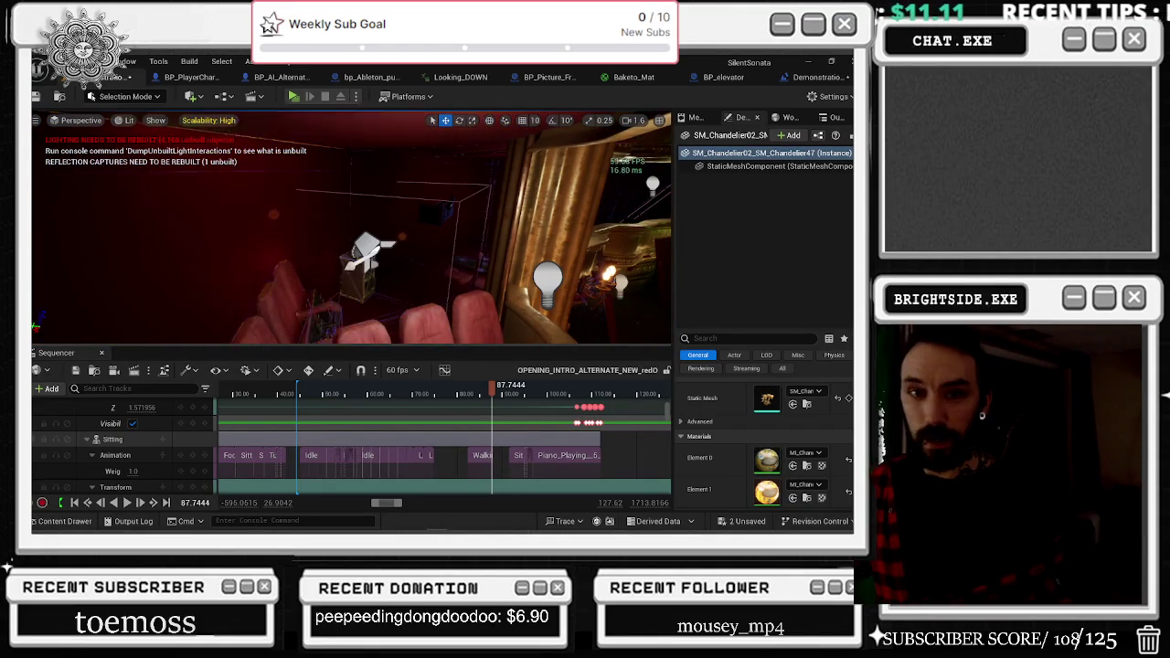
left_click(371, 261)
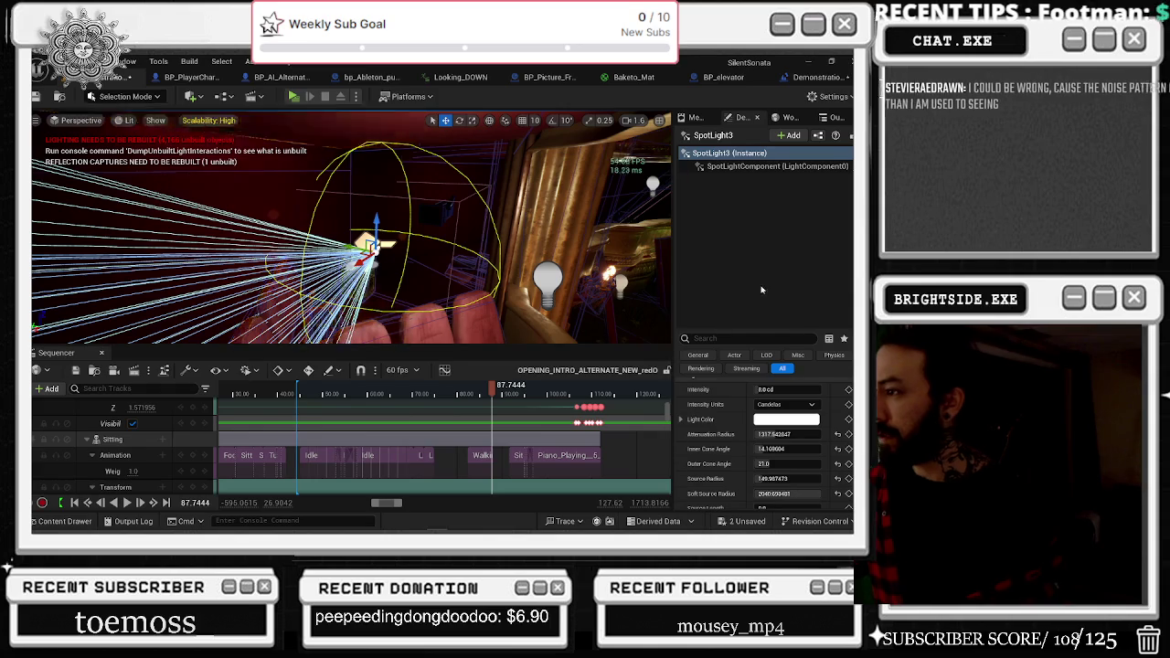
Filter SpotLight3's details by 'vol' and show the SpotLightComponent properties.
left_click(731, 338)
type("vol")
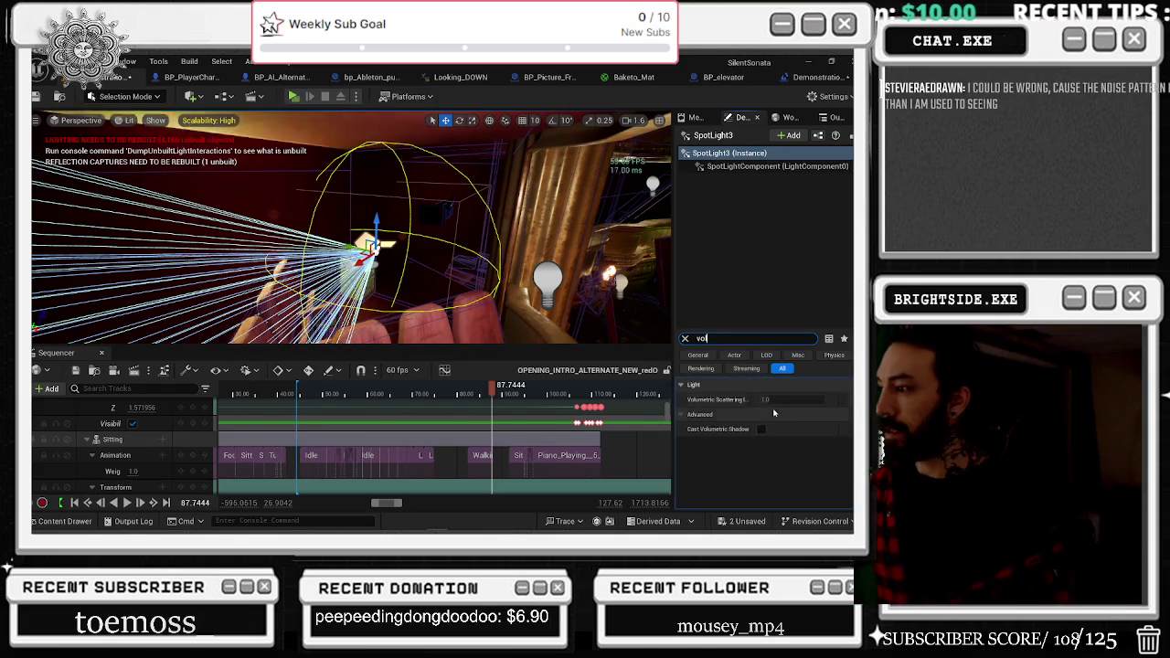
mouse_move(729, 402)
left_click(772, 167)
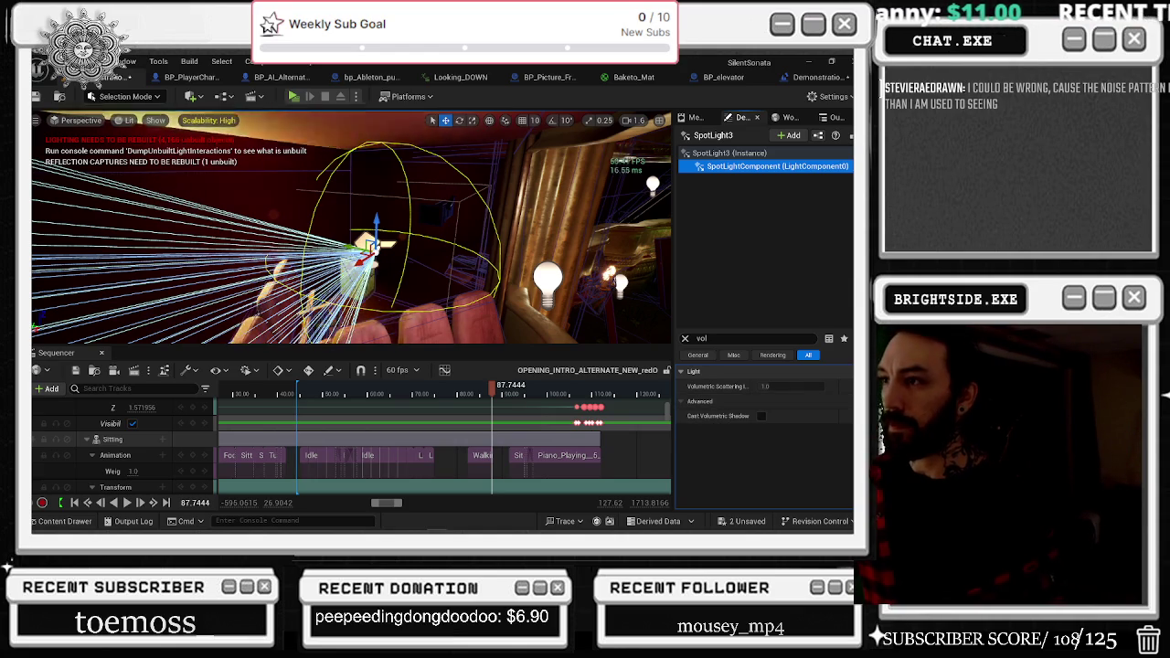
Focus the view on SpotLight3, undo the accidental move, and select PointLight22.
left_click_drag(351, 228, 314, 225)
key("f")
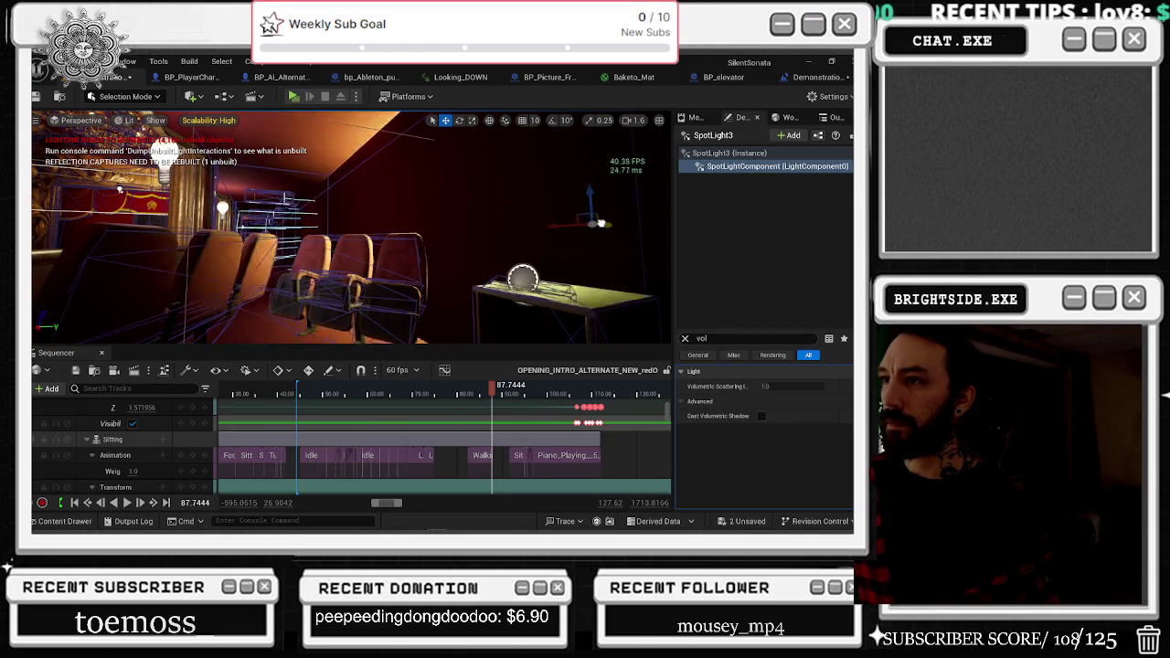
key("ctrl+z")
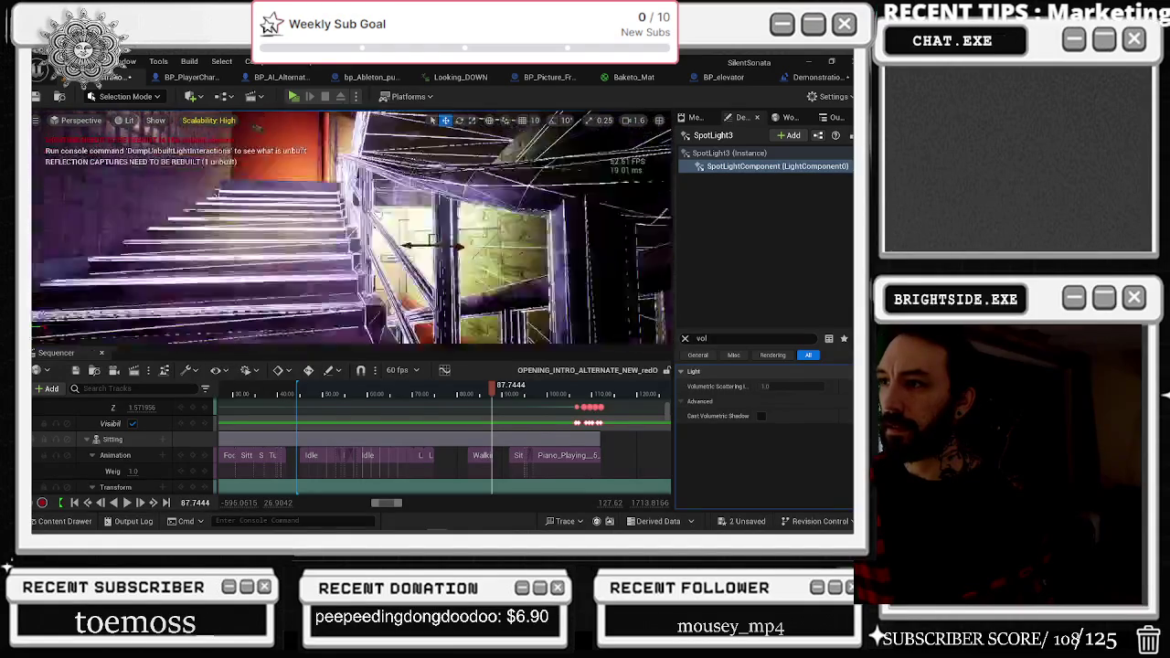
left_click(384, 190)
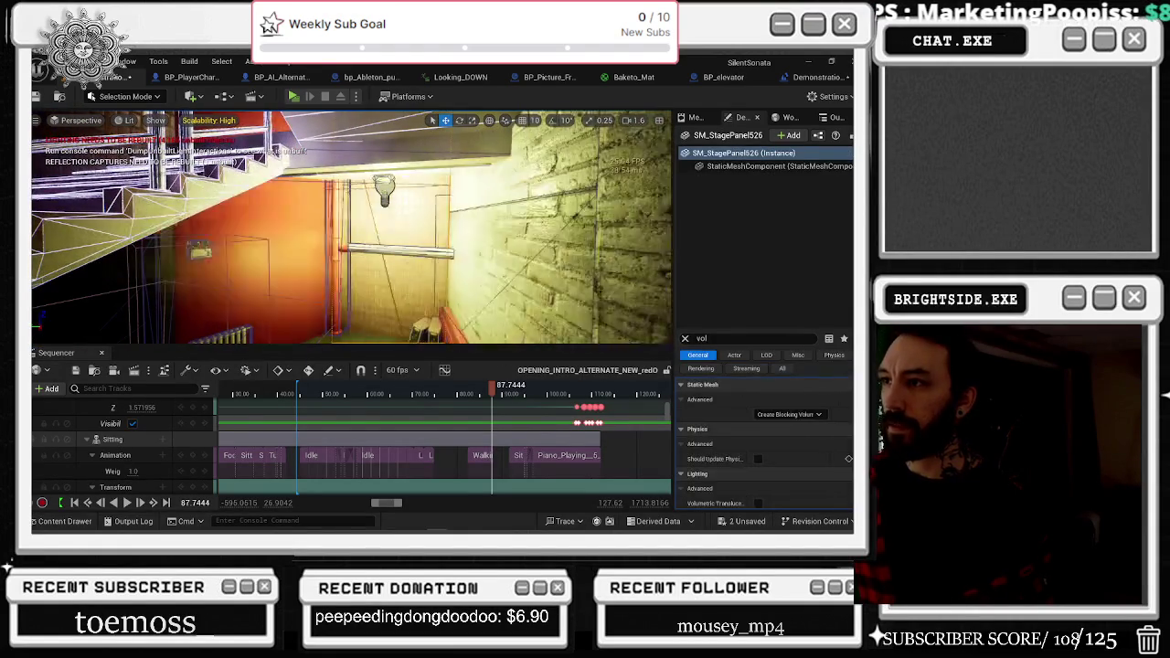
Set PointLight22's Volumetric Scattering Intensity to 0.0 in the Light group and frame it.
left_click(784, 385)
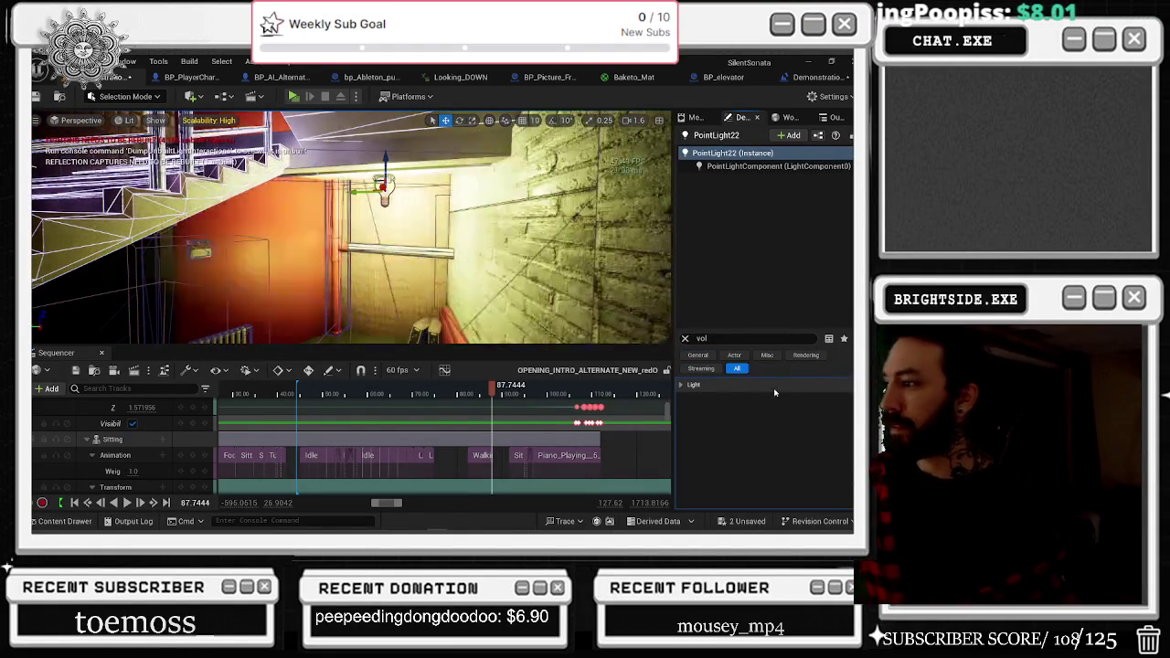
left_click(721, 387)
left_click(761, 399)
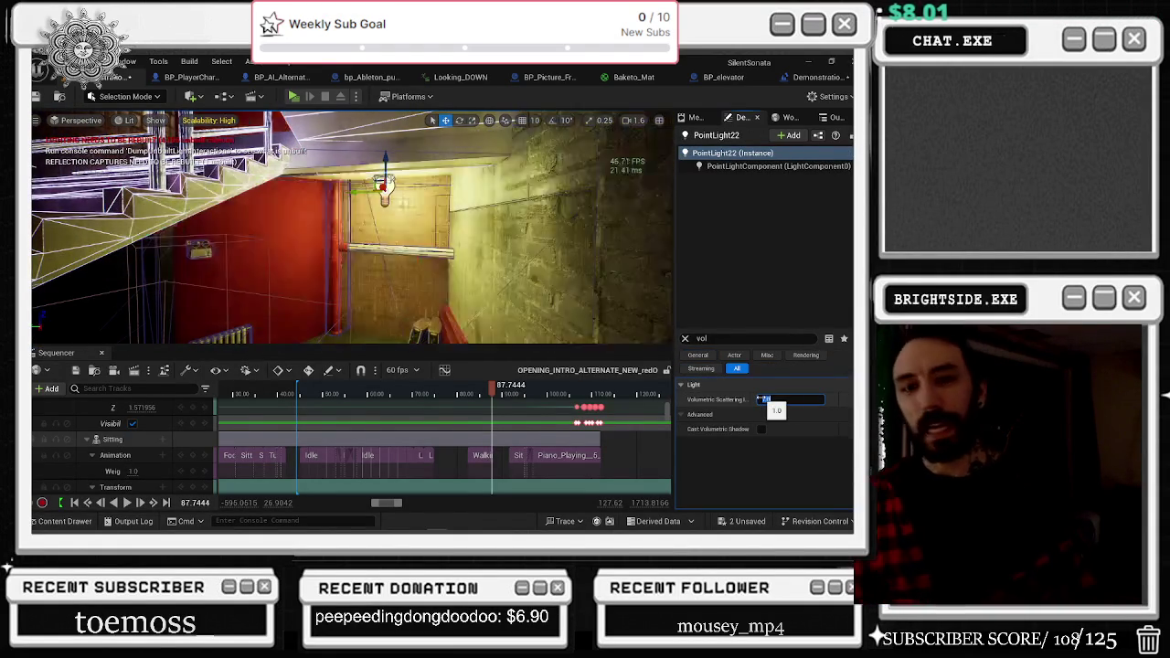
type("0")
key("Return")
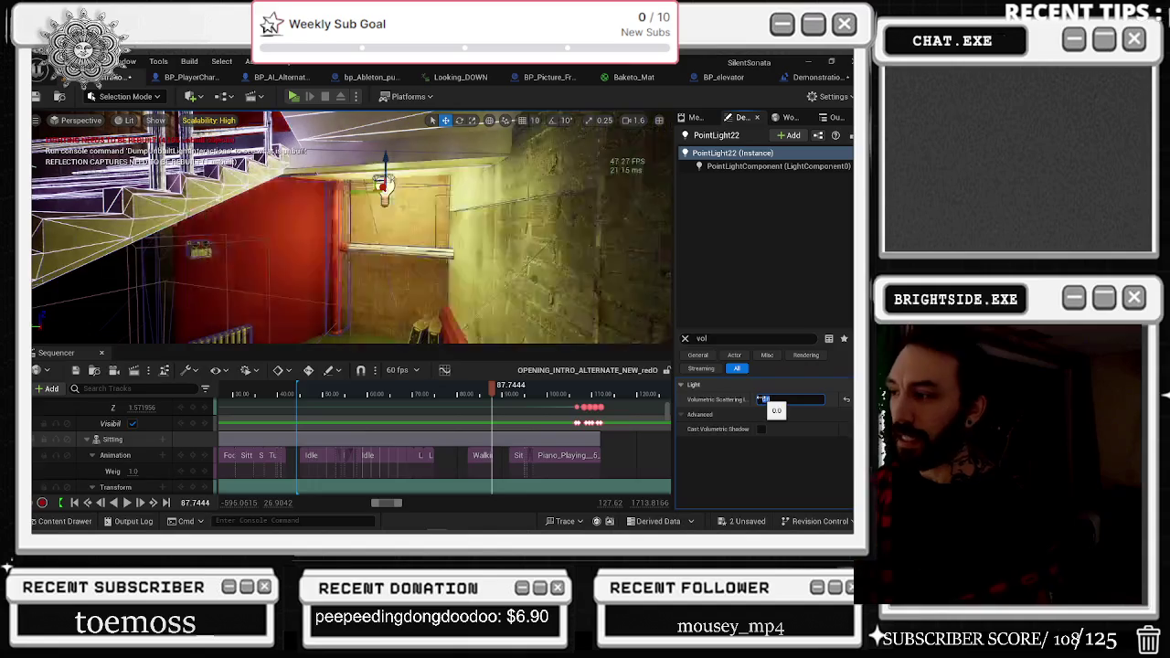
key("Return")
key("f")
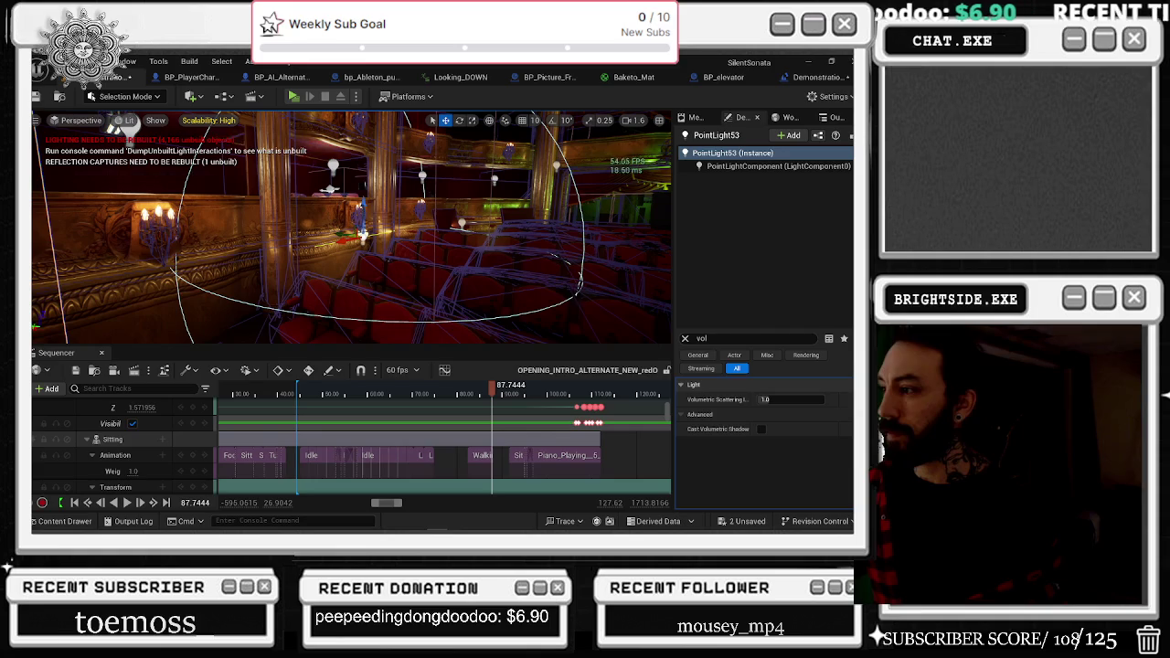
left_click(782, 400)
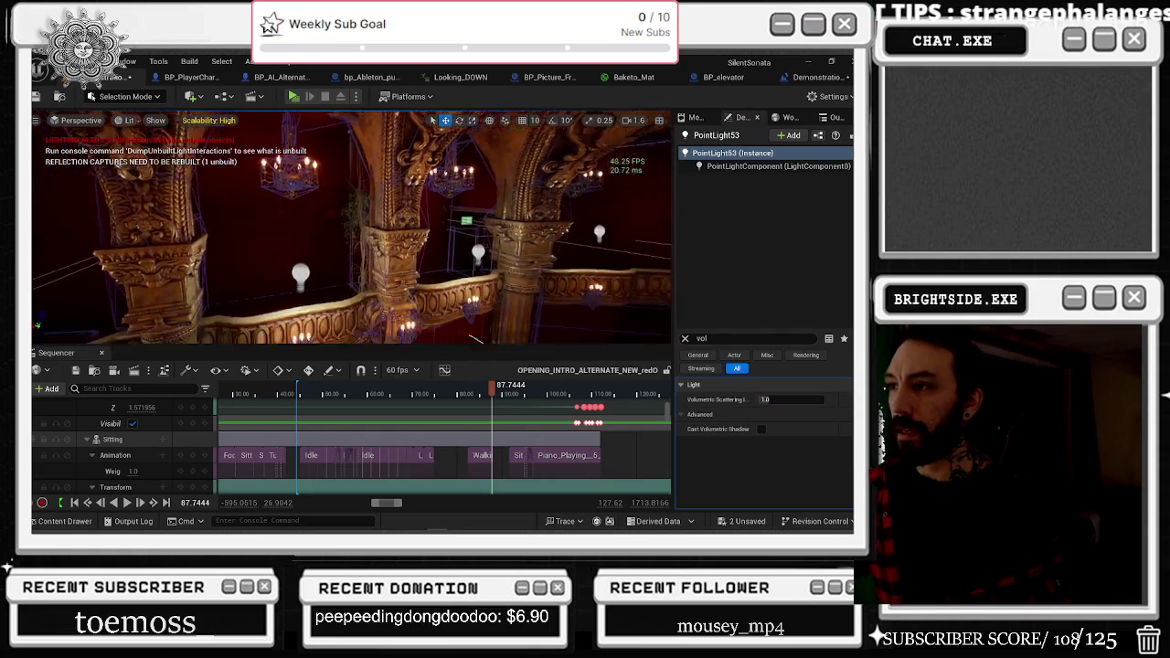
key("f")
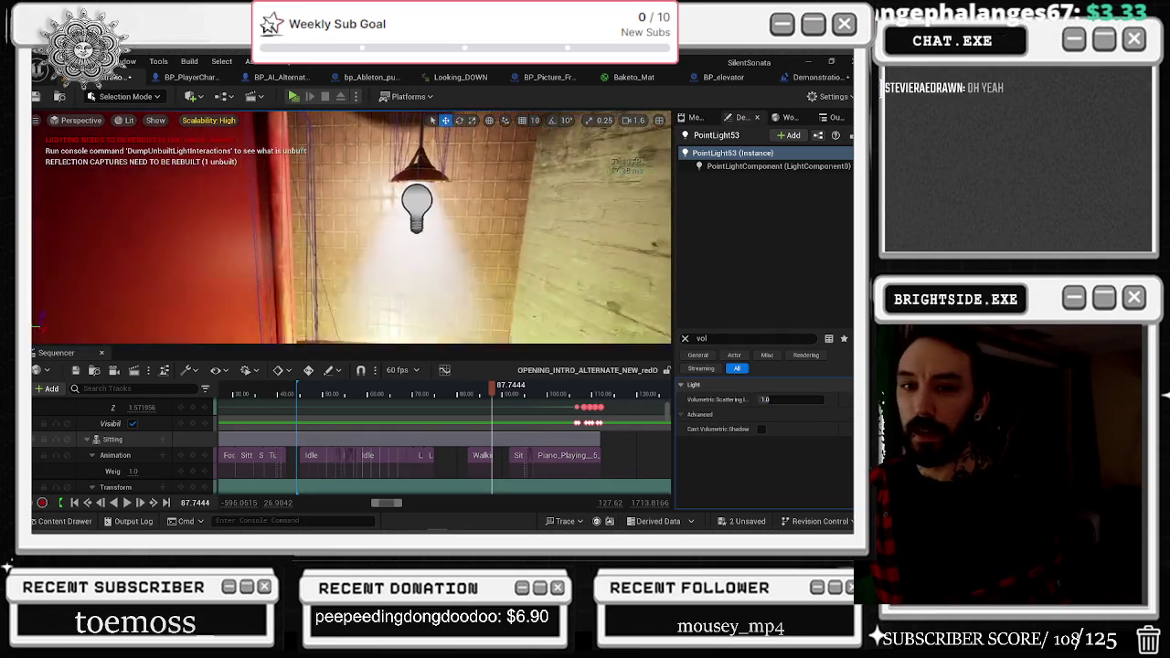
left_click(377, 219)
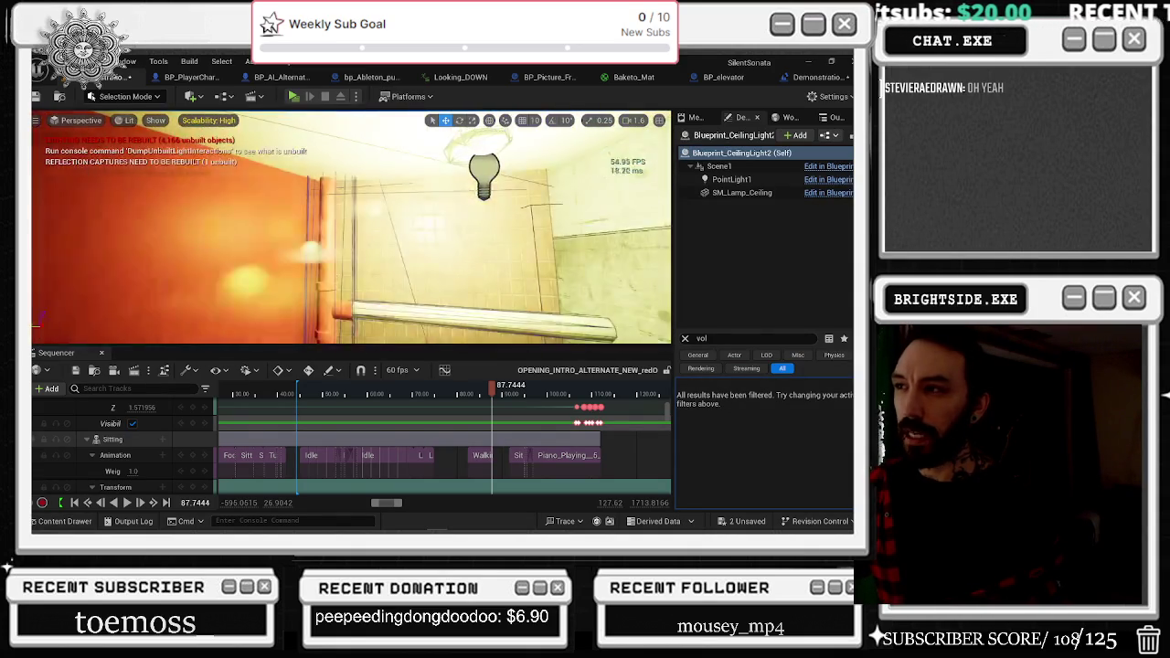
left_click(365, 306)
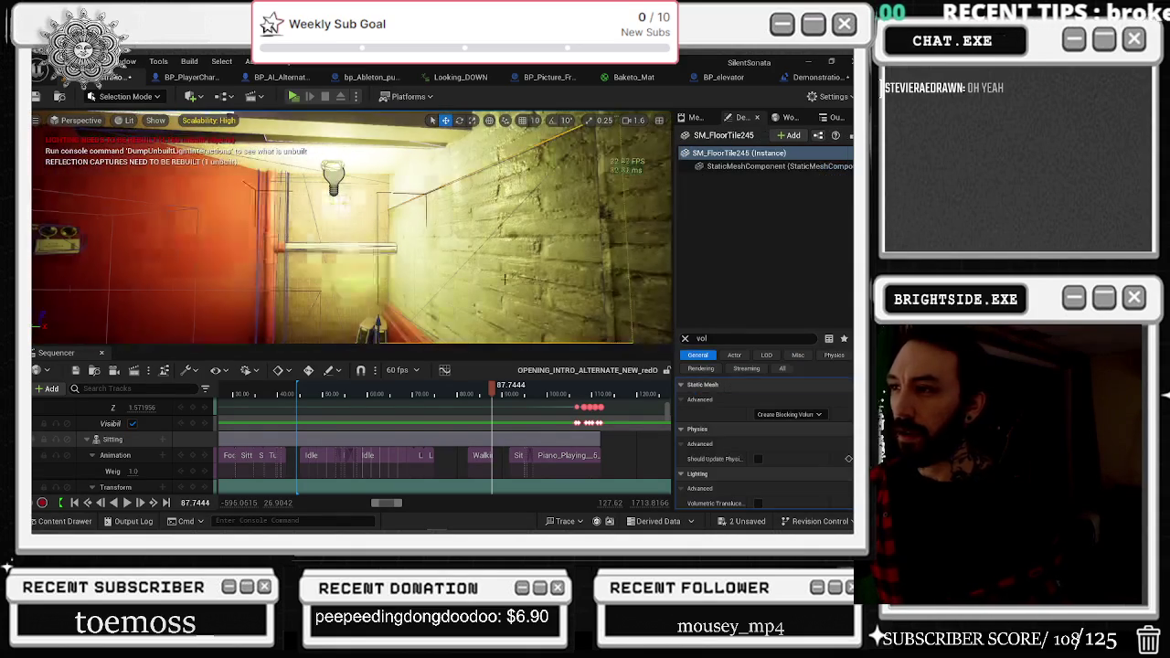
key("r")
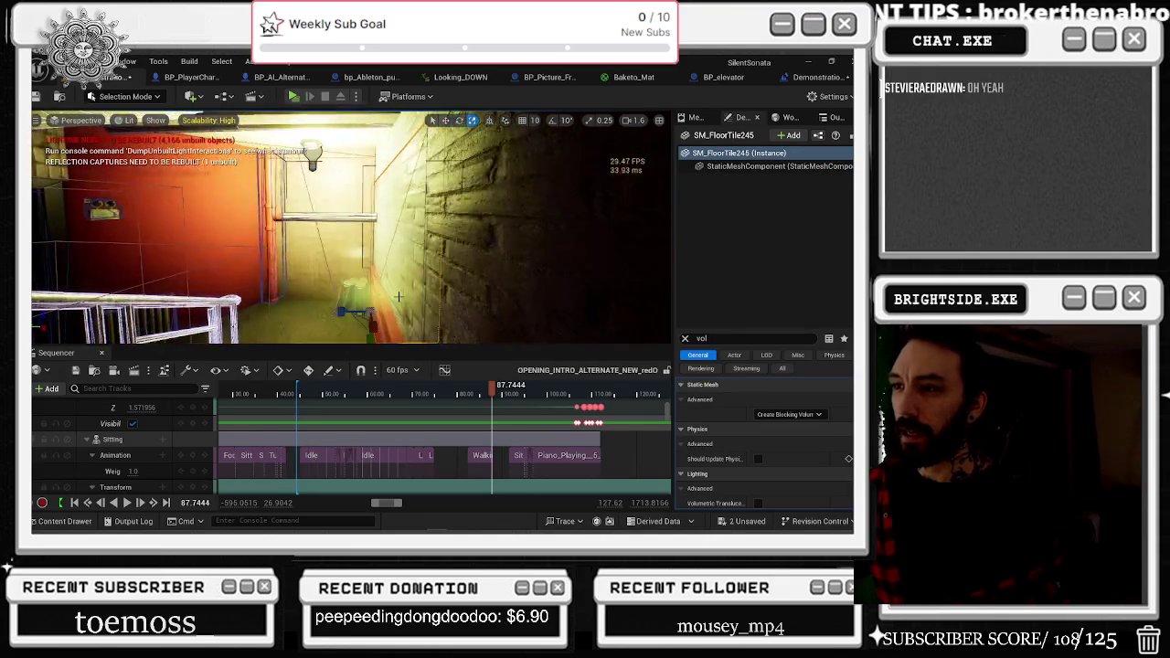
mouse_move(351, 229)
left_mouse_down()
mouse_move(301, 228)
mouse_move(448, 229)
left_mouse_up()
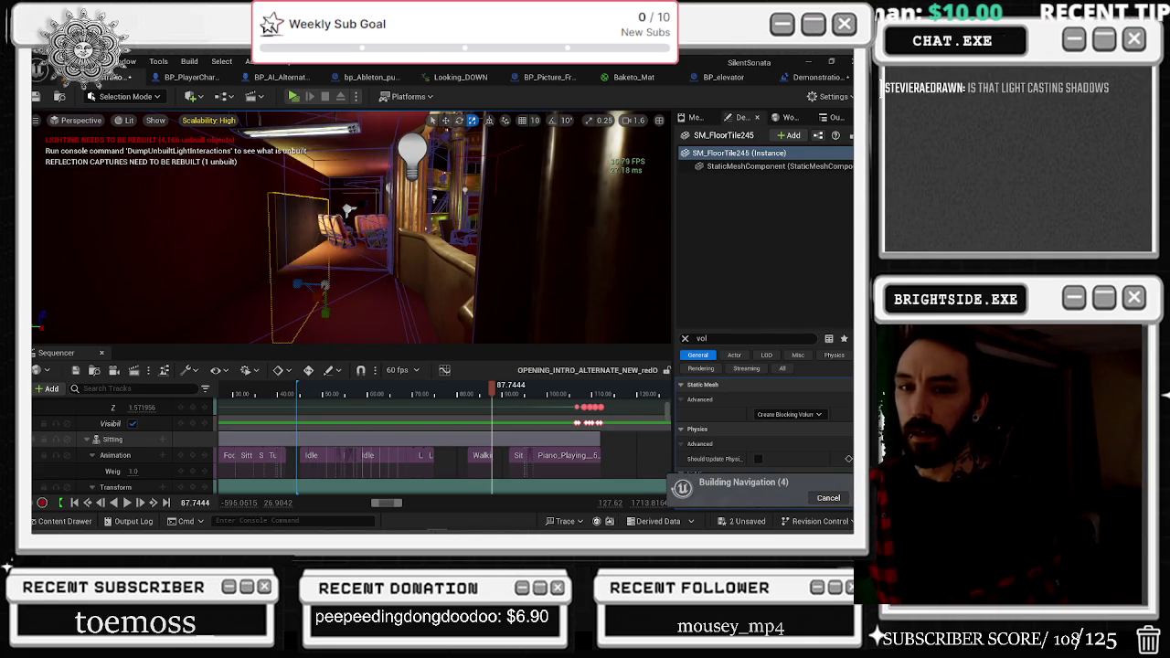
key("ctrl+z")
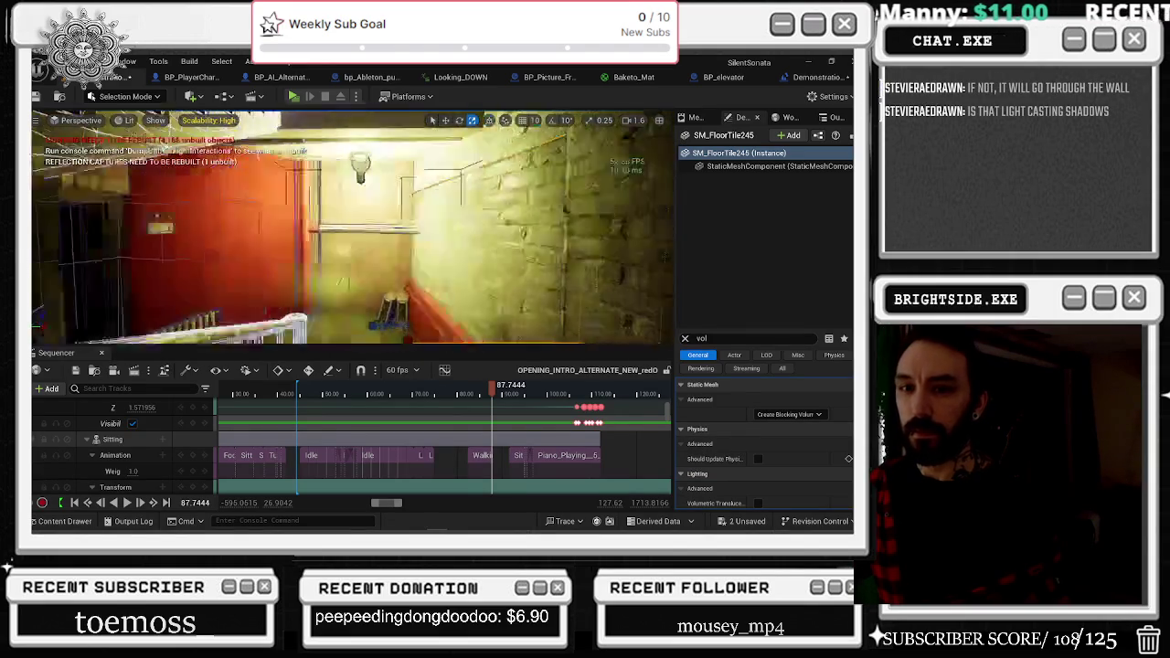
Filter PointLight22's details by 'cas' and toggle Cast Dynamic Shadow on, then back off.
left_click(320, 188)
double_click(702, 339)
type("cas")
scroll(805, 402, "down", 1)
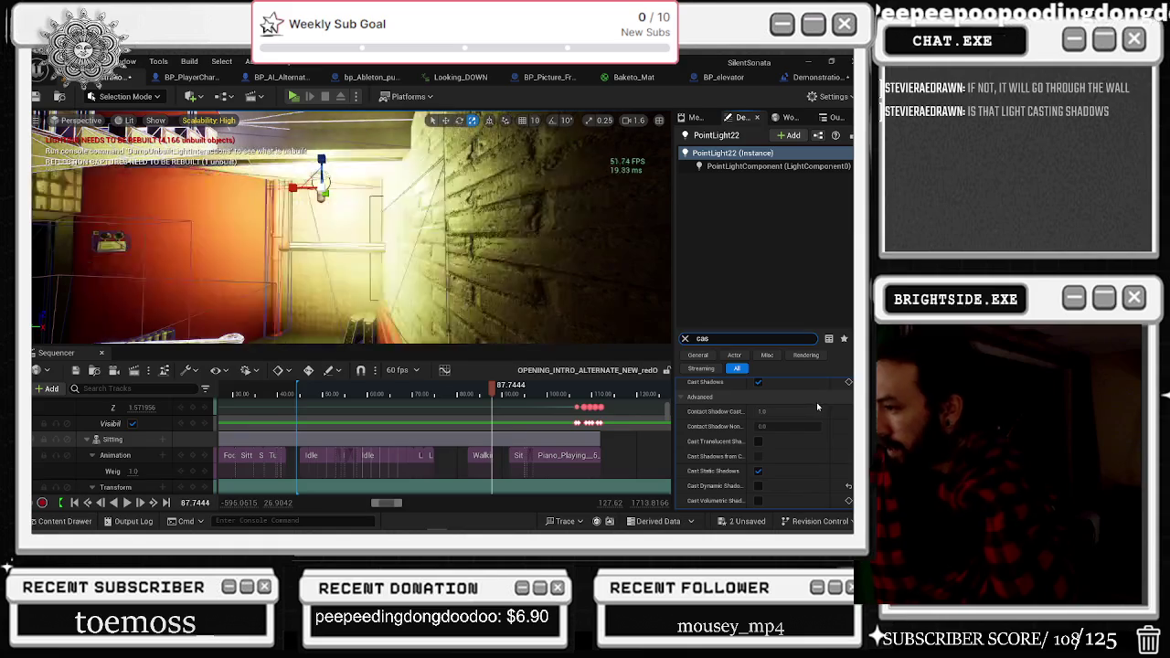
left_click(759, 486)
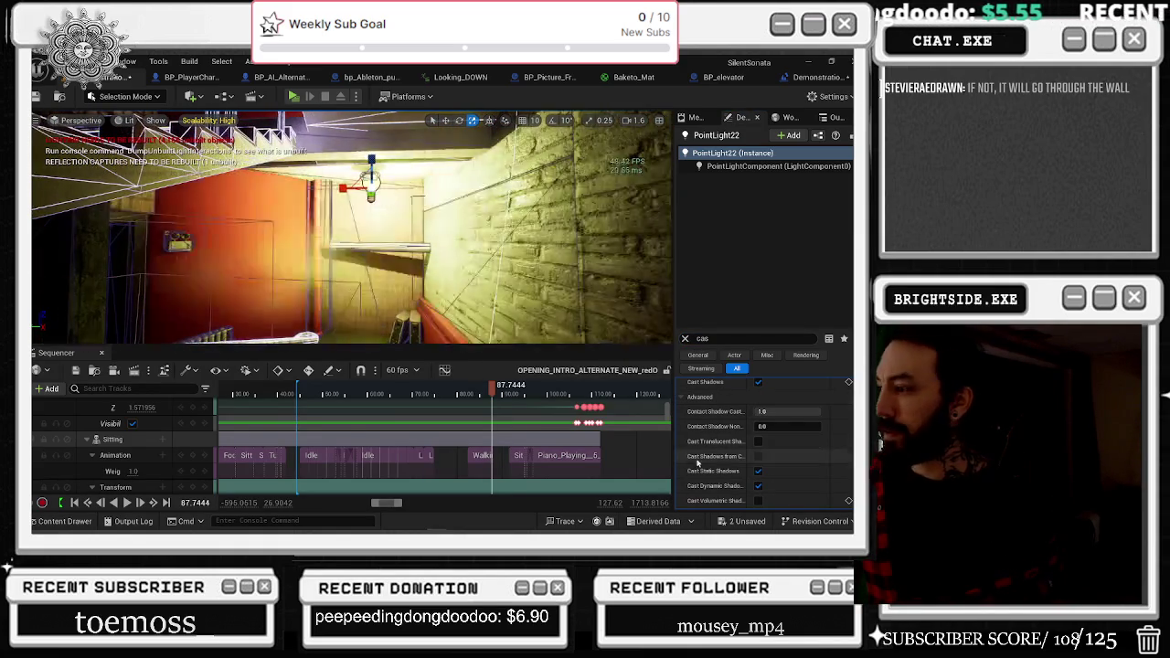
left_click(757, 485)
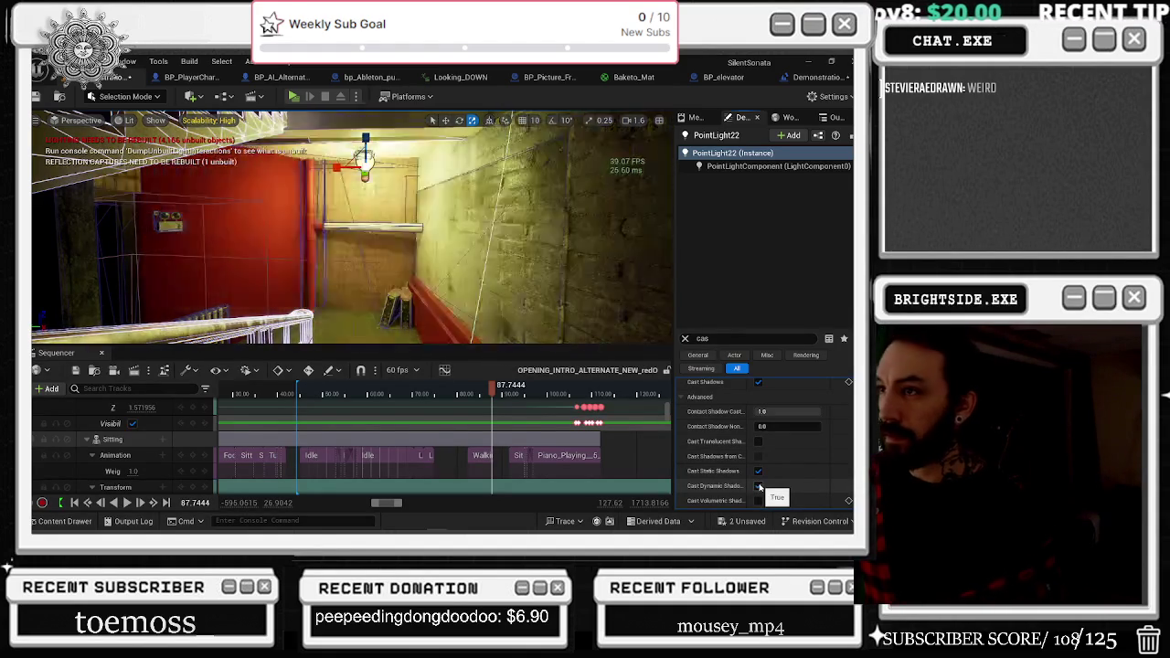
Select SM_FloorTile243, SM_Balcony23, then SpotLight3 in the viewport.
left_click(407, 210)
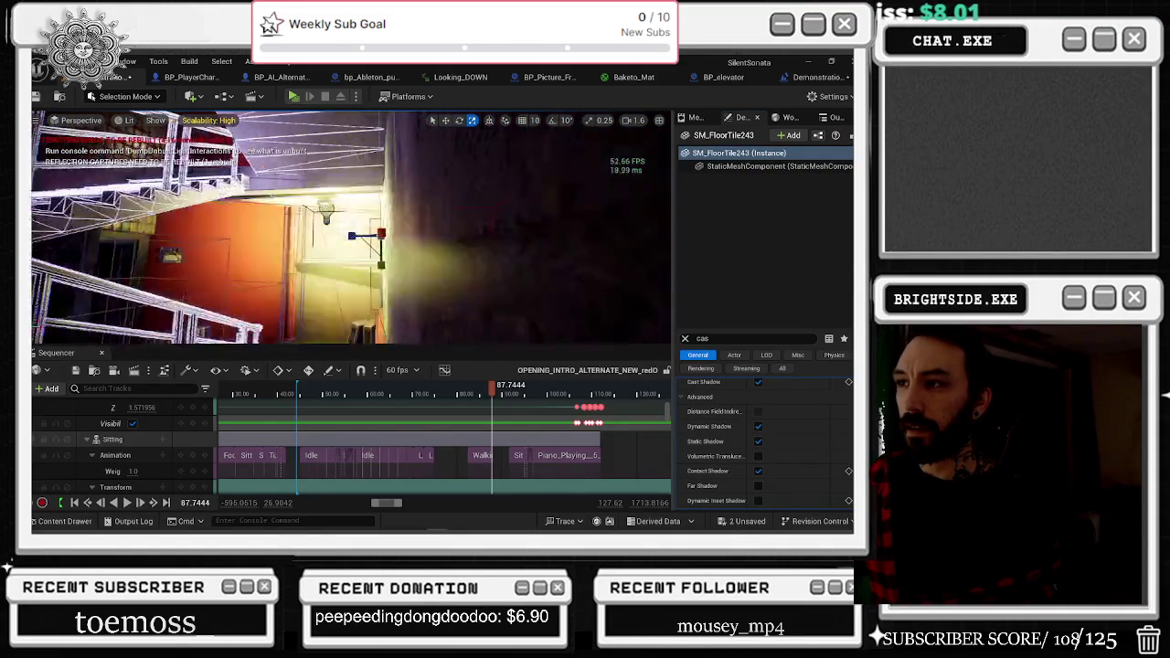
left_click(384, 229)
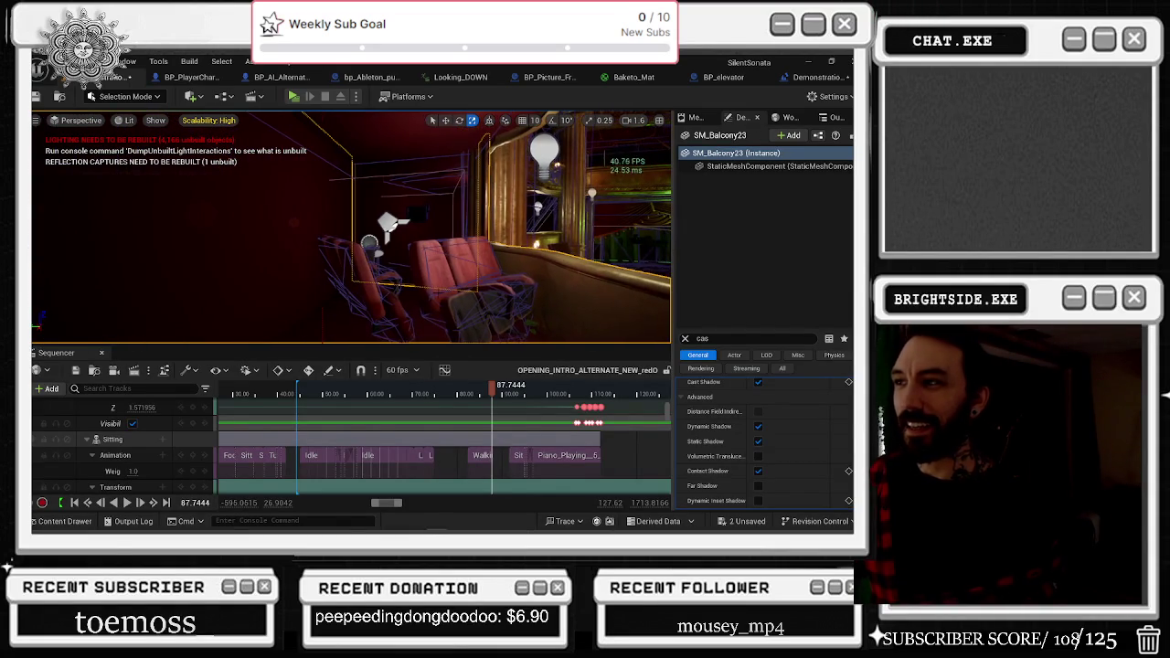
left_click(466, 192)
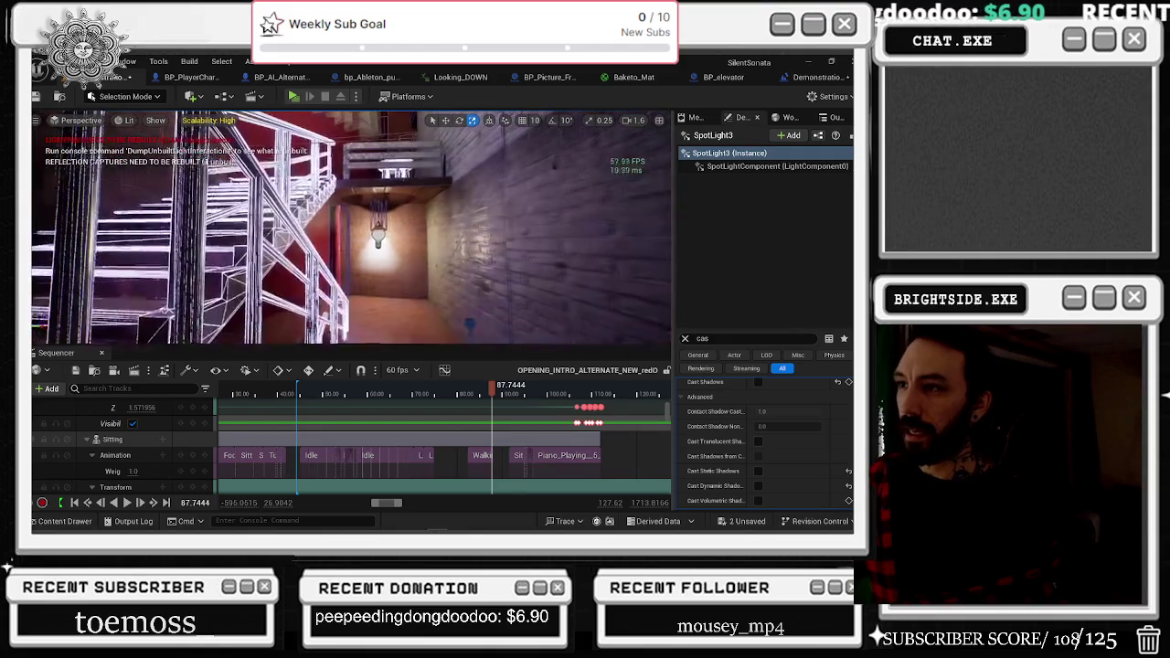
Inspect Blueprint_CeilingLight2's PointLight1, then the BP_OPERA_LOCKED_UPSTAIRS point light's shadow settings.
left_click(380, 219)
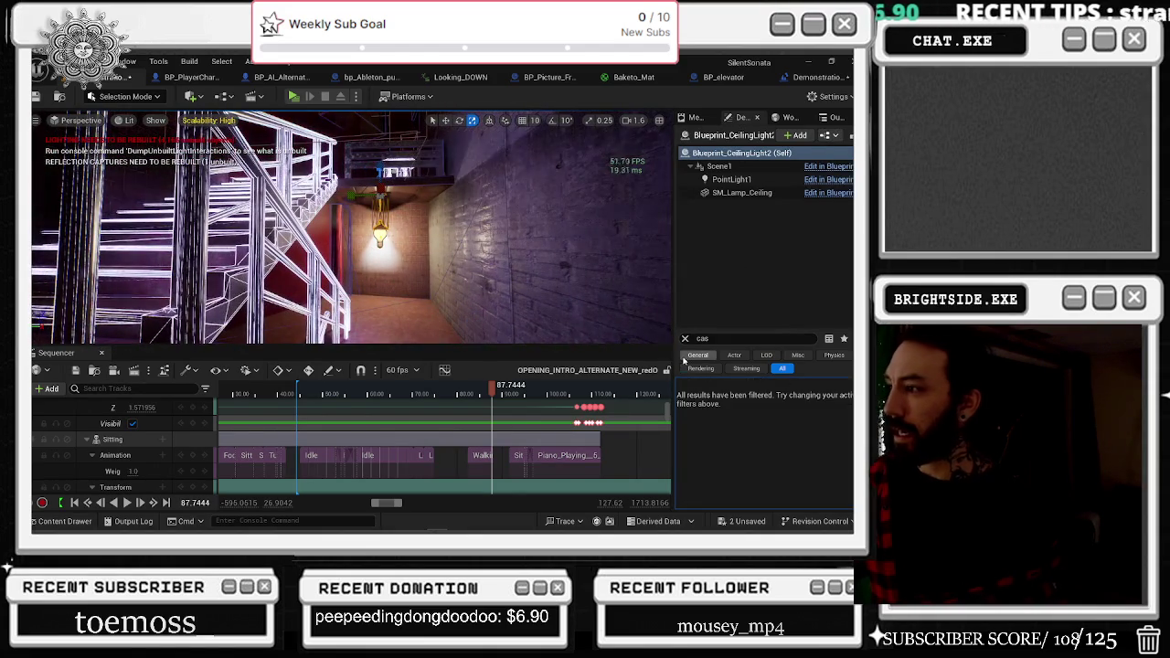
left_click(732, 179)
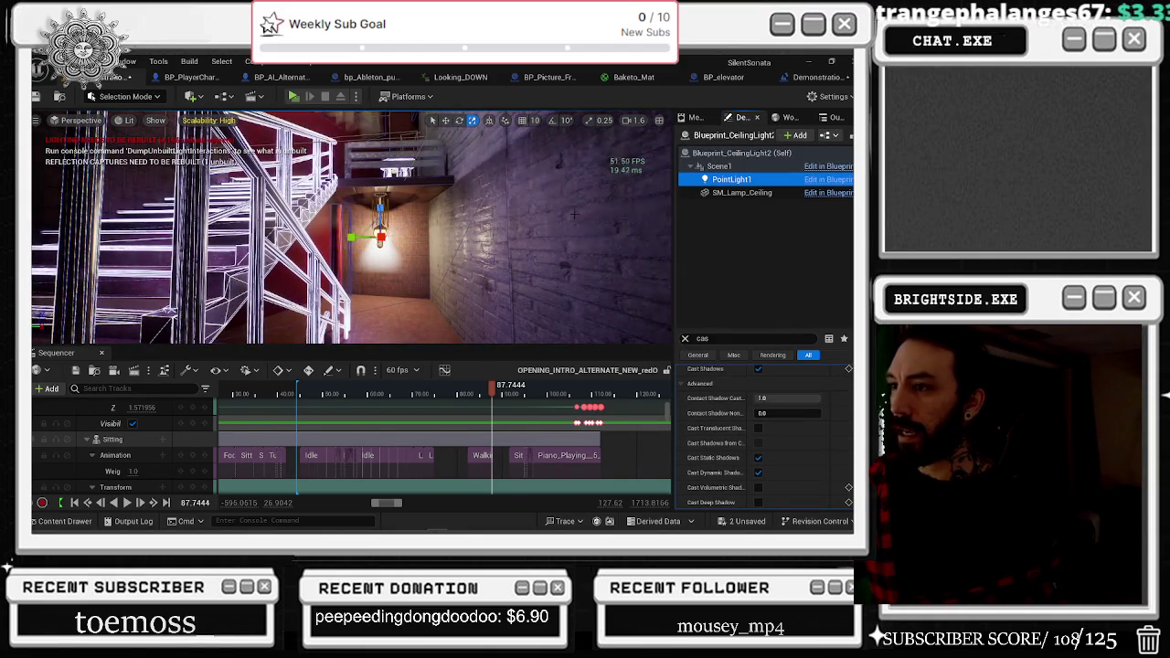
scroll(796, 414, "down", 1)
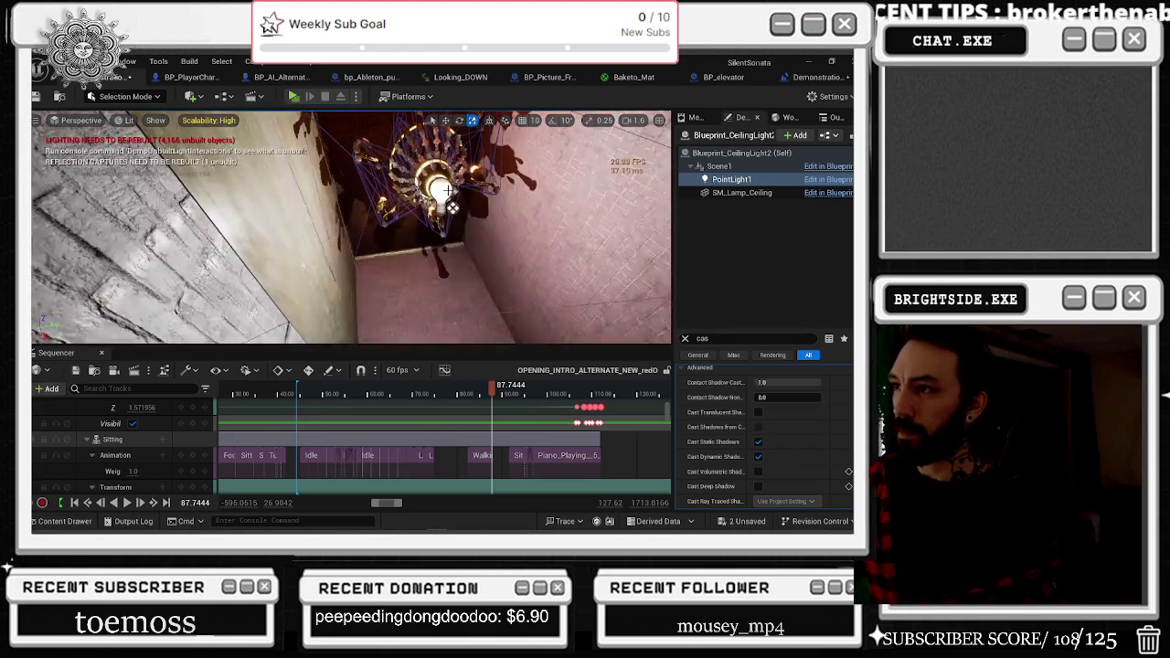
left_click(452, 208)
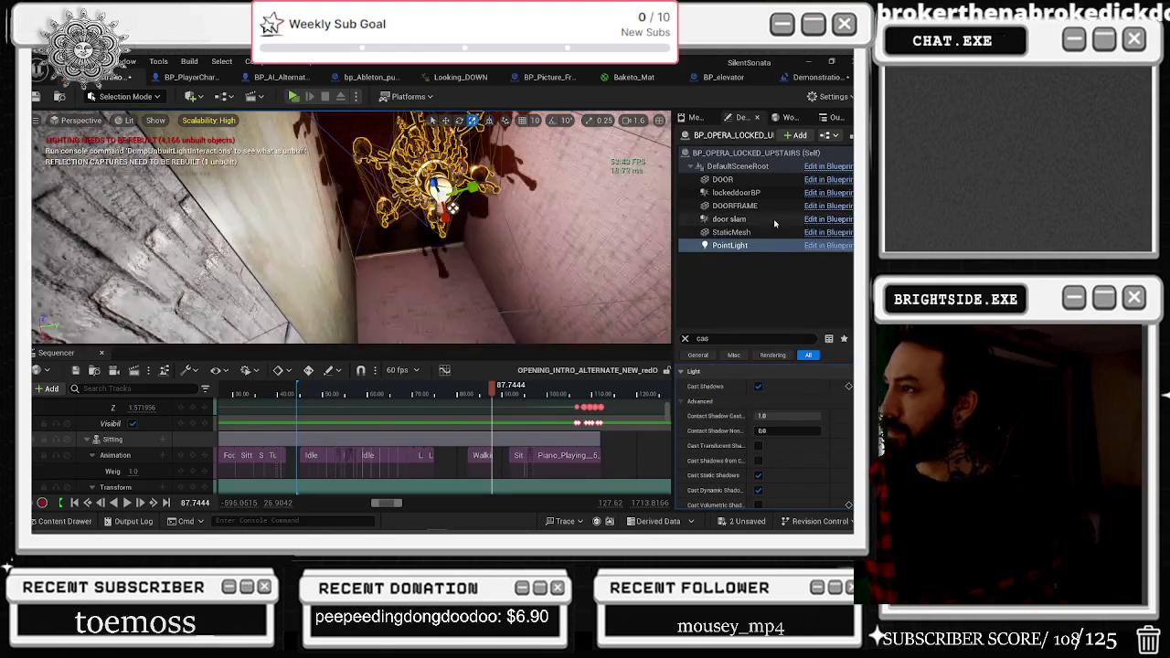
scroll(811, 416, "down", 1)
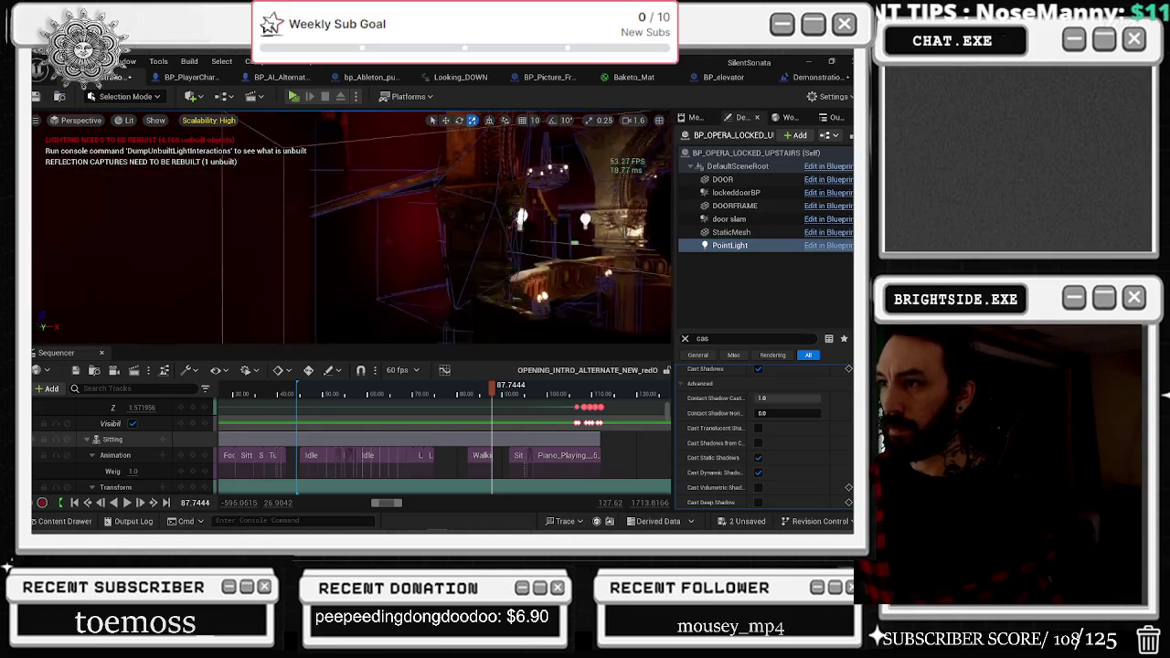
Fly around the balconies, curtains, vines, rigging and wireframe room to the lit red-curtained stage.
mouse_move(128, 151)
left_mouse_down()
mouse_move(40, 162)
mouse_move(51, 114)
mouse_move(45, 132)
mouse_move(40, 119)
mouse_move(416, 122)
mouse_move(382, 183)
left_mouse_up()
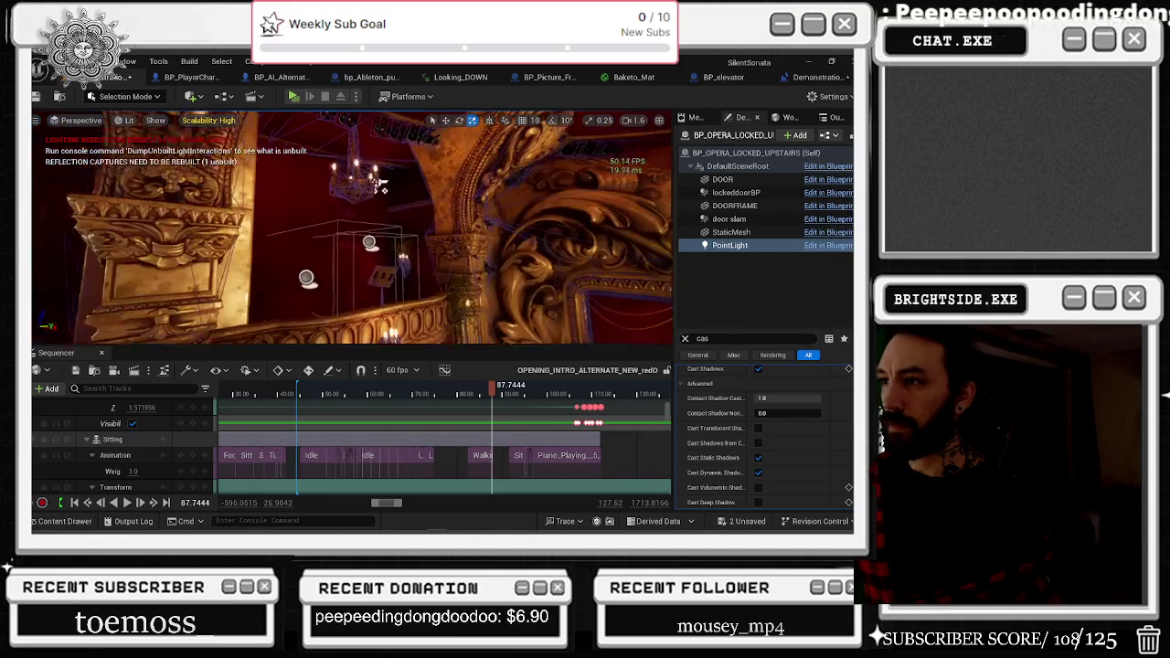
mouse_move(351, 229)
left_mouse_down()
mouse_move(311, 210)
mouse_move(351, 210)
left_mouse_up()
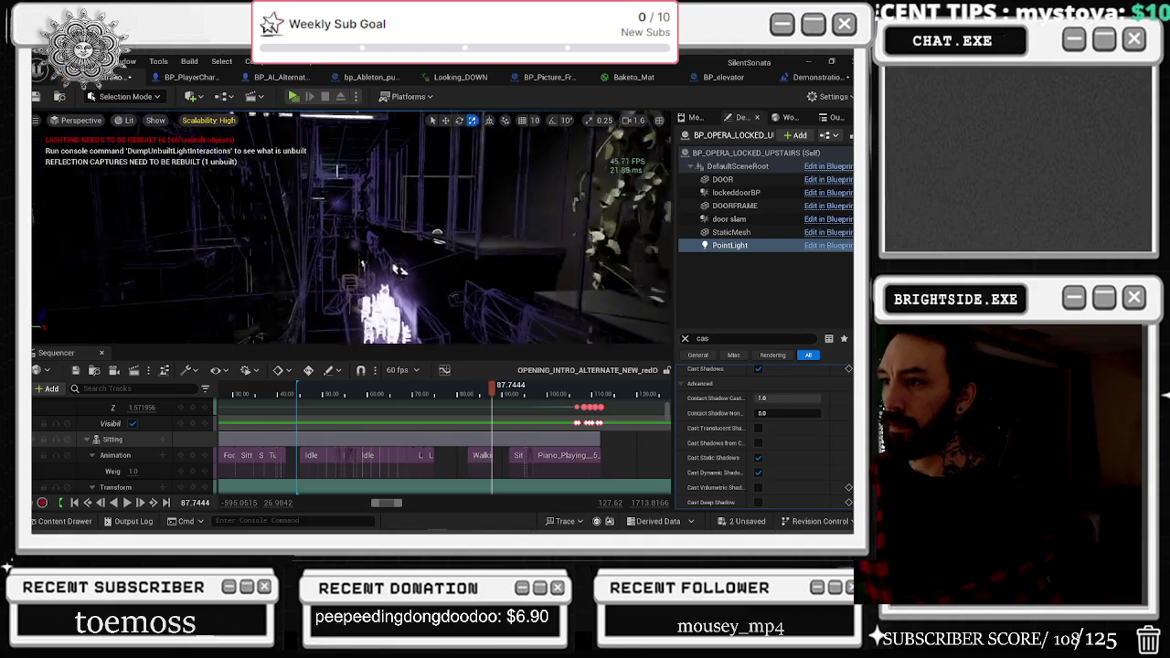
left_click_drag(351, 228, 366, 228)
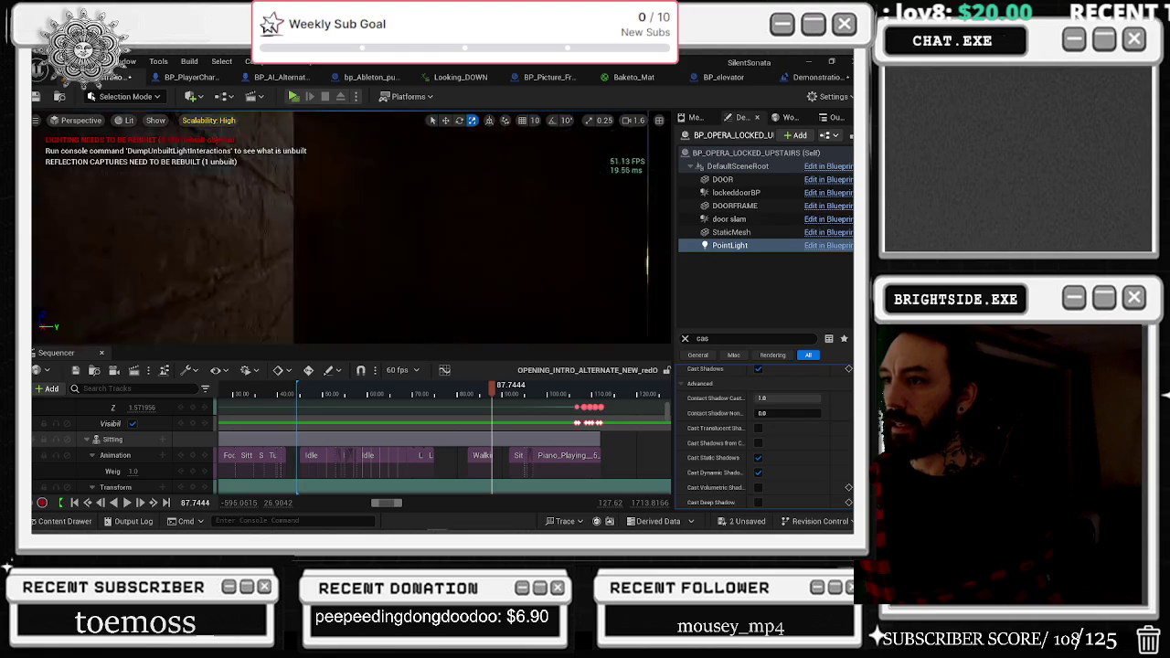
scroll(351, 229, "down", 3)
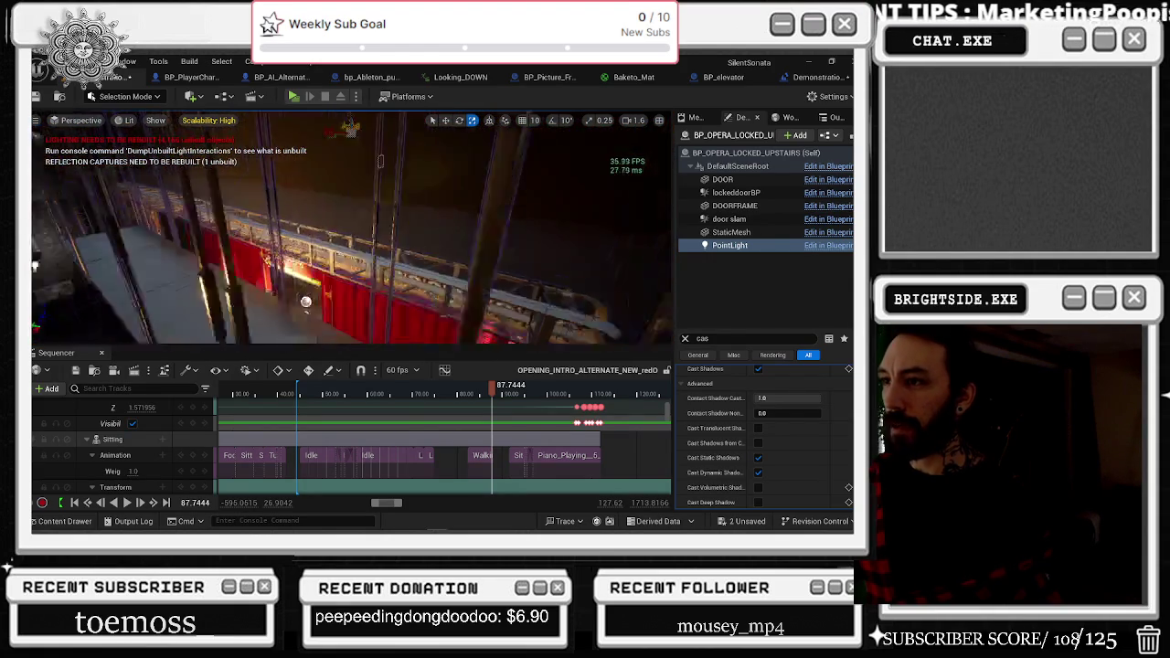
scroll(351, 229, "down", 2)
mouse_move(351, 228)
left_mouse_down()
mouse_move(155, 201)
mouse_move(302, 223)
left_mouse_up()
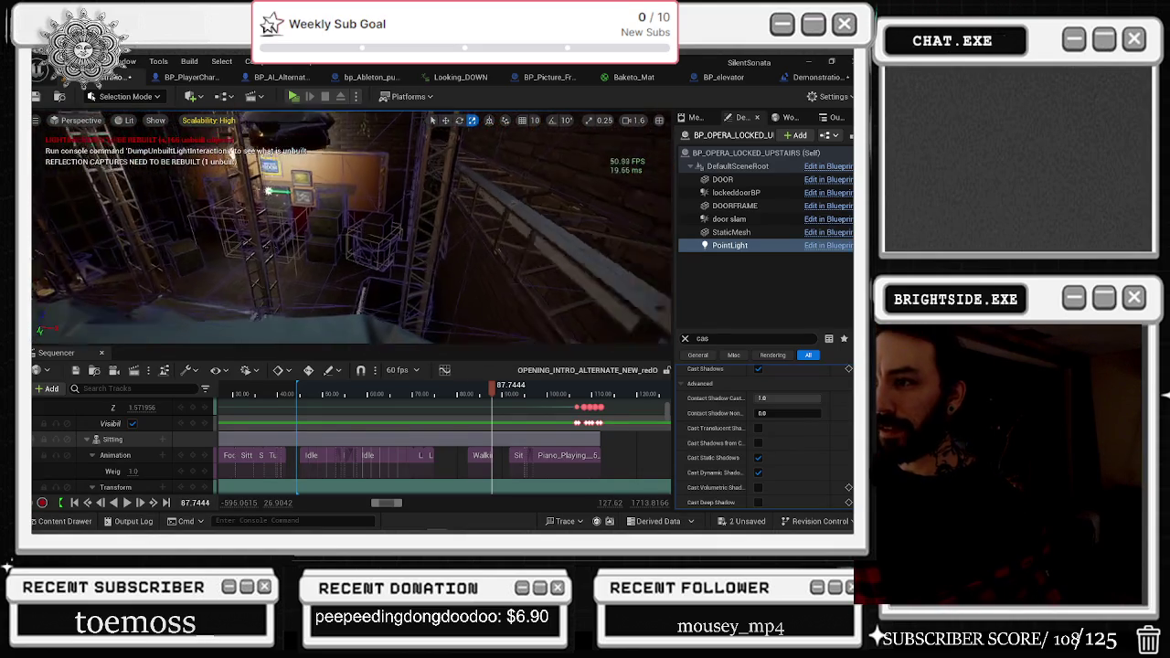
left_click_drag(302, 228, 287, 265)
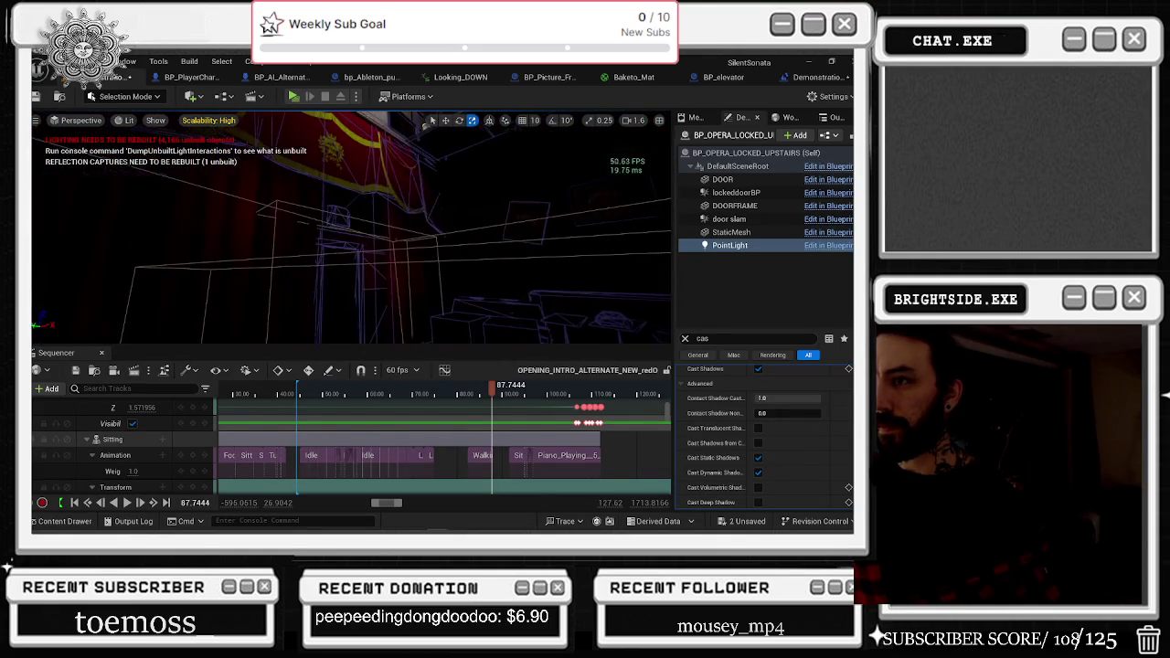
mouse_move(286, 265)
left_mouse_down()
mouse_move(441, 290)
mouse_move(429, 294)
left_mouse_up()
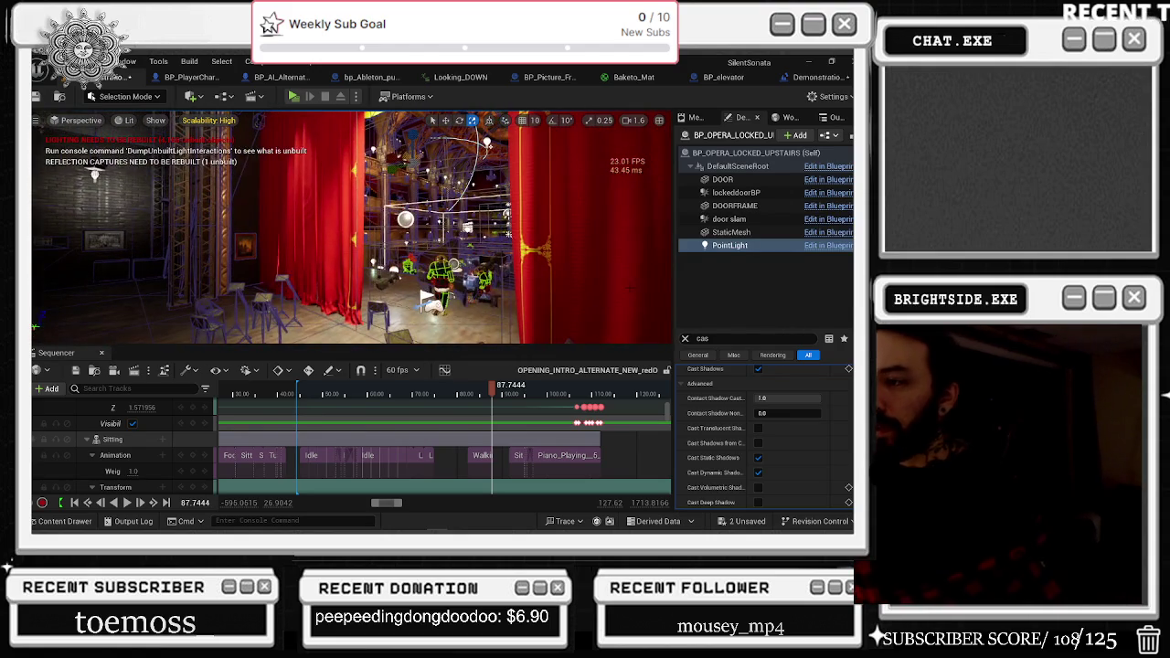
Switch to Unlit then back to Lit view mode, and show the Outliner's 3,390 actors.
key("alt+3")
key("alt+4")
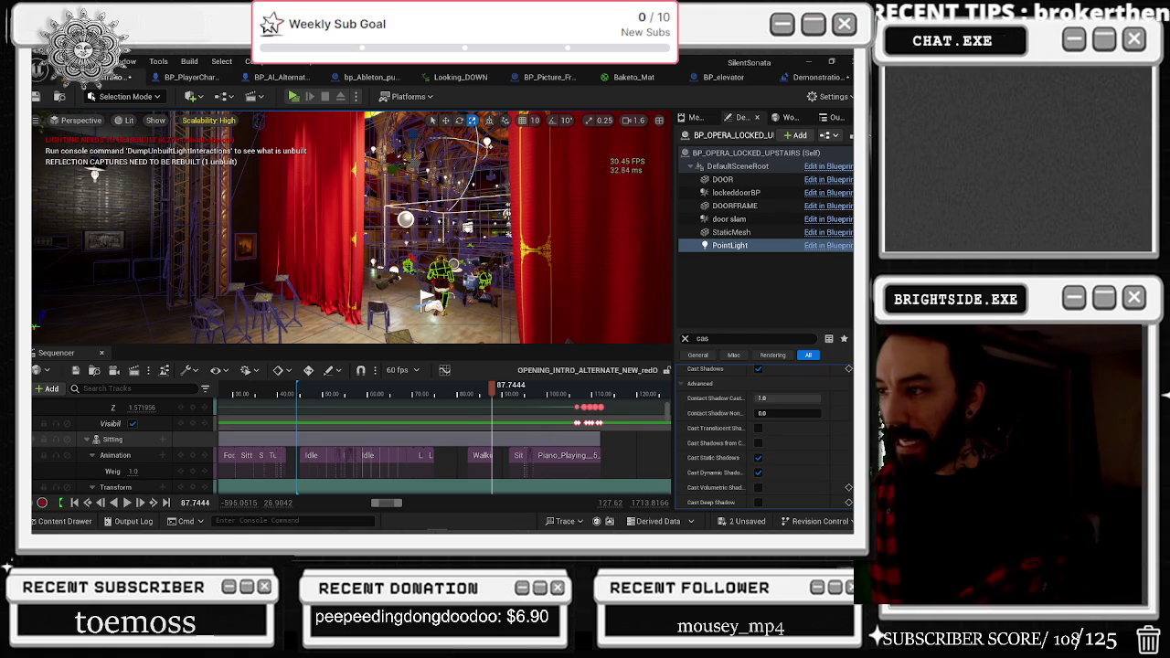
left_click(836, 117)
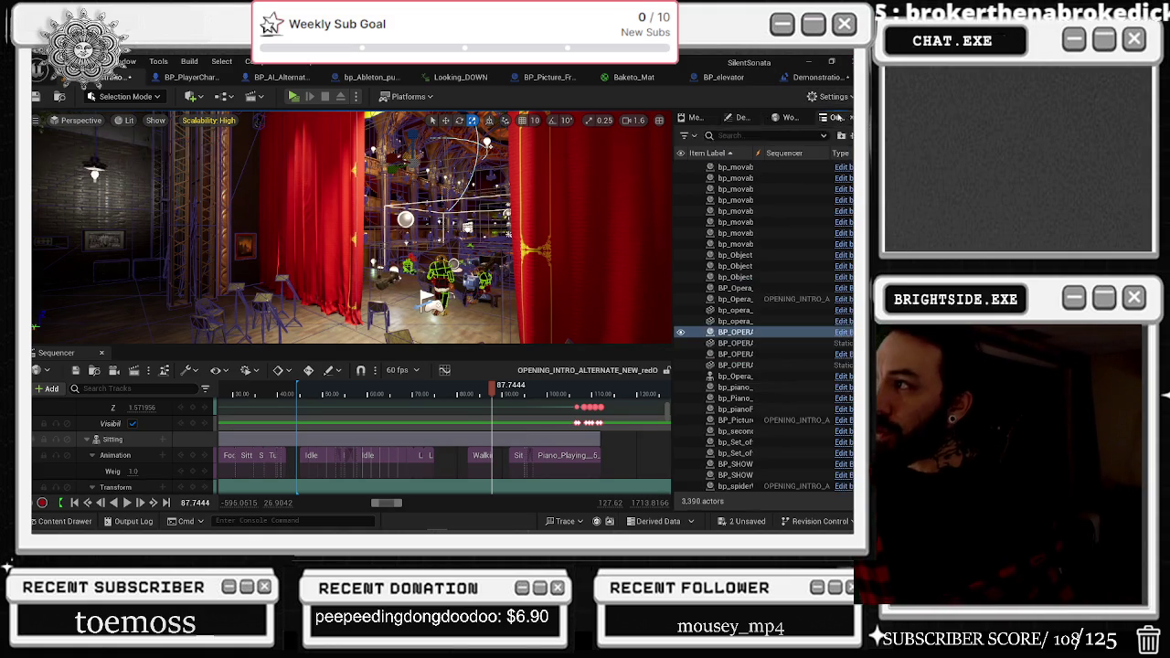
Select the upper and lower SM_Floor1 wall panels in the viewport.
scroll(709, 457, "down", 2)
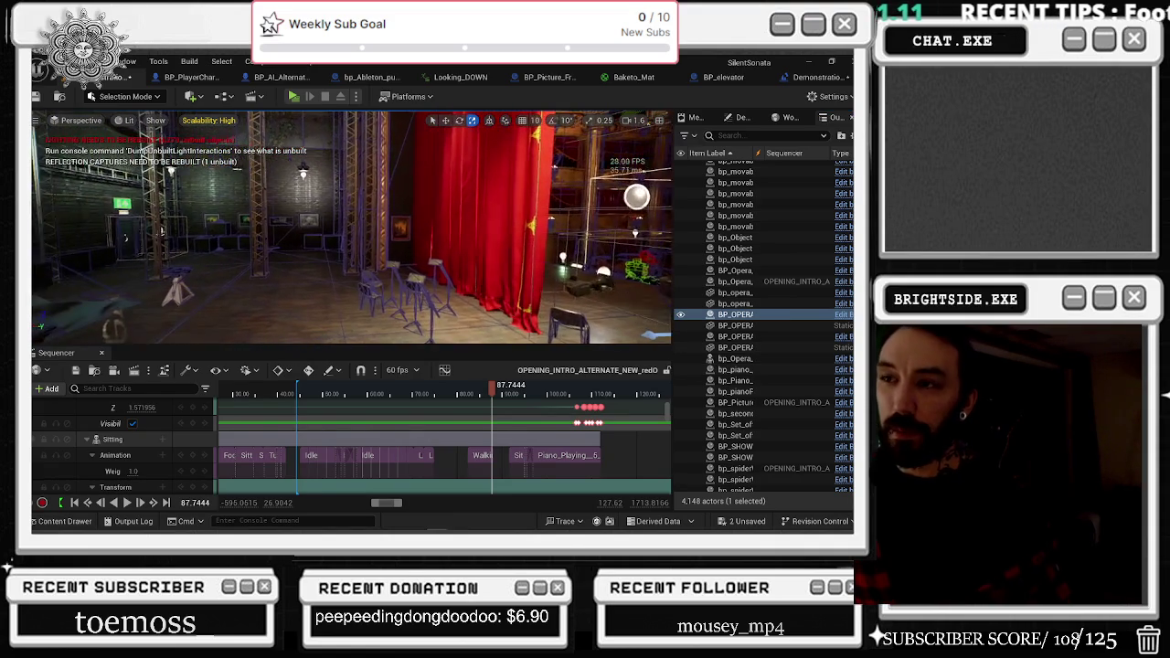
left_click(234, 164)
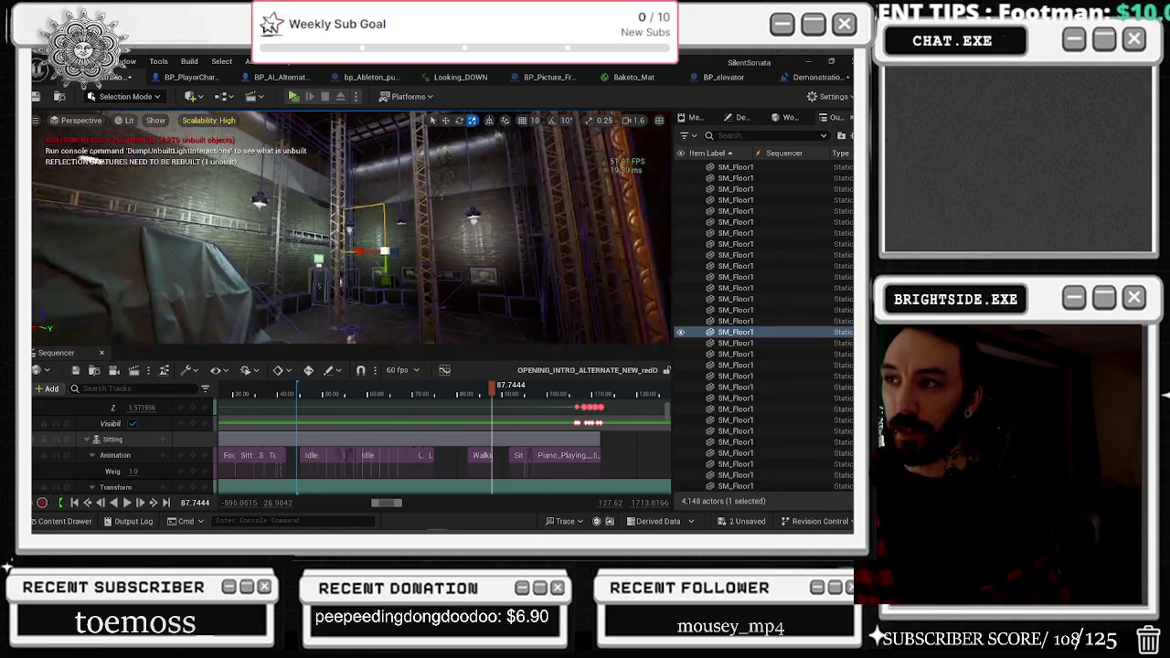
left_click(412, 201)
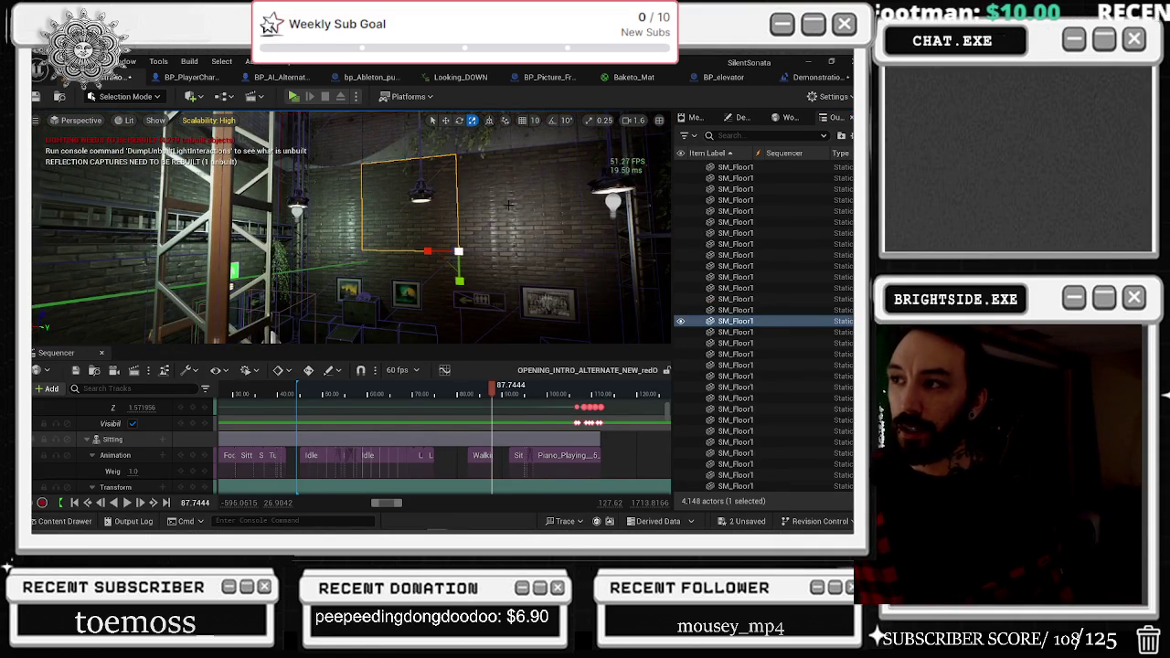
left_click(514, 203, "ctrl")
left_click(622, 210, "ctrl")
left_click(332, 226, "ctrl")
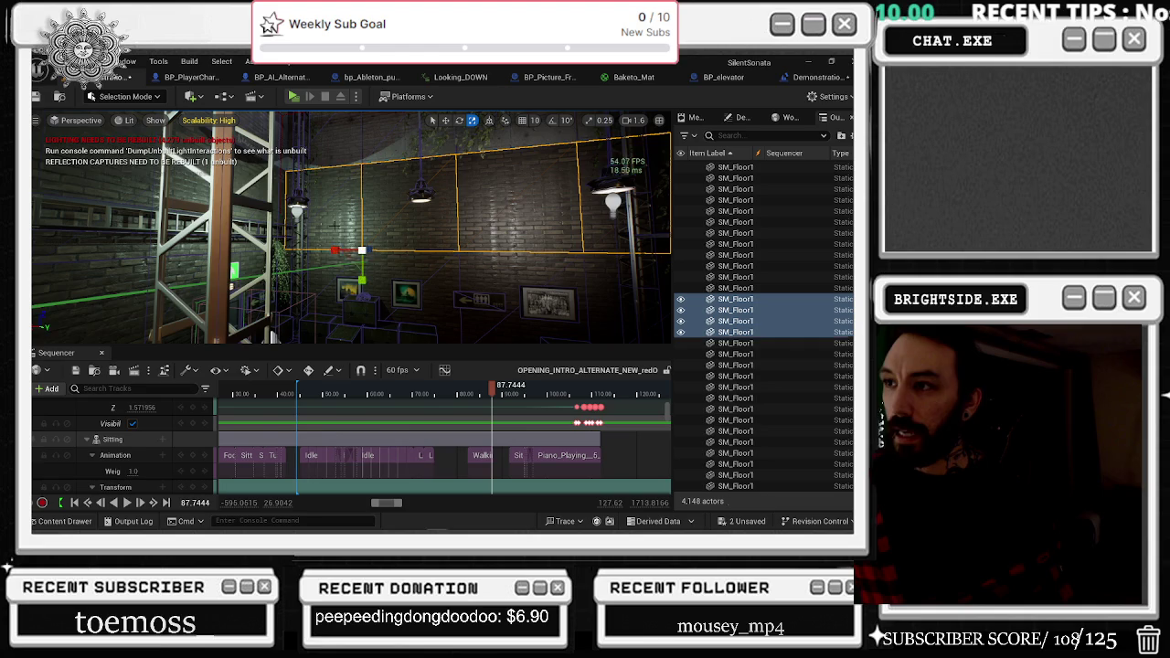
left_click(363, 316, "ctrl")
left_click(370, 336, "ctrl")
left_click(541, 343, "ctrl")
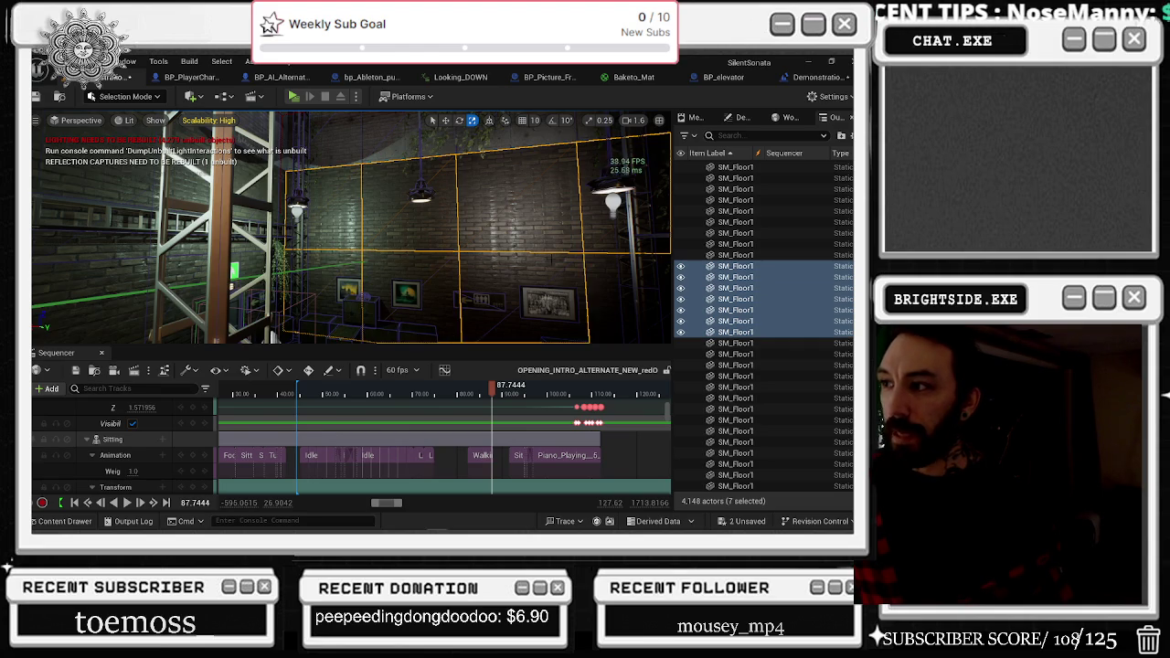
left_click(640, 320, "ctrl")
Fly around the theatre, save the OPERA_MAIN map, and scrub the sequence to 107.4447.
key("s")
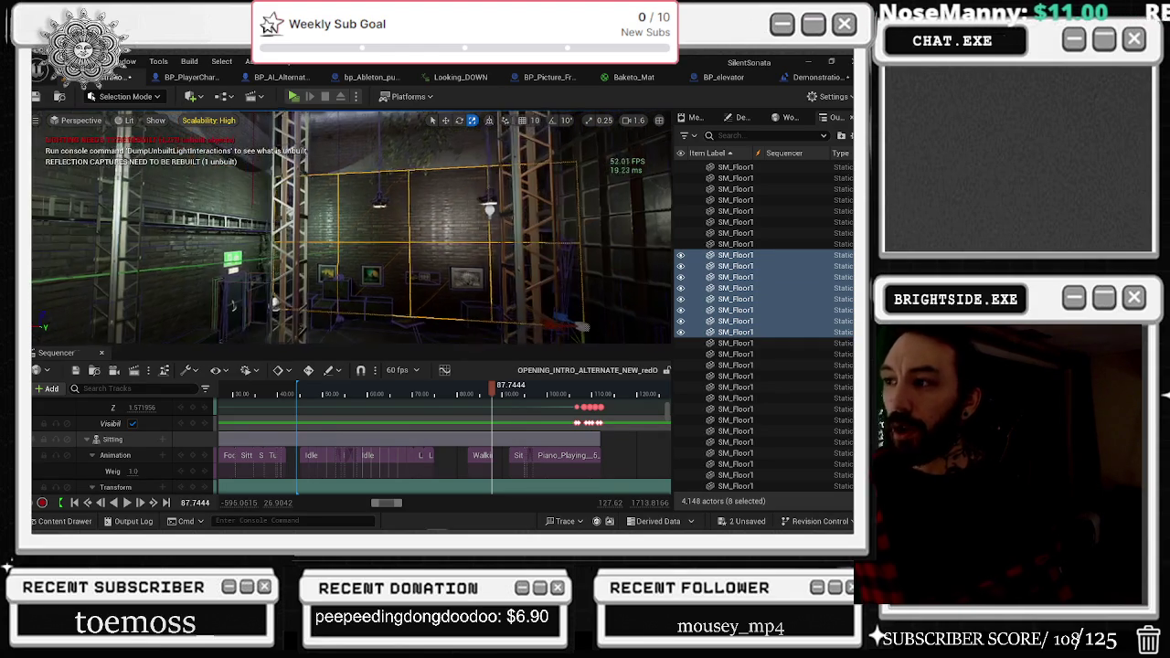
key("f")
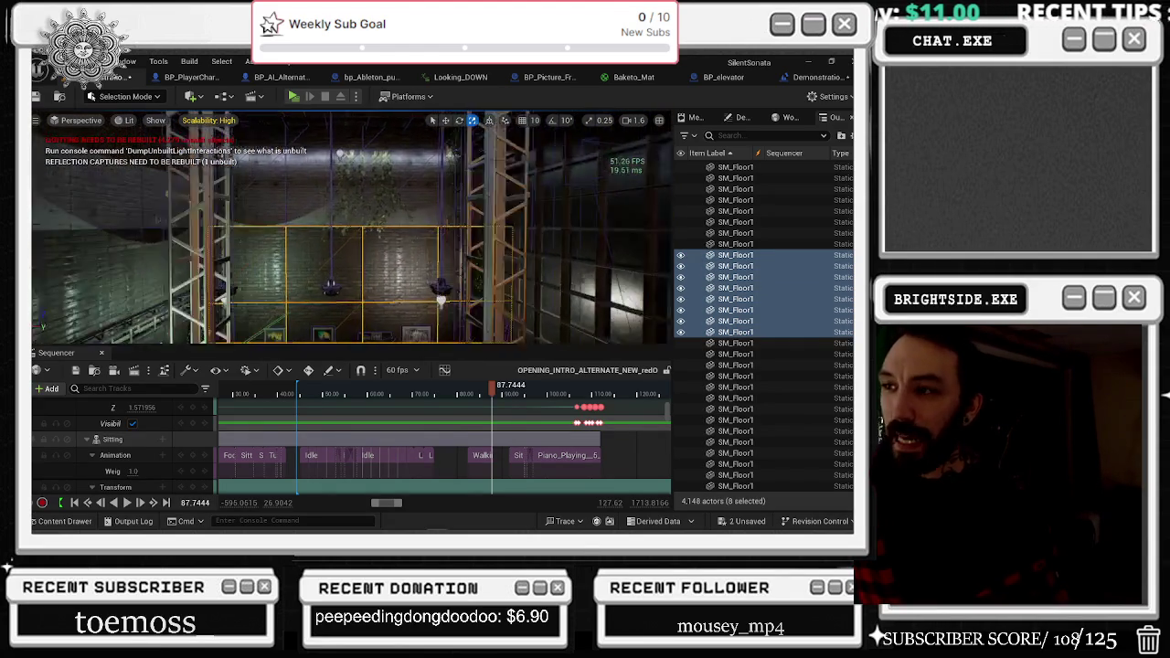
key("a")
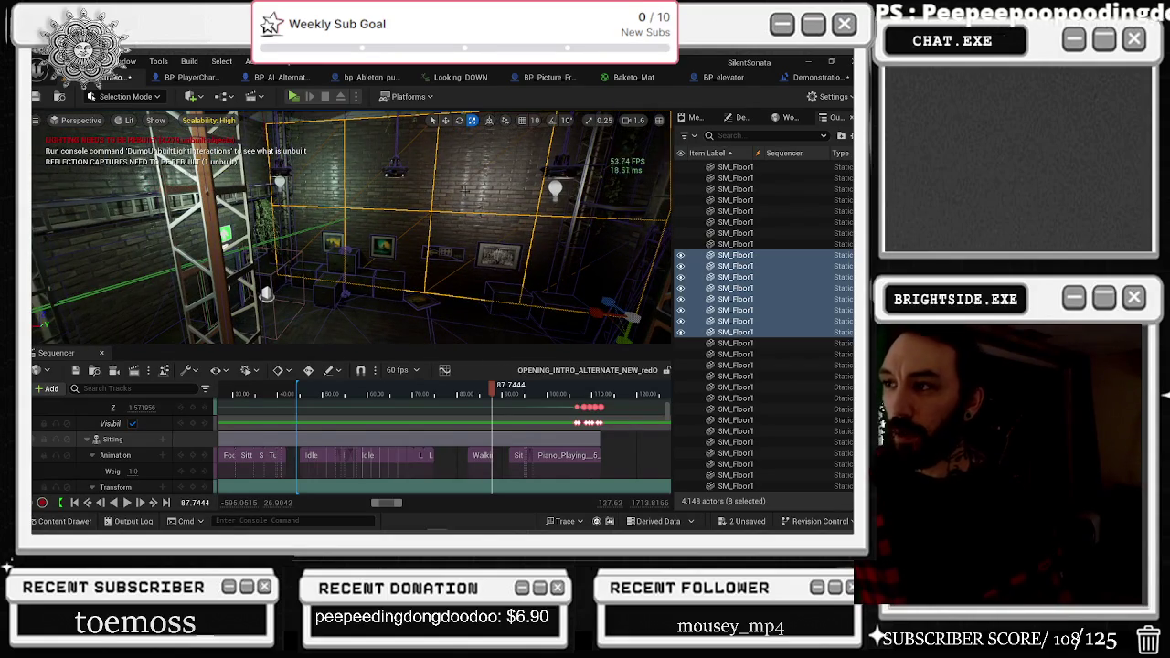
key("a")
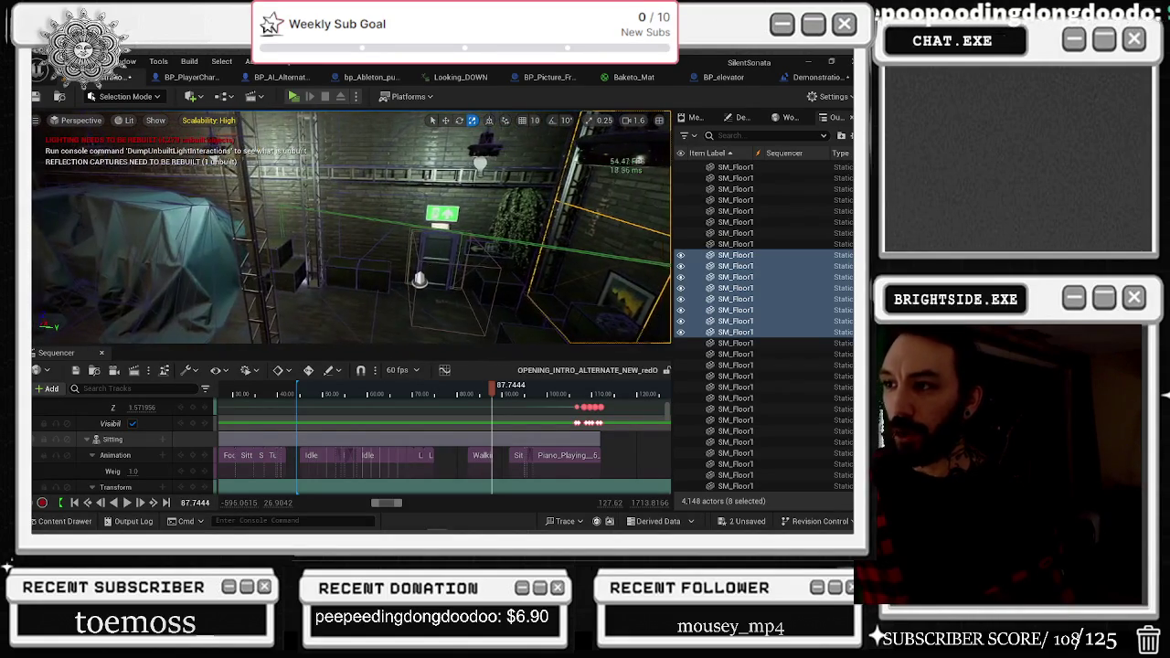
key("d")
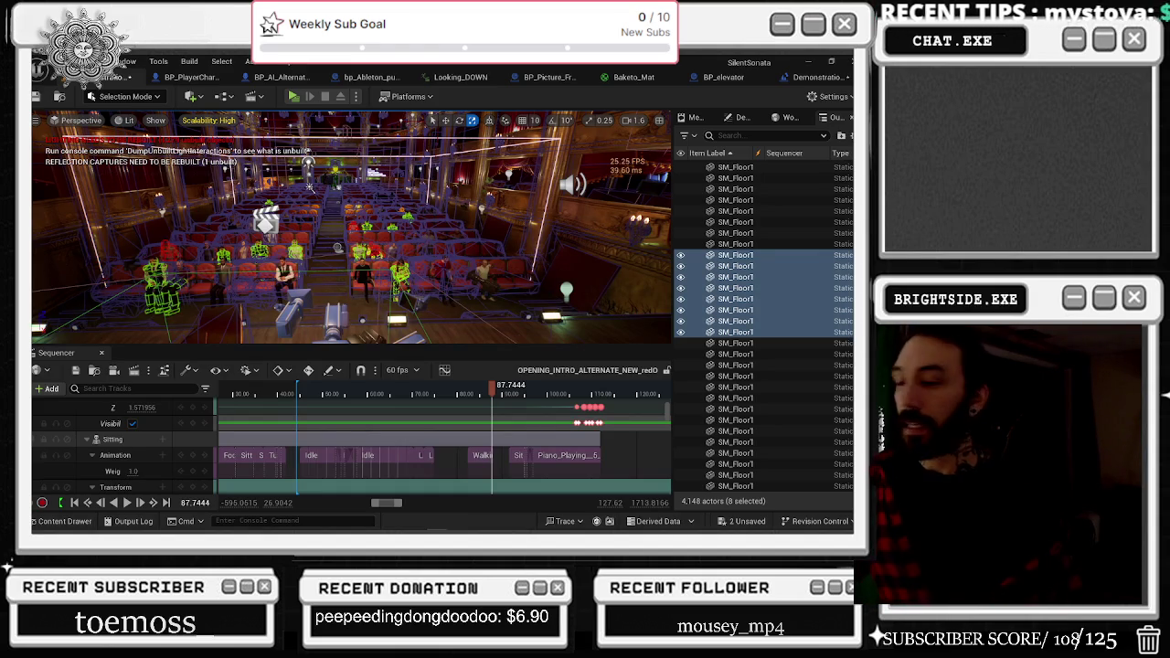
key("f")
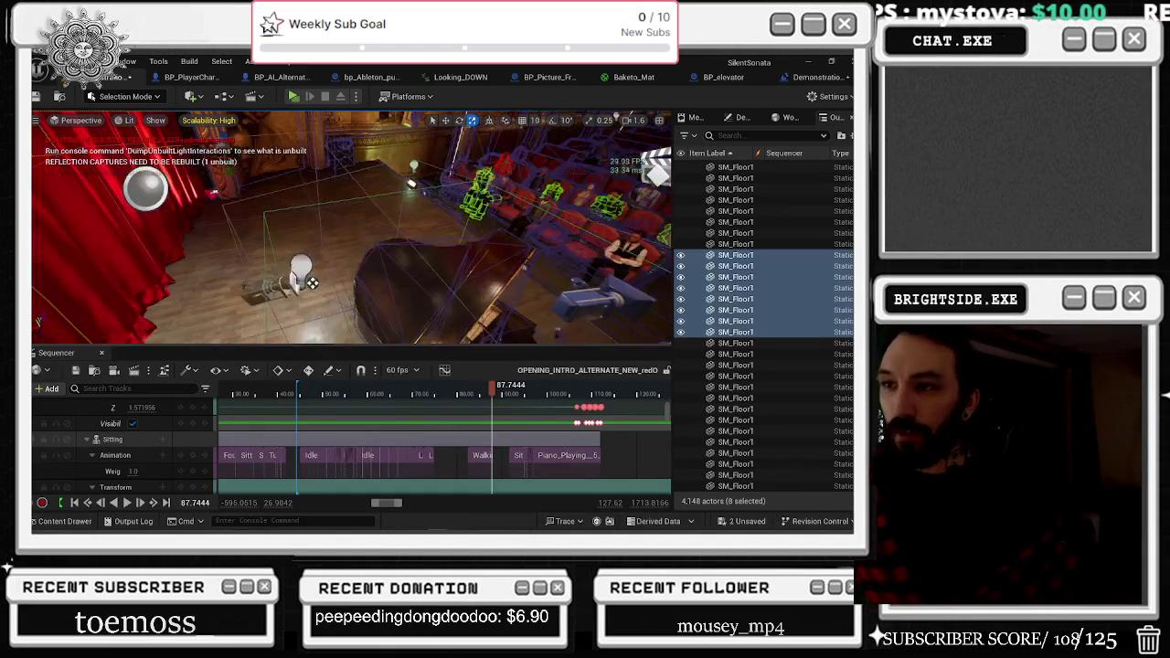
mouse_move(311, 284)
left_mouse_down()
mouse_move(501, 243)
mouse_move(430, 245)
mouse_move(381, 225)
mouse_move(423, 202)
left_mouse_up()
left_click_drag(325, 224, 334, 245)
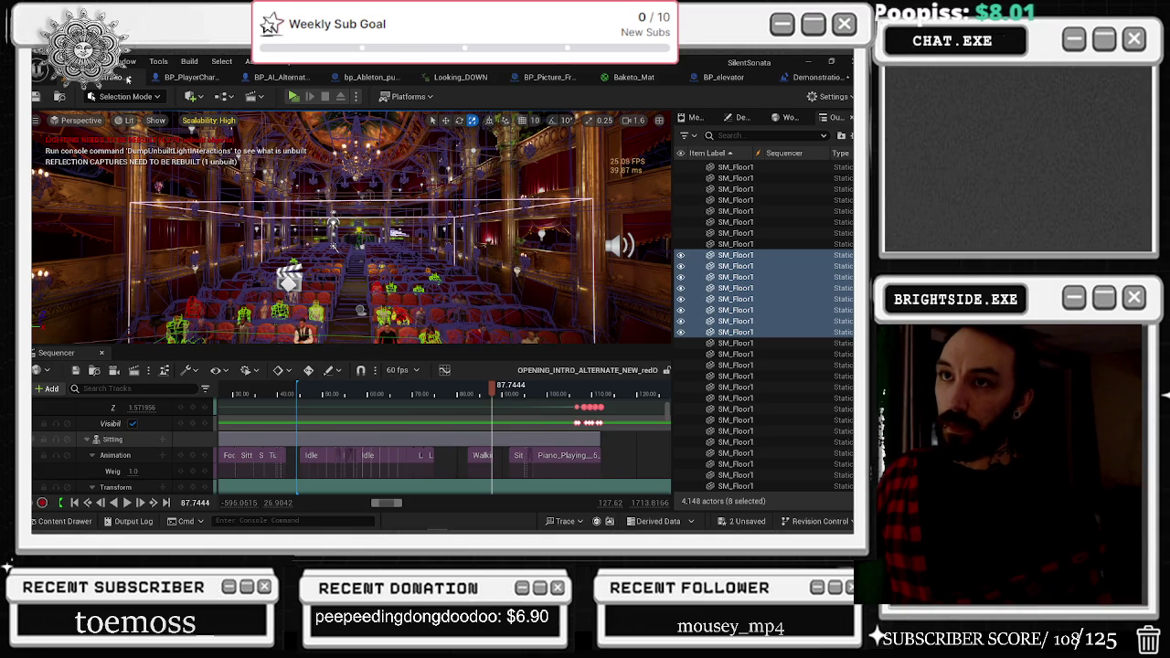
left_click(36, 96)
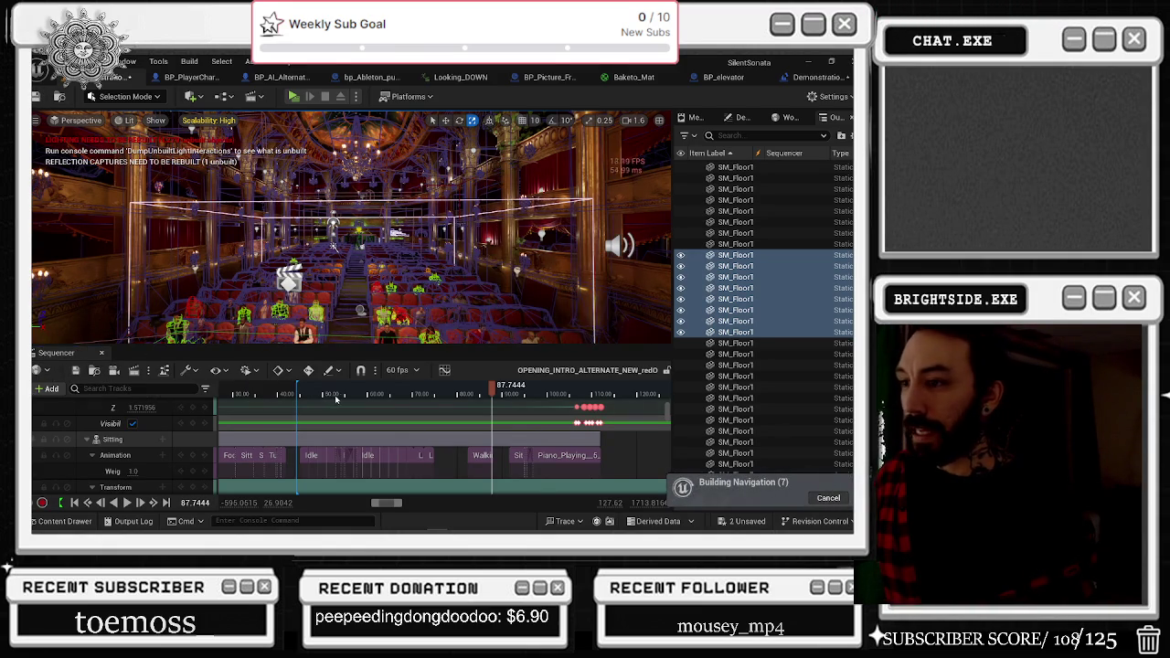
mouse_move(492, 385)
left_mouse_down()
mouse_move(414, 388)
mouse_move(592, 407)
mouse_move(530, 416)
mouse_move(581, 430)
left_mouse_up()
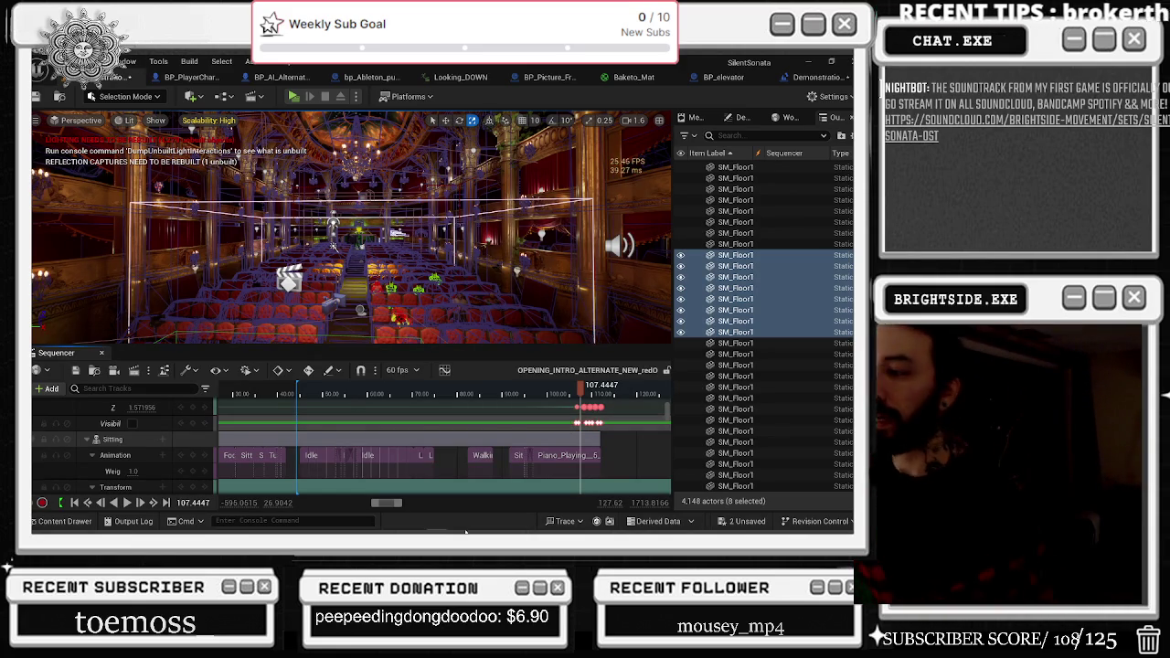
Open the Actor > Merge Actors options for the selected panels, then dismiss them without merging.
right_click(722, 289)
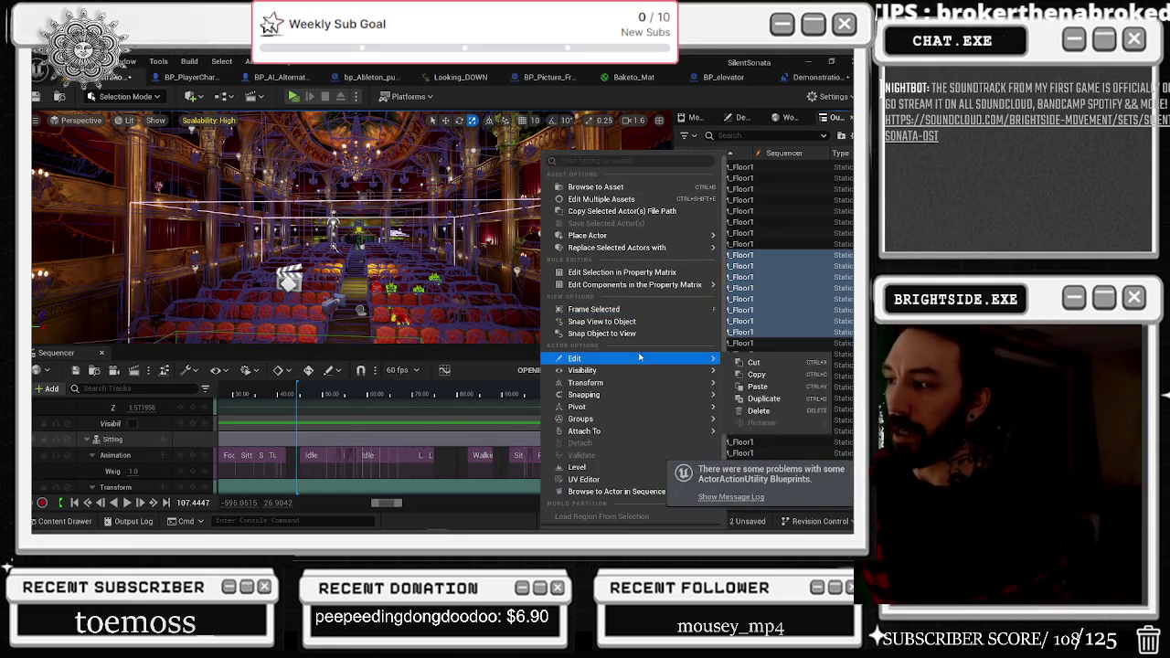
mouse_move(580, 399)
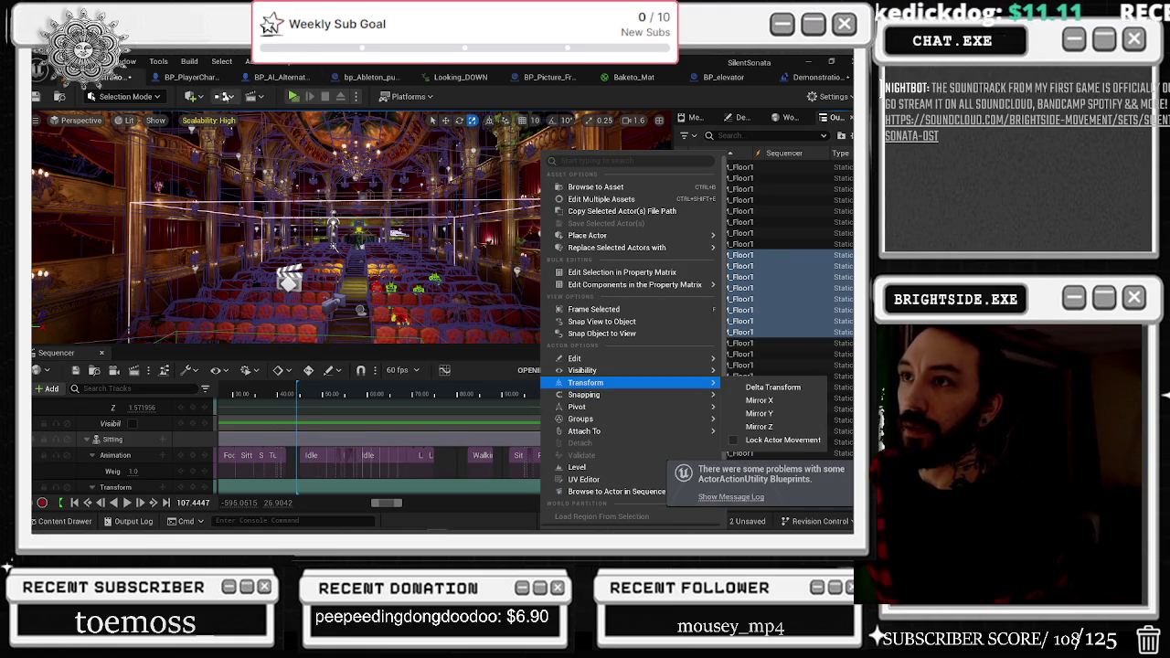
left_click(258, 62)
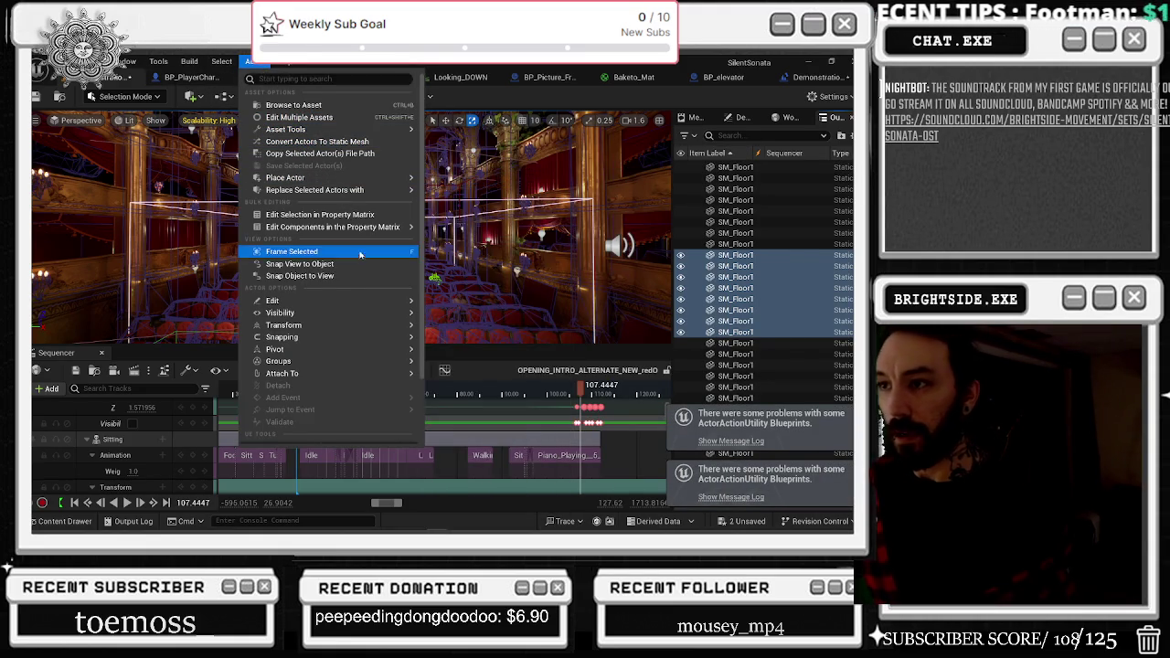
mouse_move(359, 326)
scroll(354, 357, "down", 3)
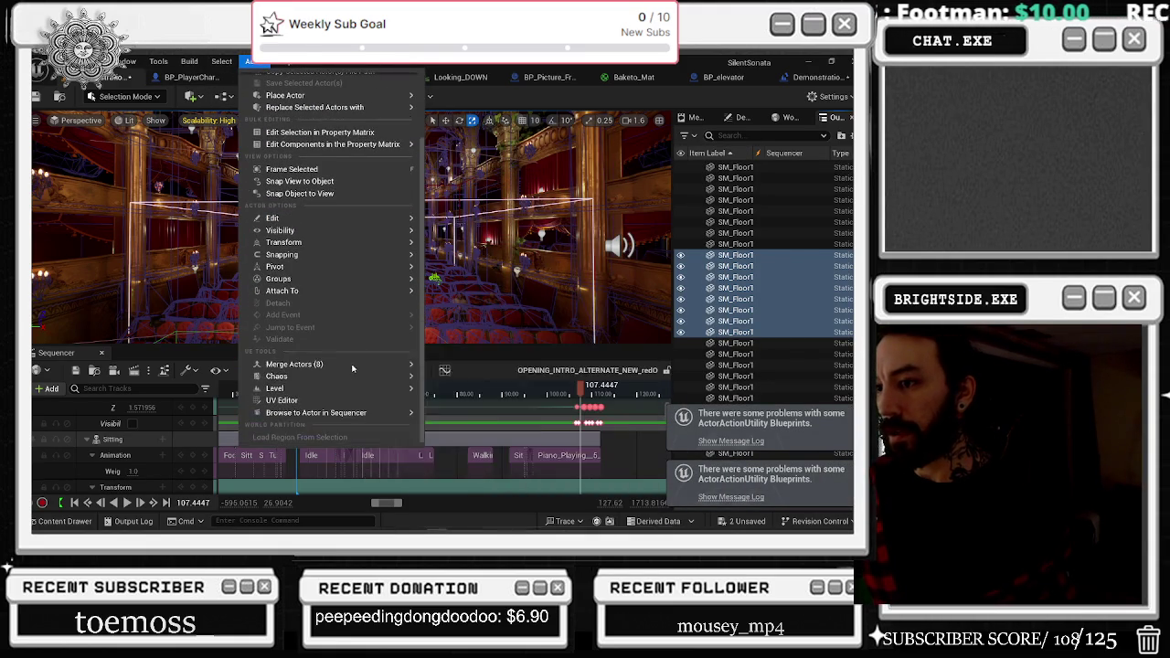
mouse_move(324, 365)
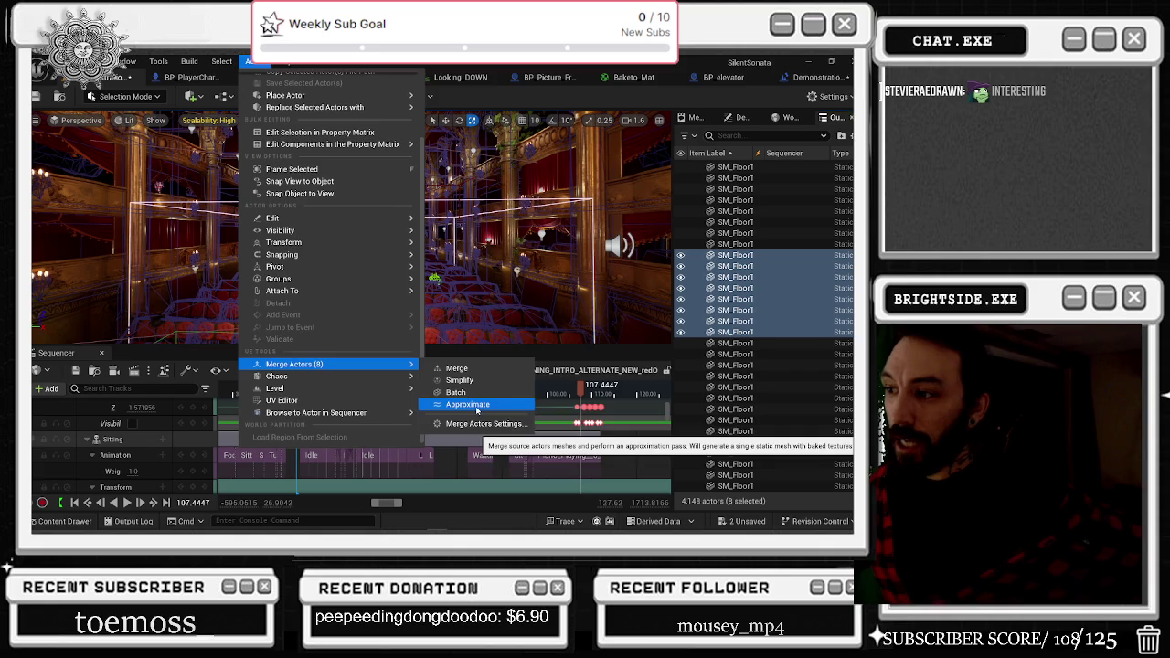
left_click(547, 336)
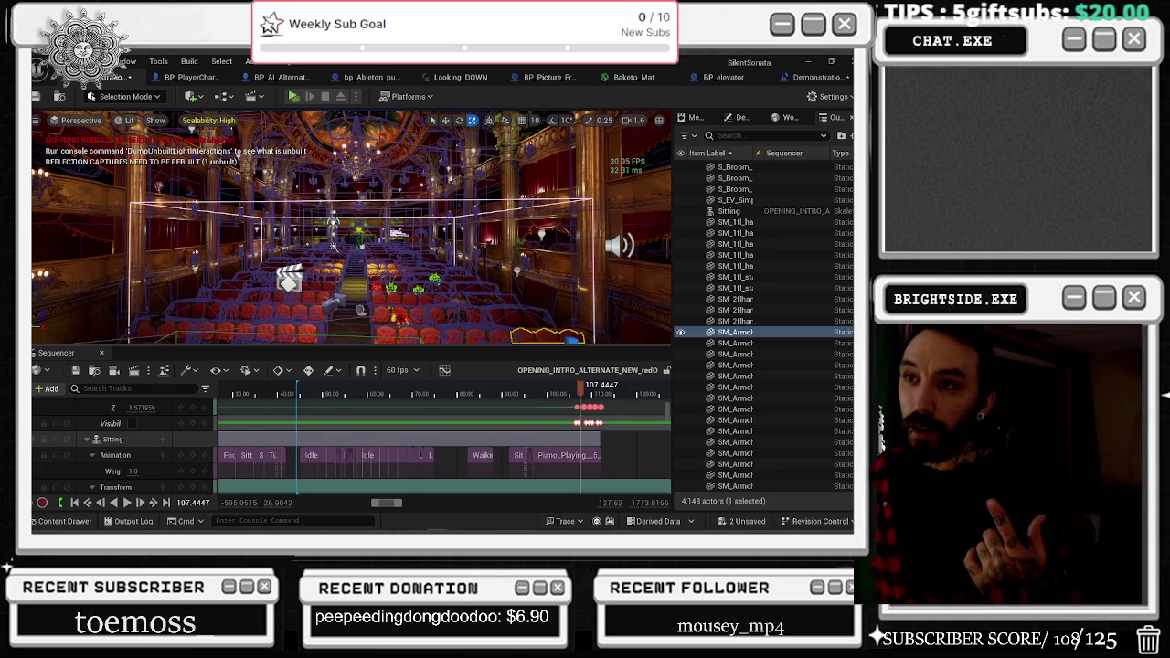
Select a balcony piece and view its properties in the Details panel.
left_click(146, 203)
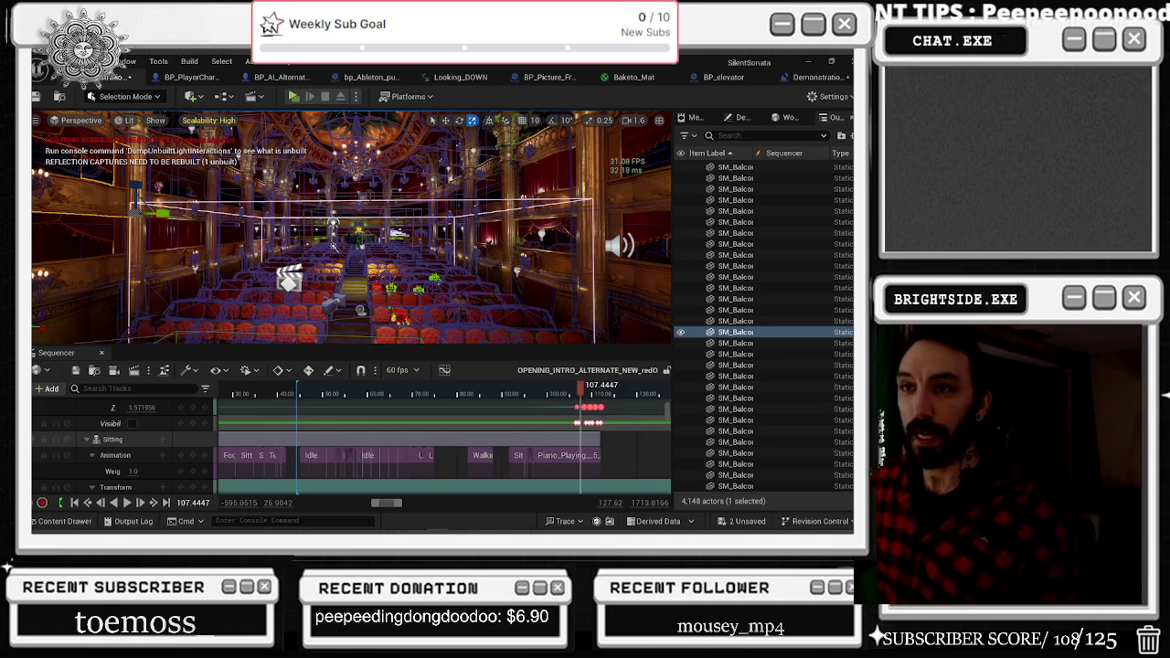
right_click(89, 150)
key("Escape")
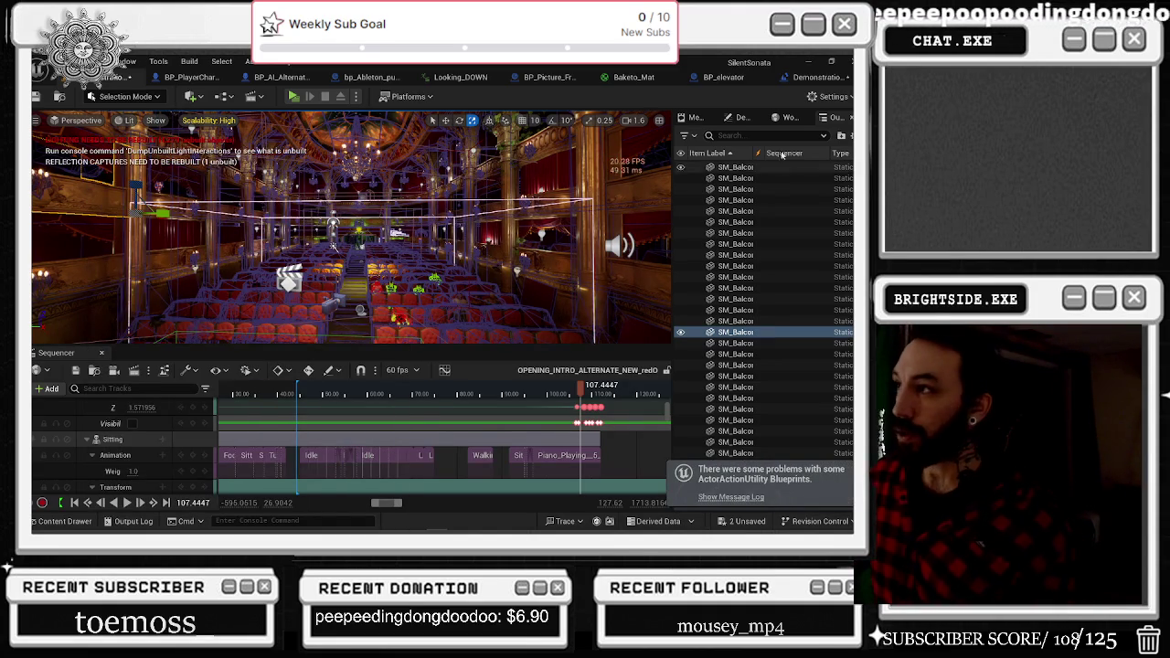
left_click(742, 117)
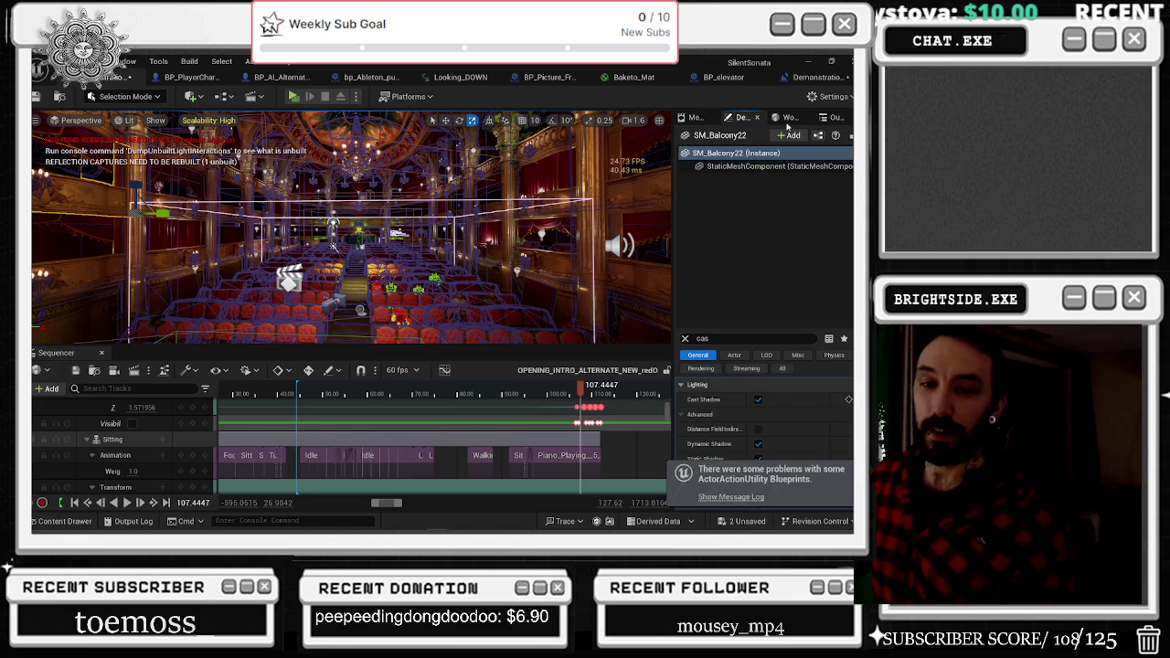
Rewind the sequence to about 85 s, stop playback, and select CameraActor10.
left_click_drag(580, 395, 568, 392)
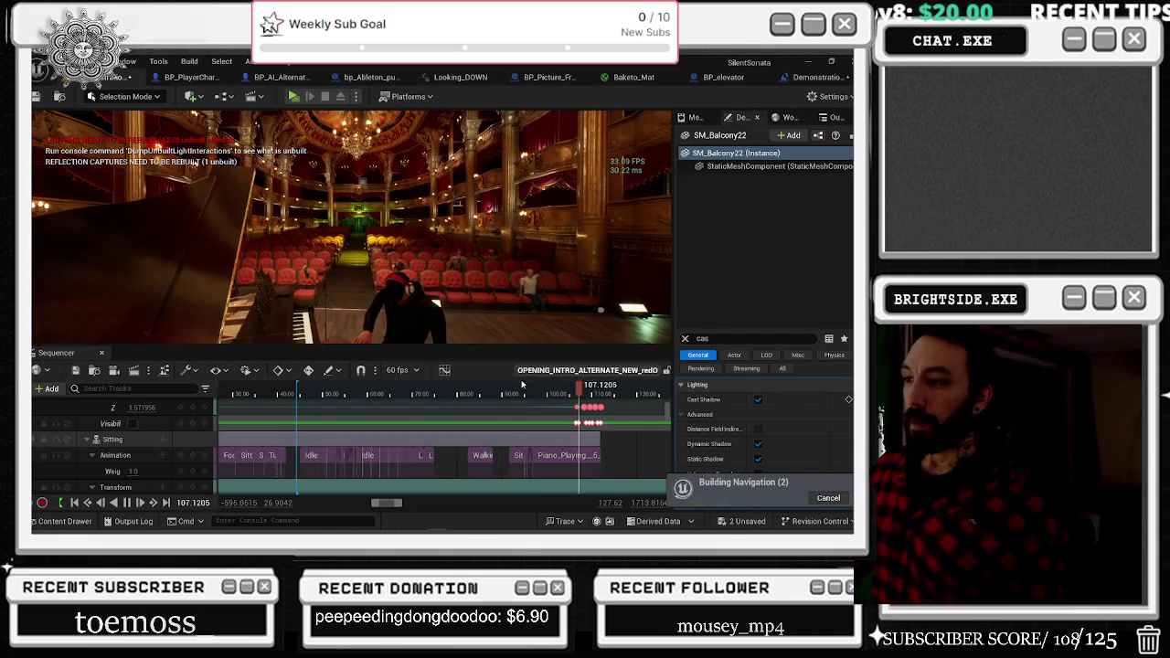
left_click_drag(577, 393, 466, 393)
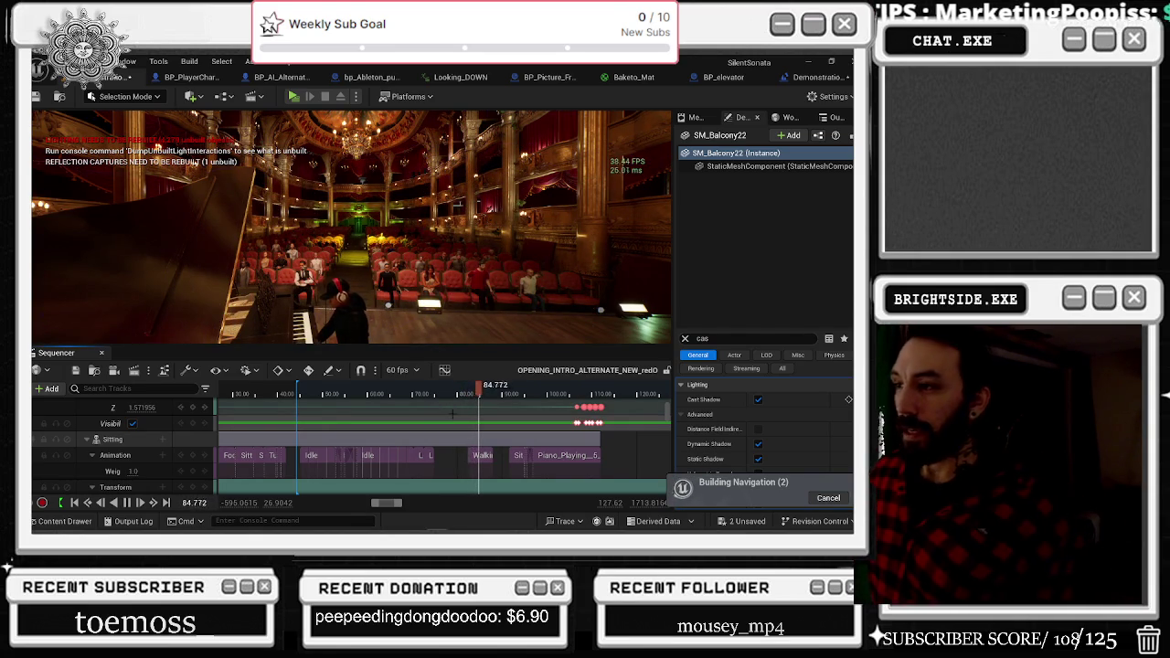
left_click(125, 454)
scroll(333, 220, "down", 3)
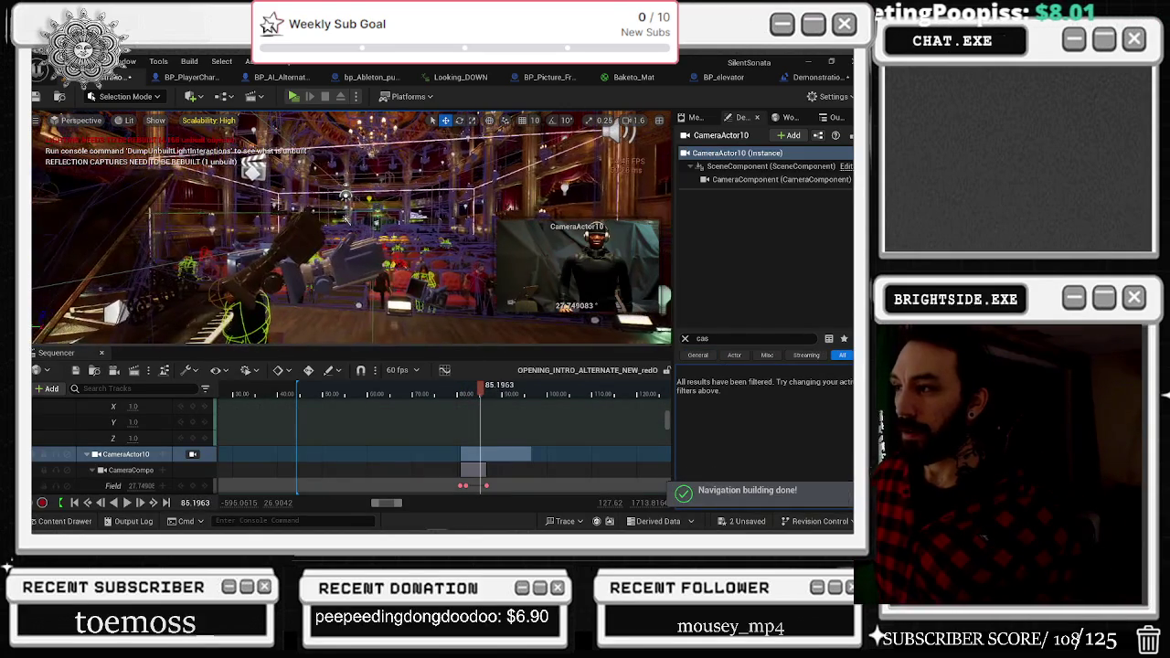
Select the people_Casual_12 track and scroll the track list up to Camera Cuts.
left_click(348, 220)
left_click(461, 393)
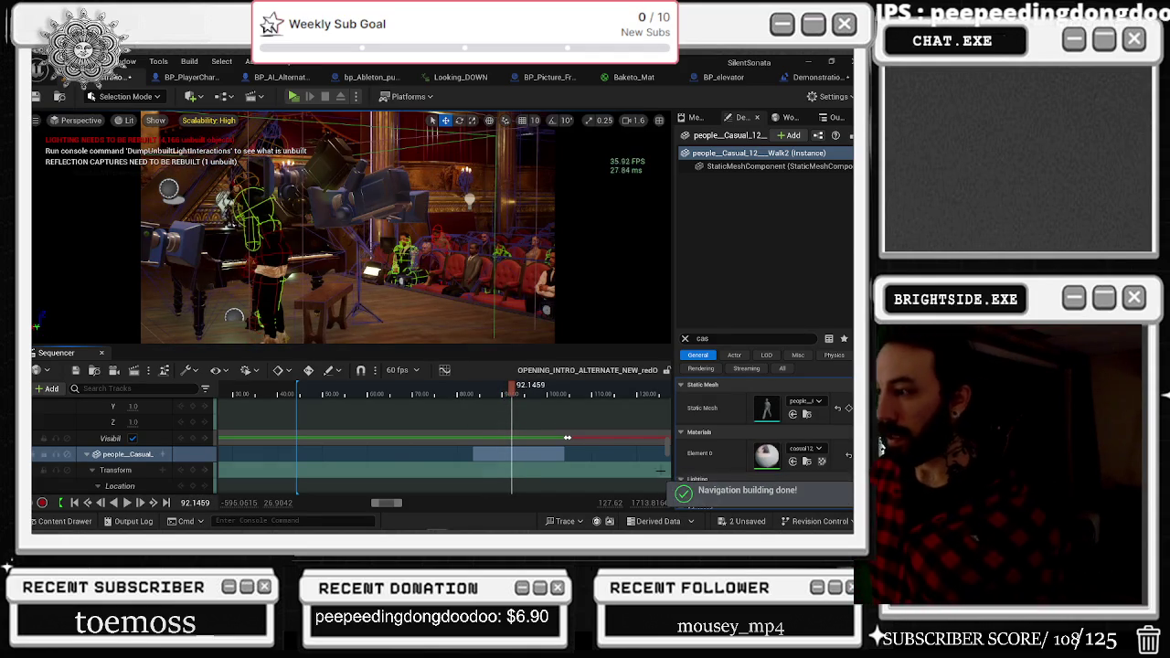
scroll(667, 448, "up", 5)
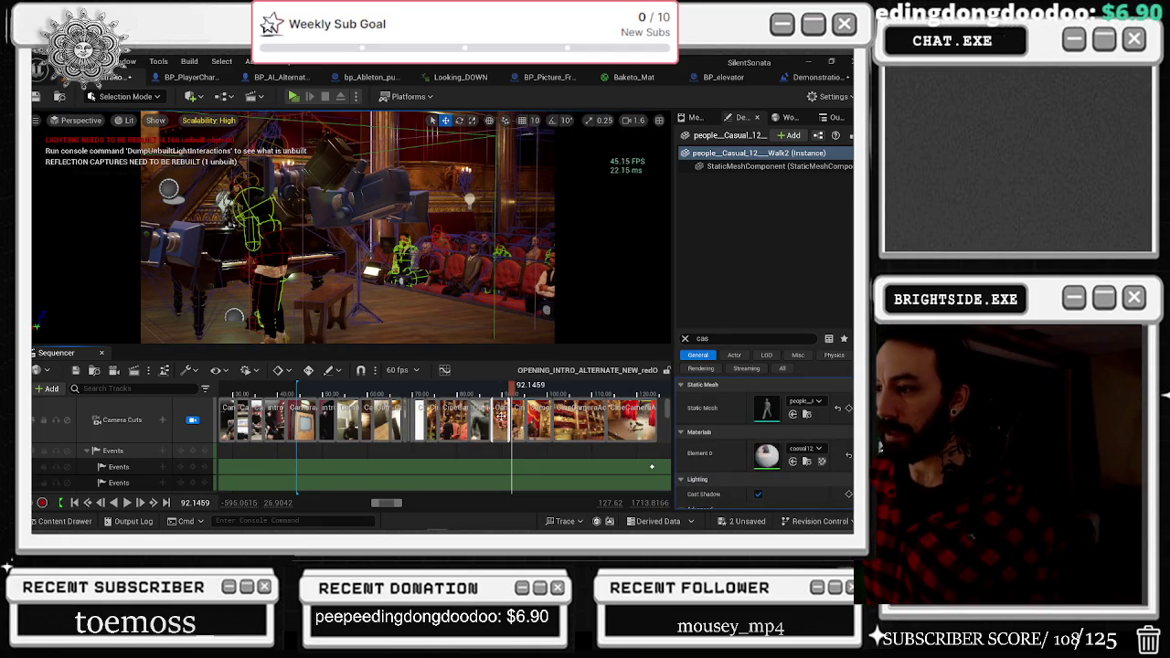
Select CameraActor11 from its camera-cut section to reveal its animation tracks.
scroll(522, 395, "up", 2)
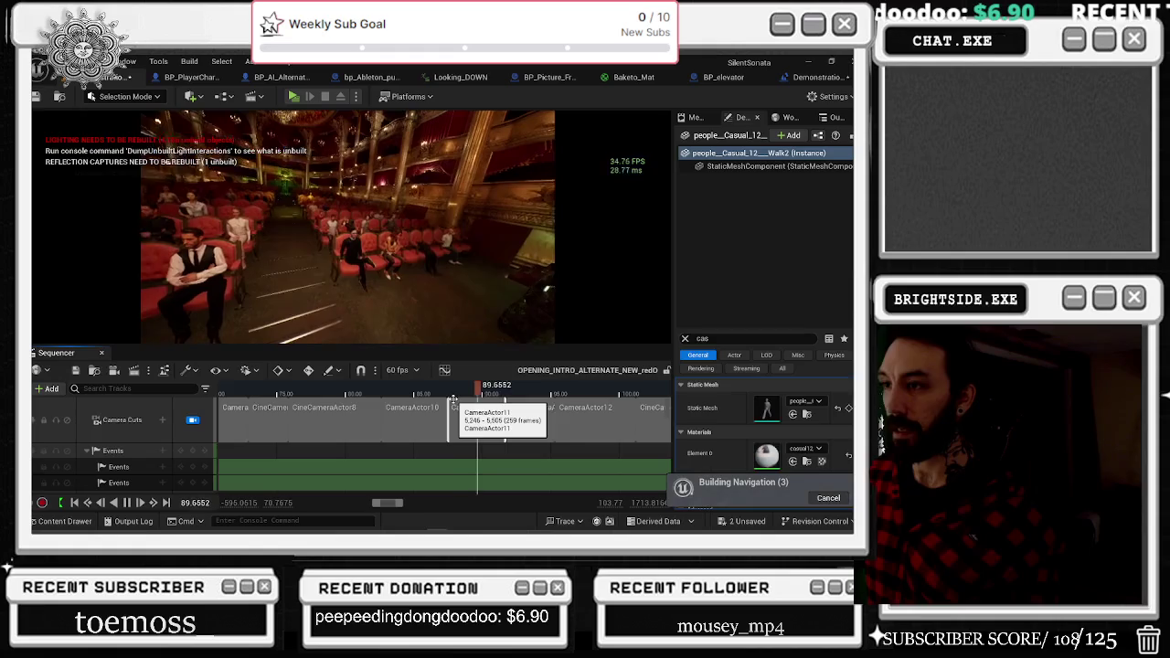
right_click(474, 407)
left_click(533, 379)
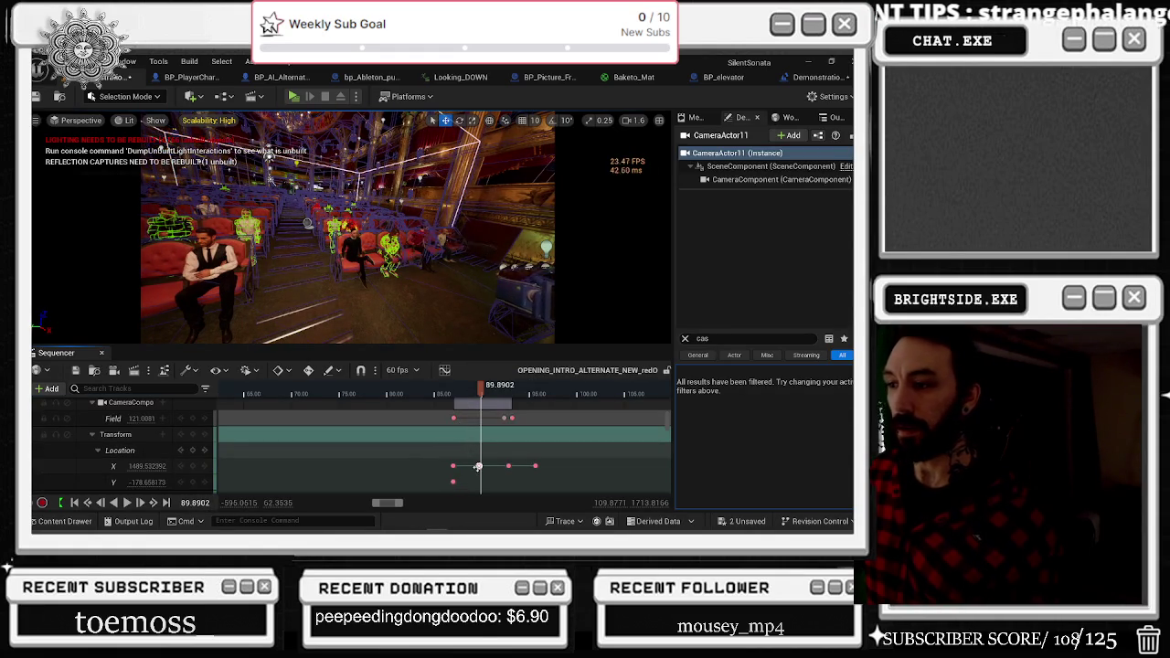
Replay the cut from the headphones character shot, scrubbing between 84.5 and 90 s.
scroll(454, 442, "up", 3)
left_click(412, 393)
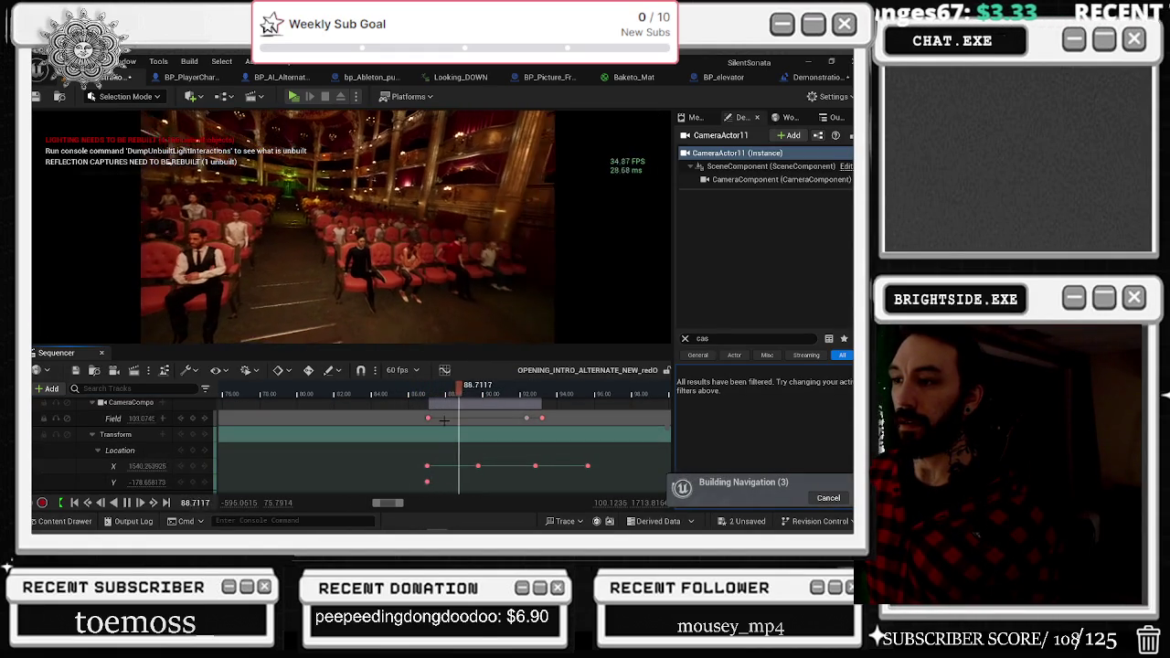
left_click(413, 389)
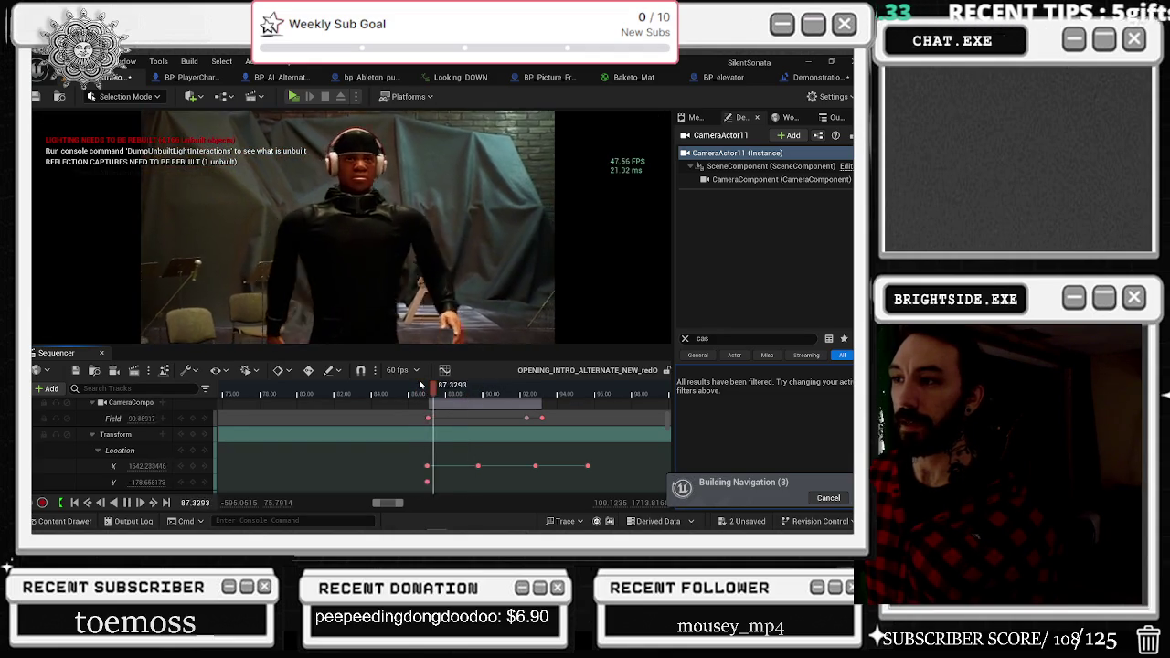
left_click(407, 391)
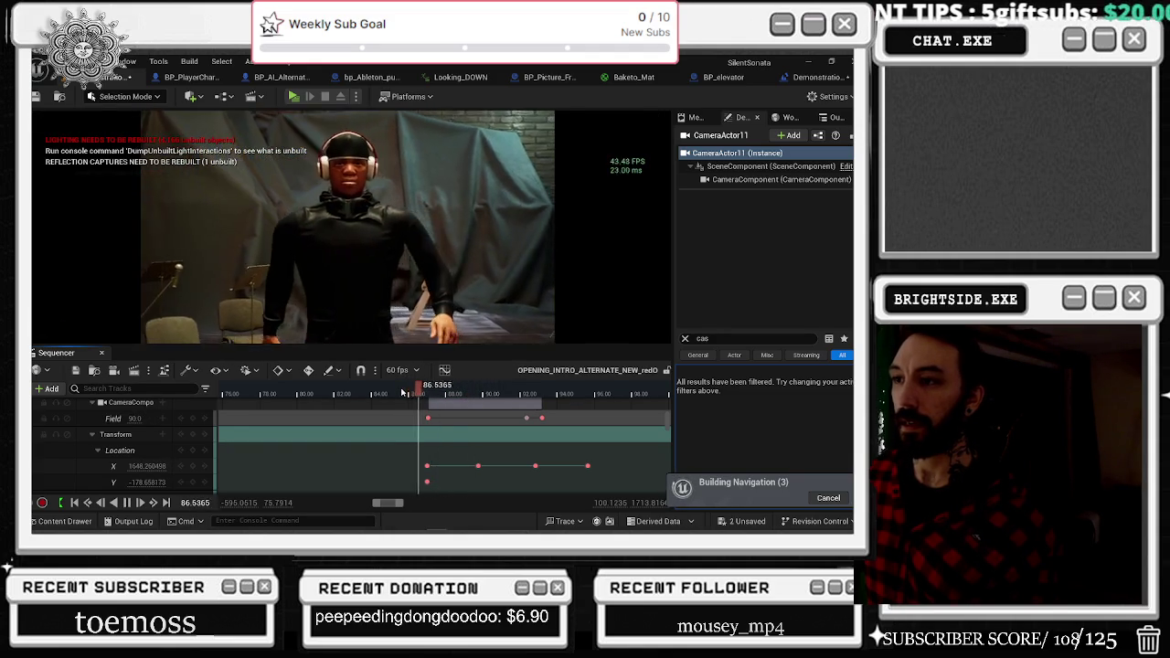
left_click(373, 394)
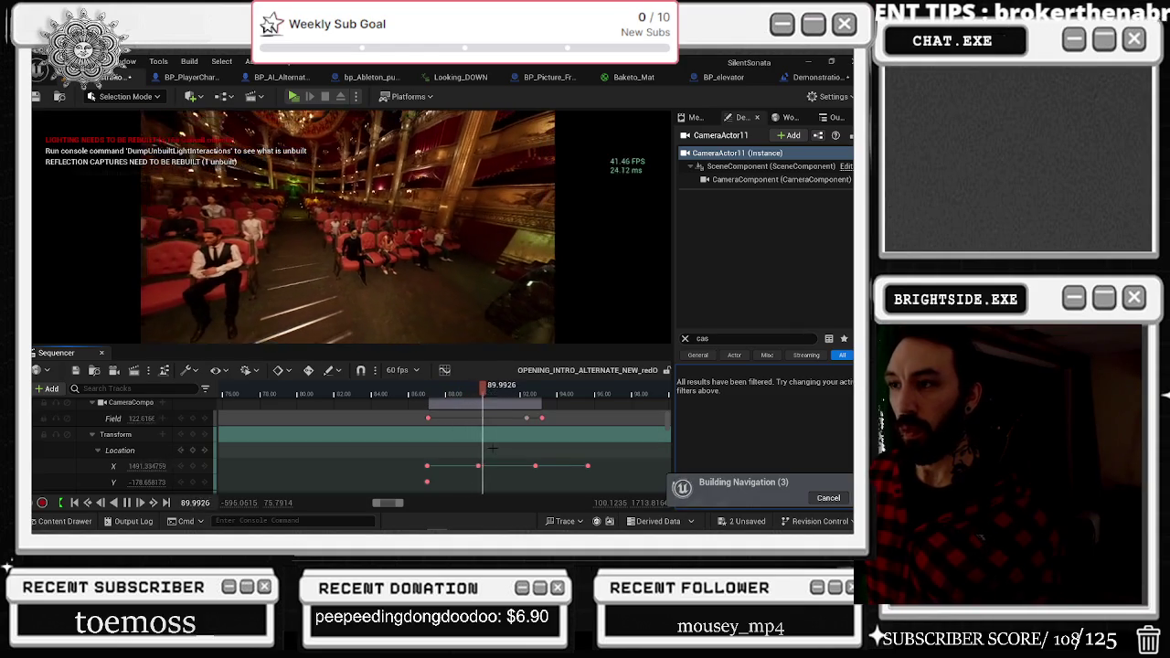
scroll(529, 456, "down", 3)
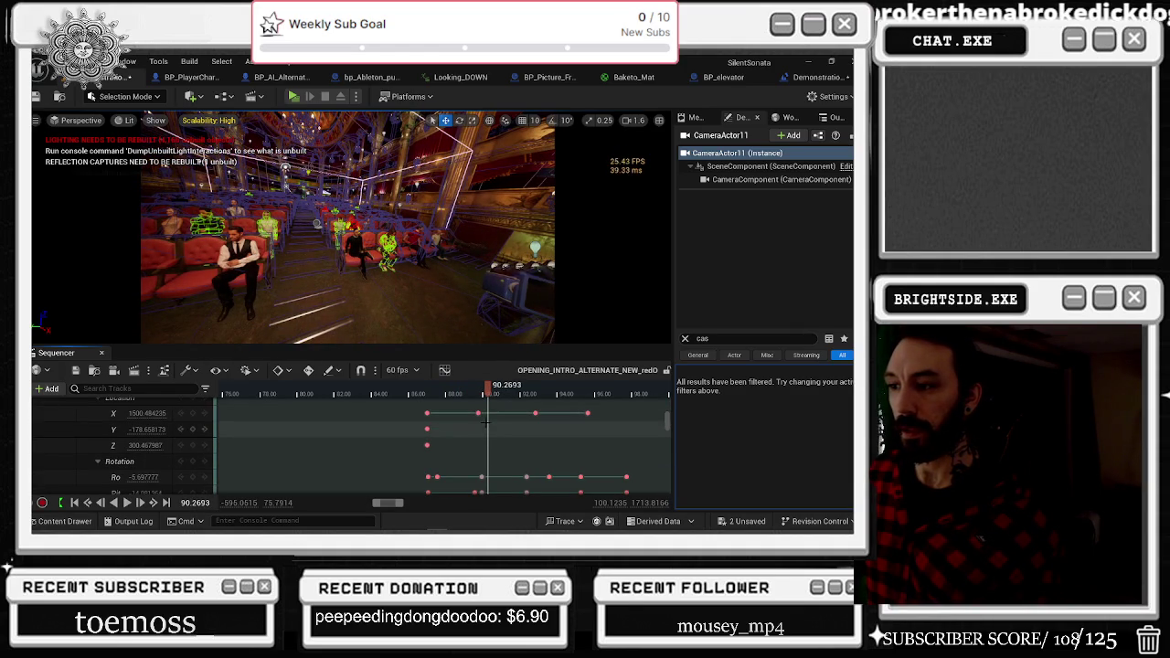
scroll(489, 419, "down", 5)
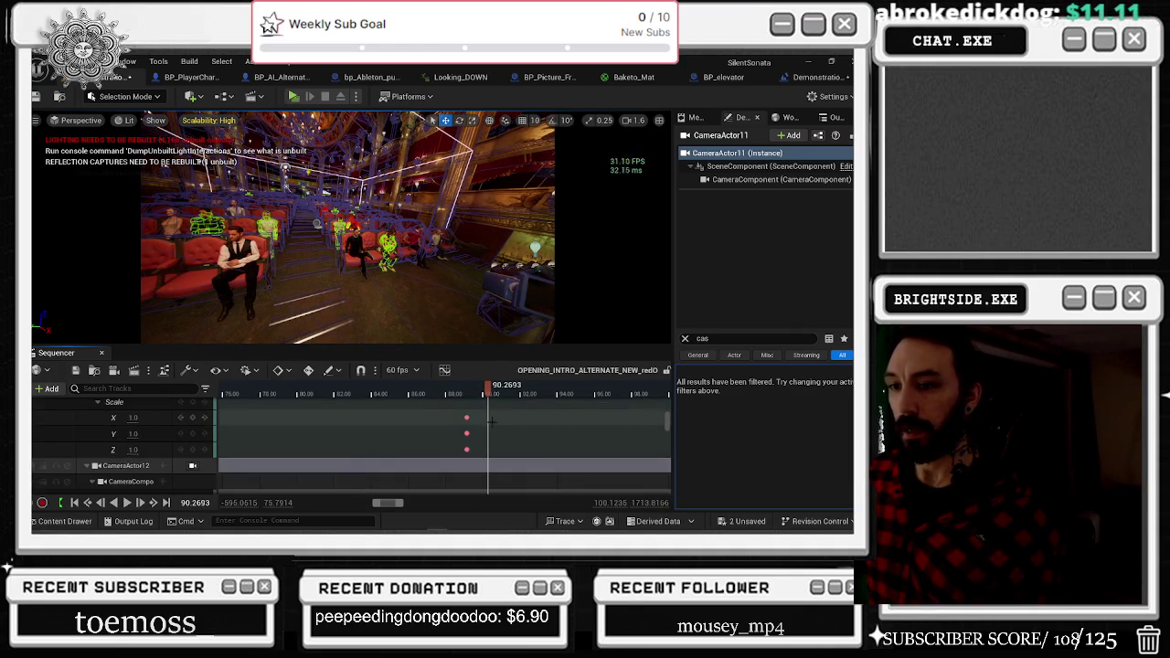
scroll(494, 423, "up", 8)
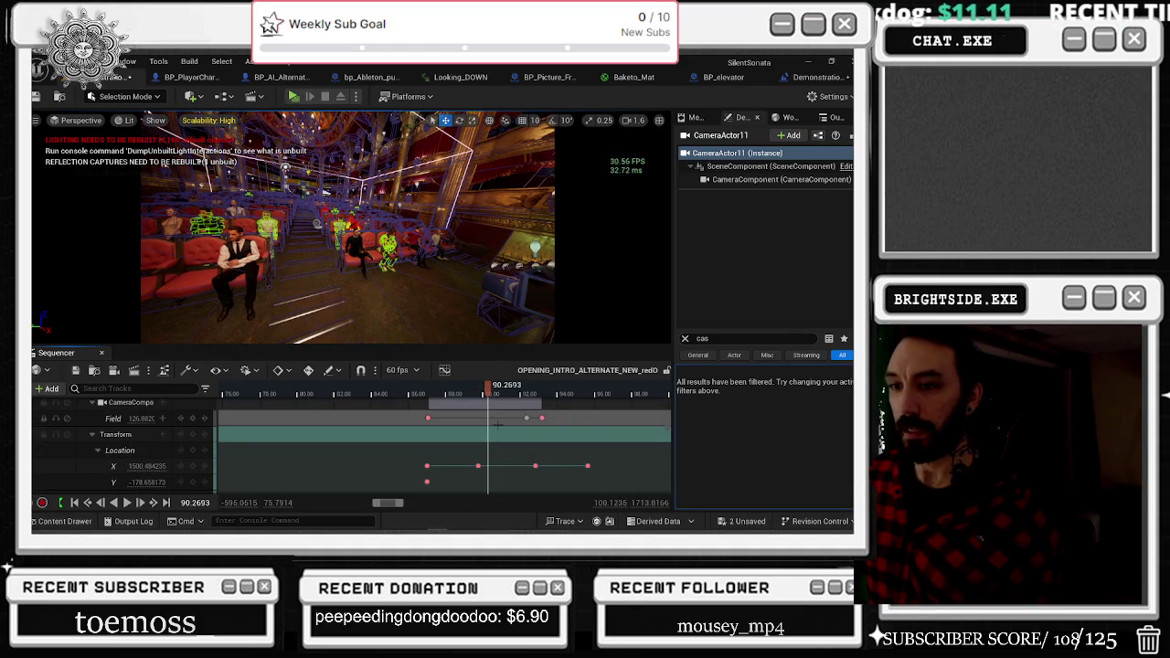
mouse_move(461, 396)
left_mouse_down()
mouse_move(428, 396)
mouse_move(517, 399)
left_mouse_up()
Drag the first field-of-view key earlier to about 87.08 s and play back the shot.
left_click(429, 418)
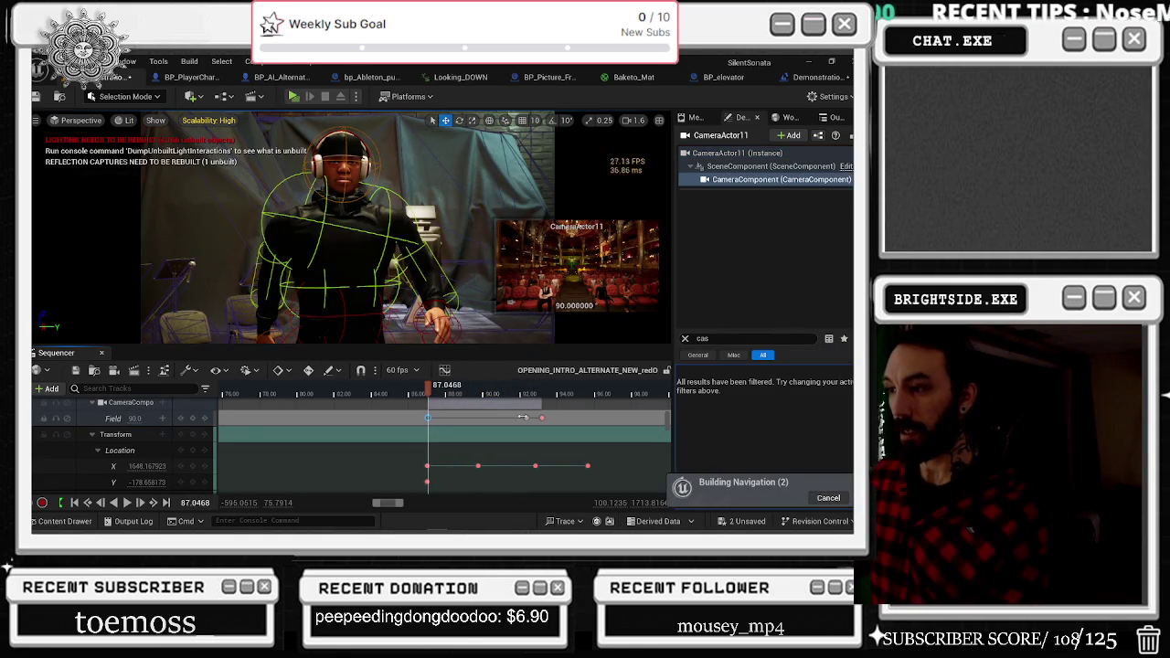
left_click_drag(526, 418, 429, 418)
key("space")
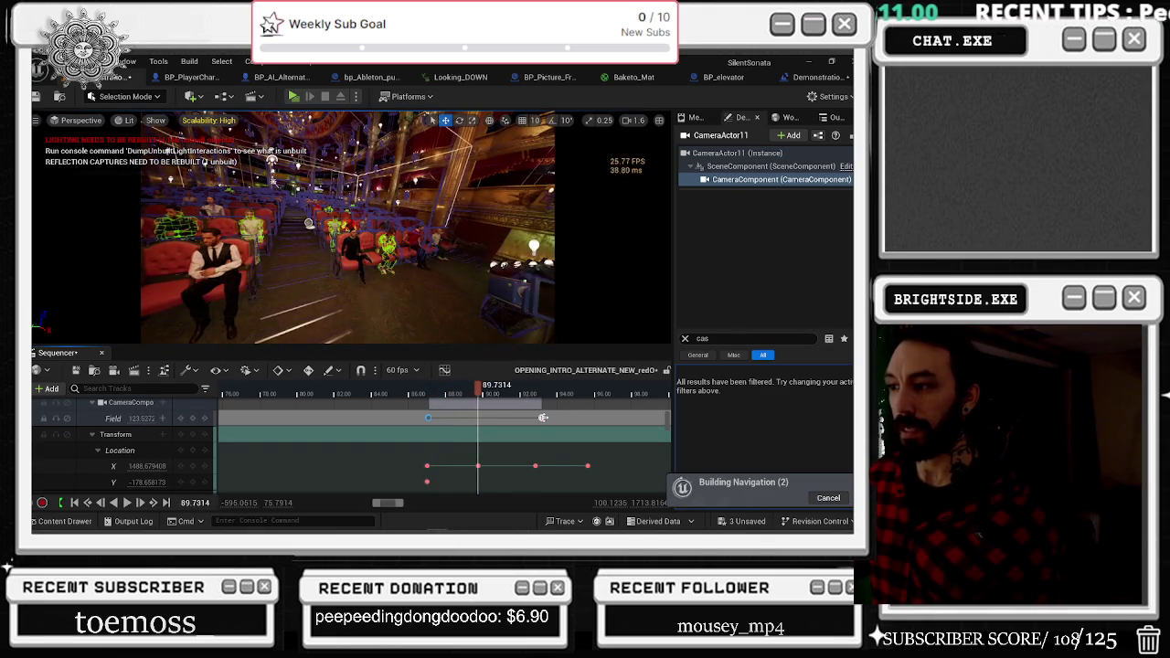
left_click(543, 418)
key("space")
left_click(425, 394)
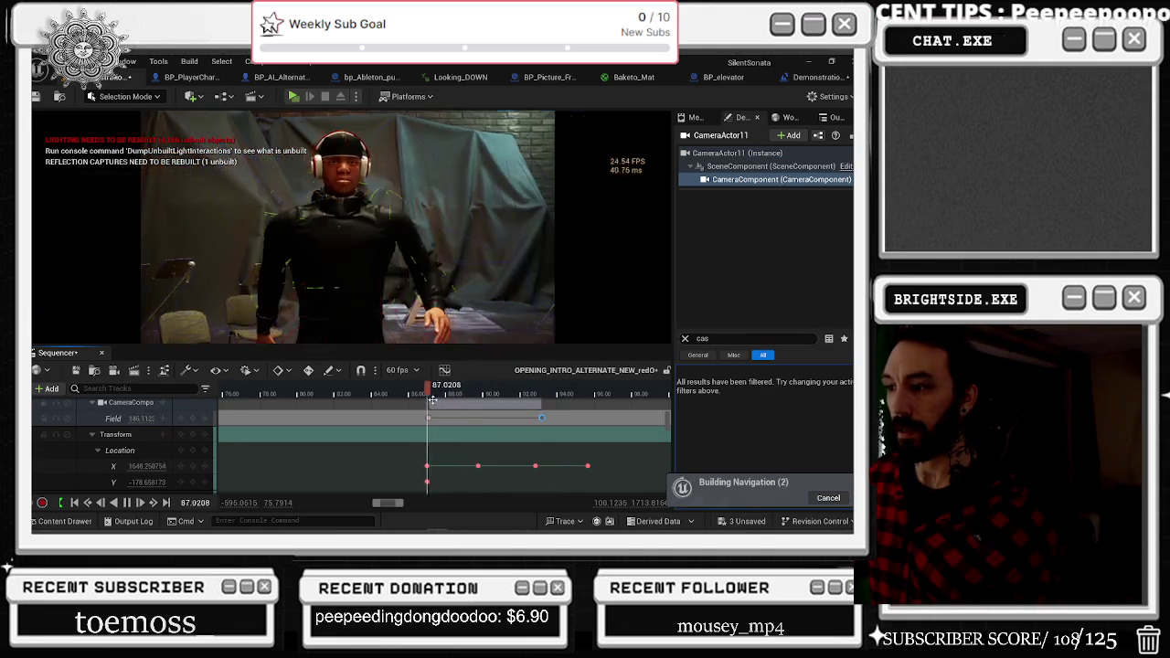
Shift the Location X key later to 91.84 s and replay from the headphones shot.
left_click(479, 465)
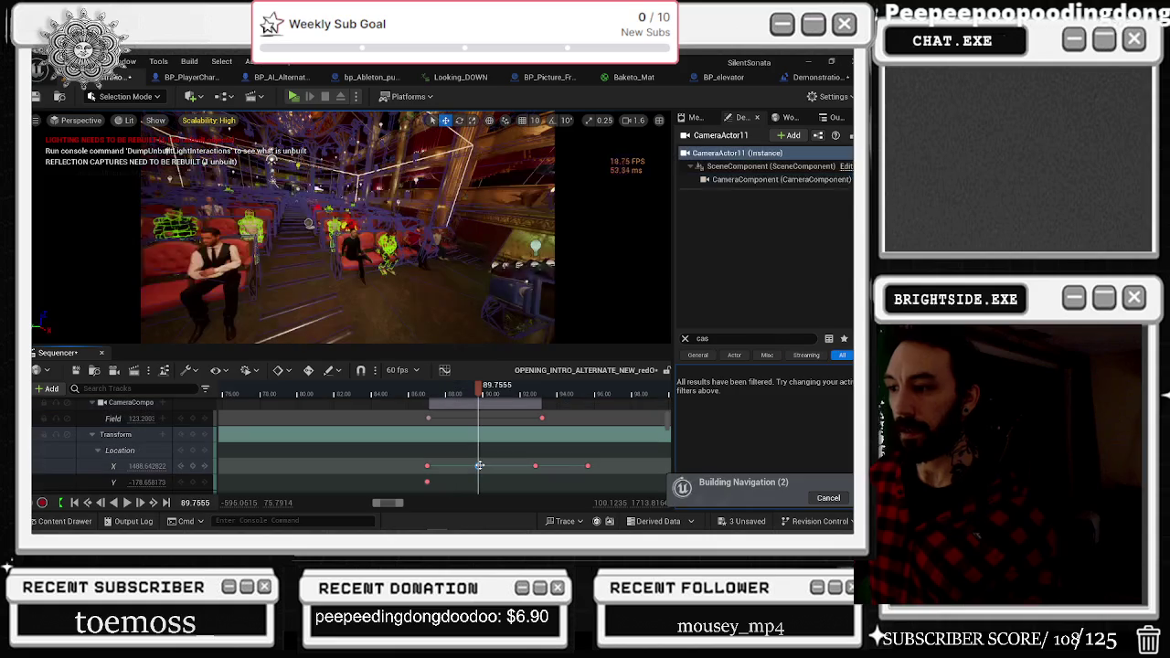
left_click_drag(479, 465, 517, 466)
scroll(517, 466, "down", 1)
left_click(419, 395)
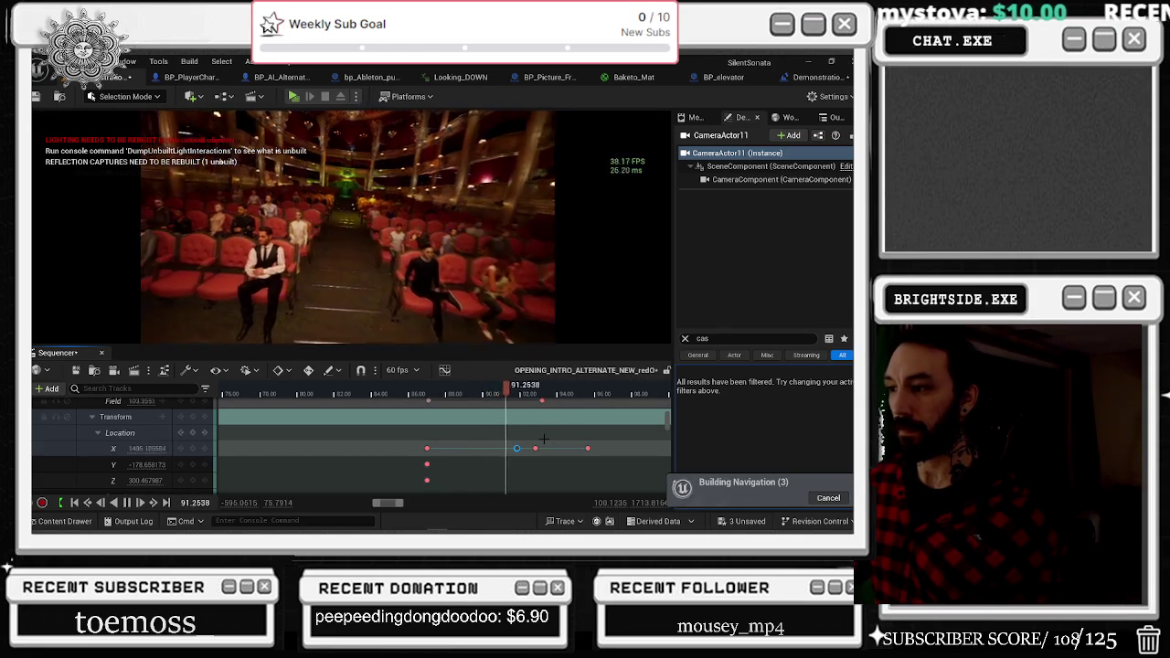
scroll(544, 435, "up", 3)
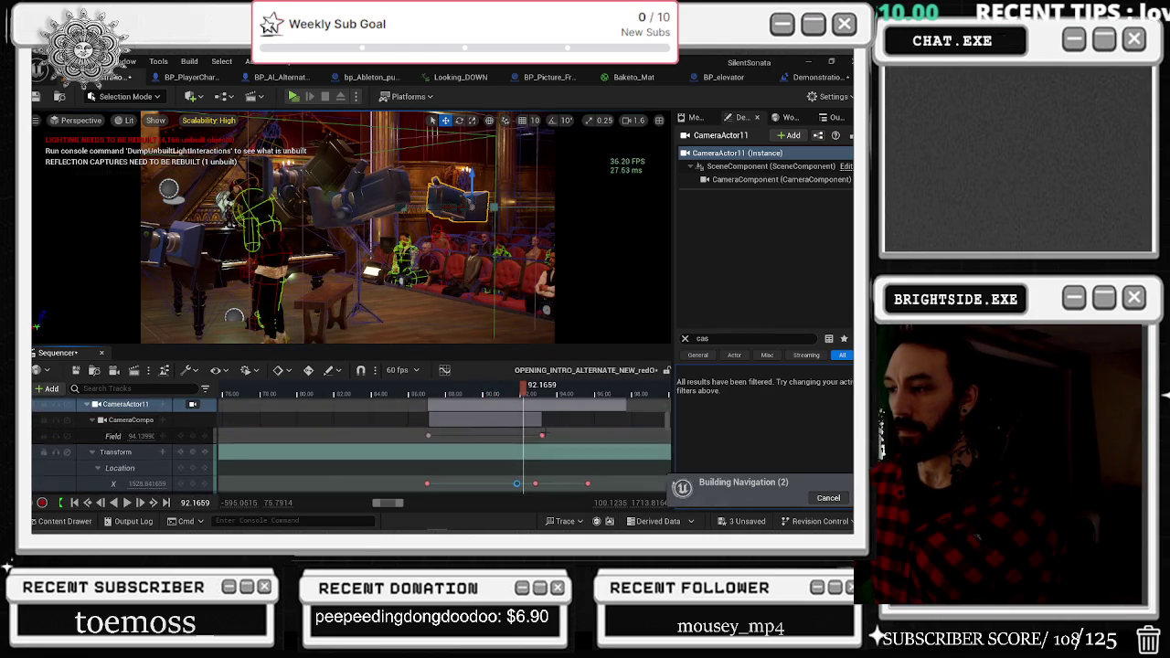
scroll(546, 433, "down", 6)
scroll(545, 433, "up", 3)
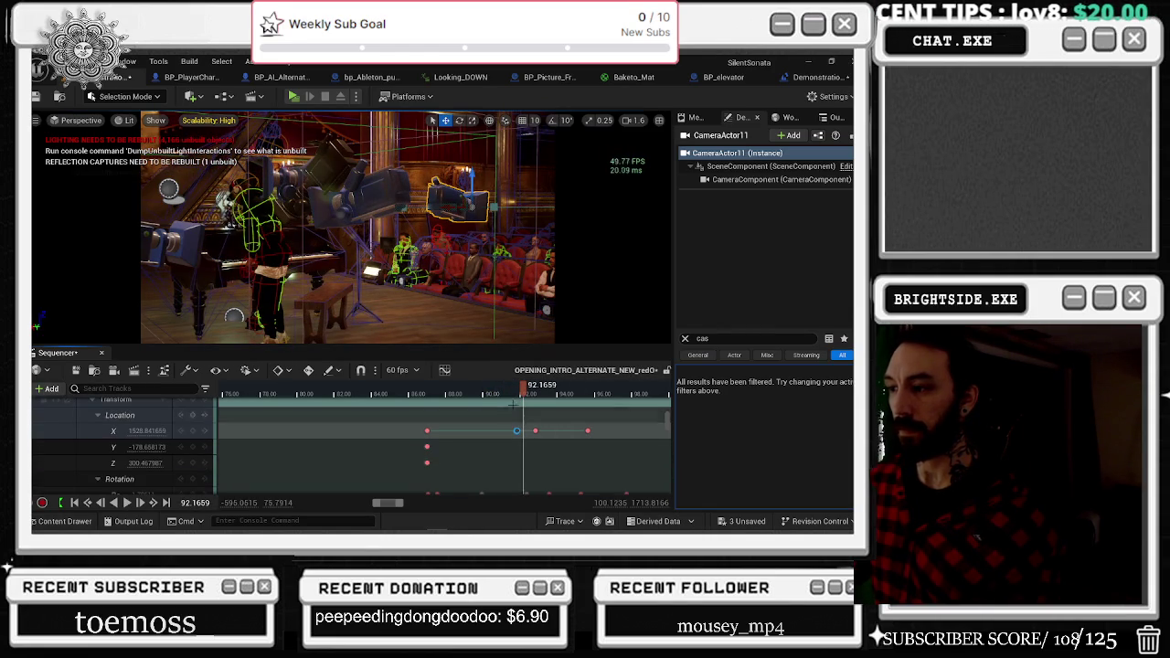
left_click(439, 395)
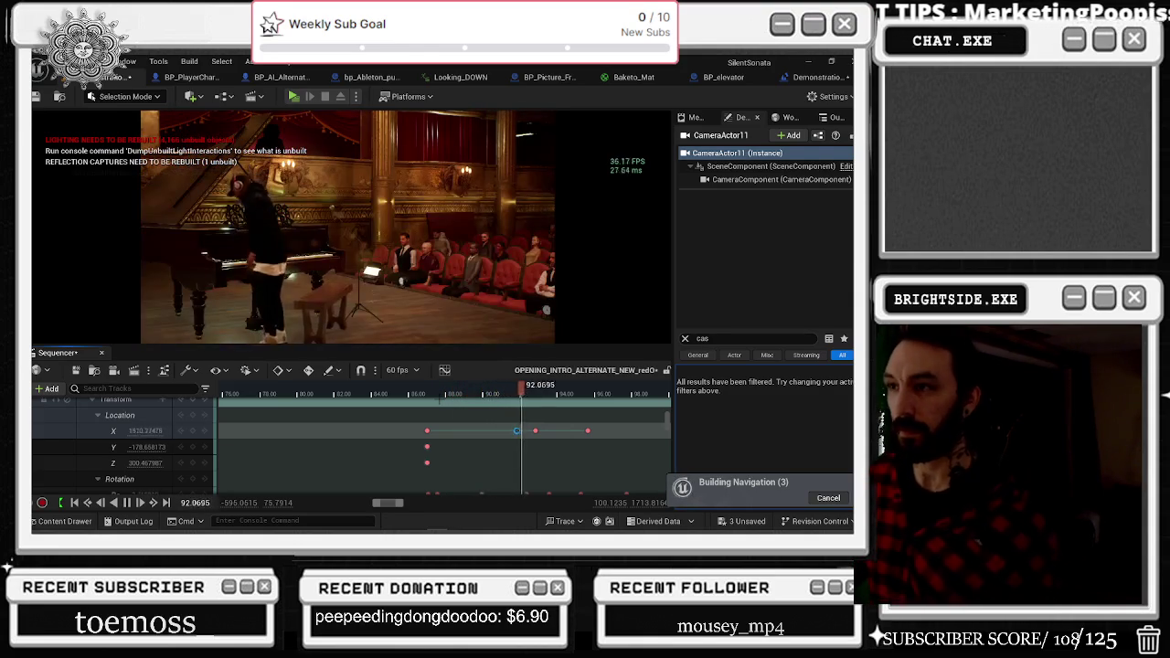
left_click(382, 425)
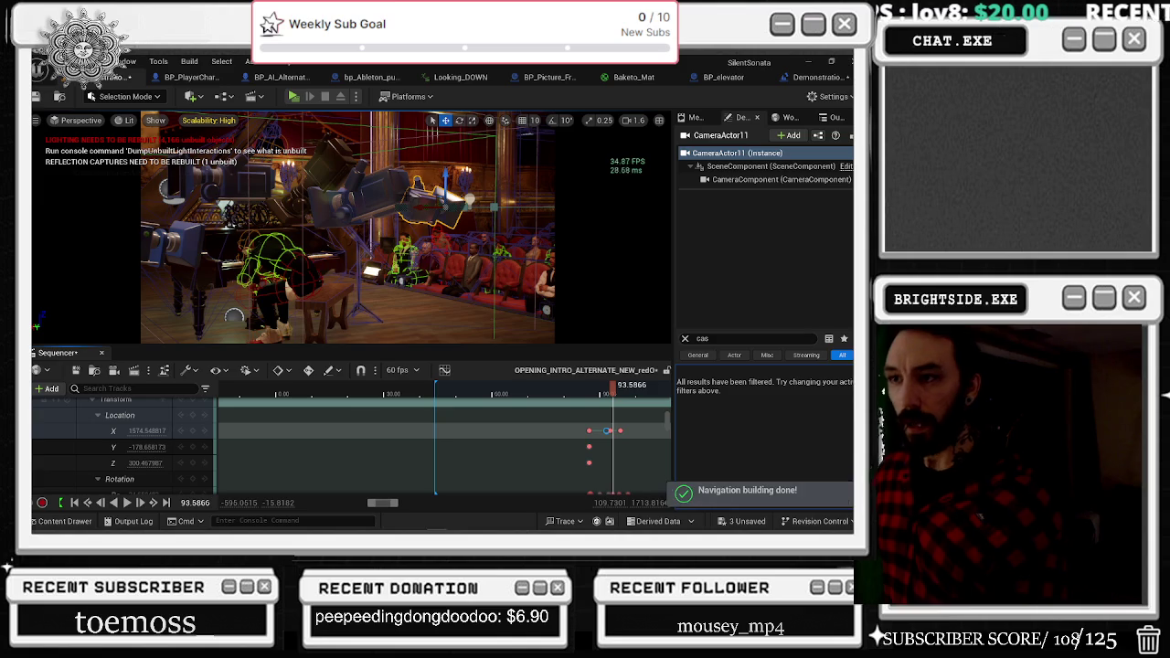
Collapse the CameraActor11, 12, 13, 2 and 3 tracks.
scroll(93, 421, "up", 3)
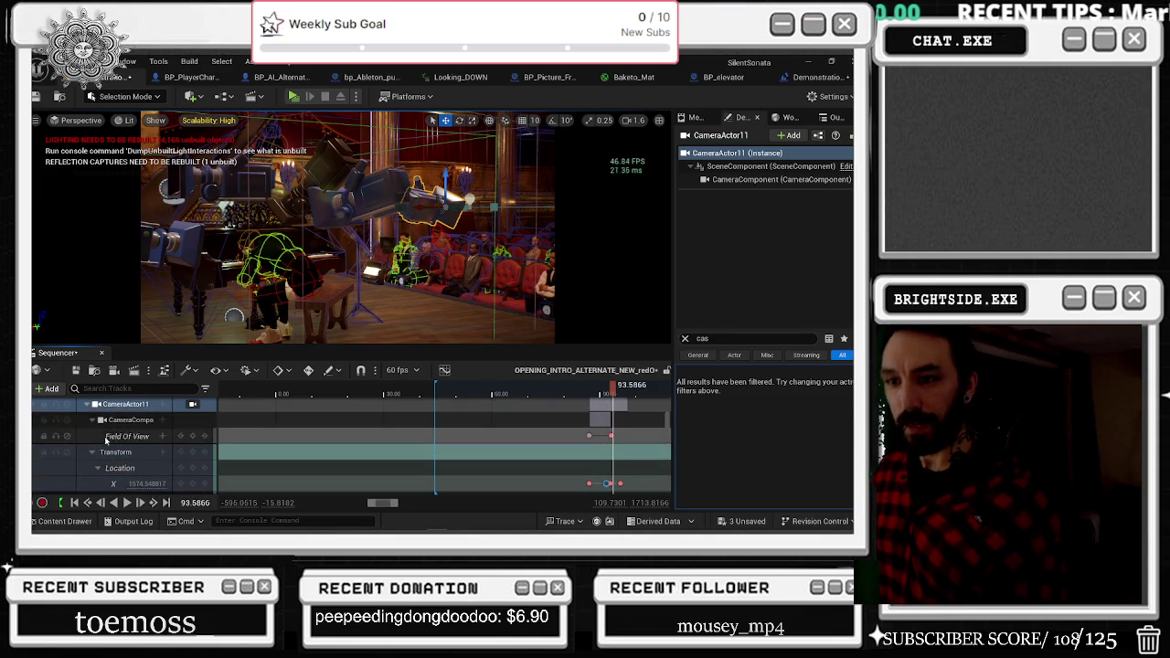
left_click(87, 404)
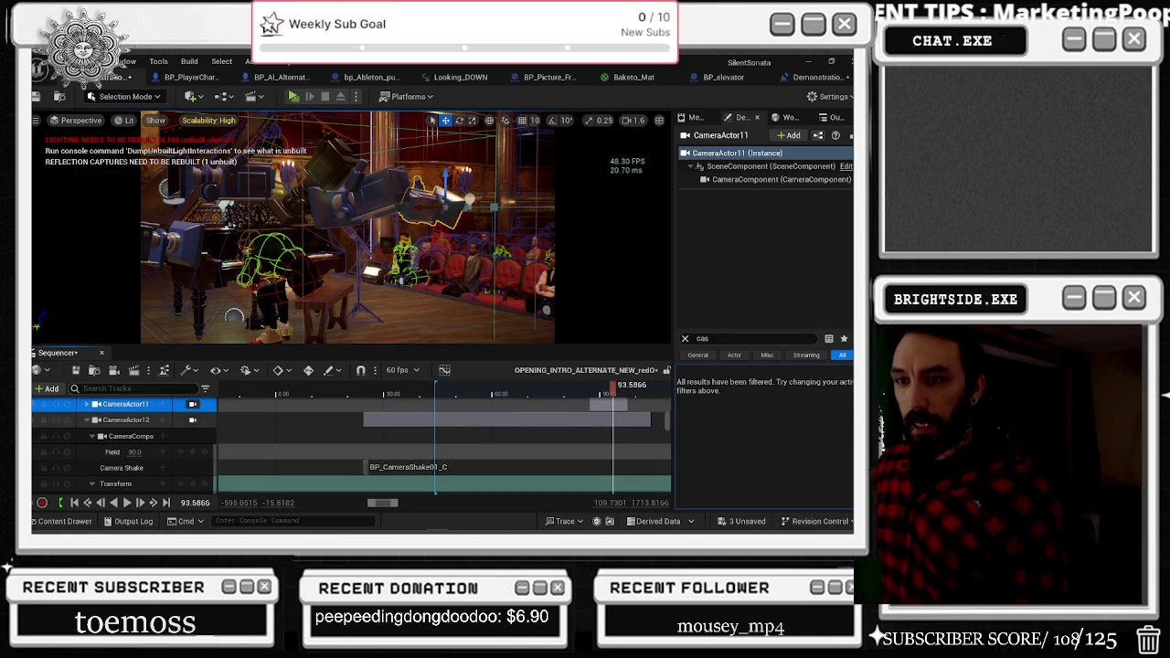
left_click(86, 420)
left_click(86, 436)
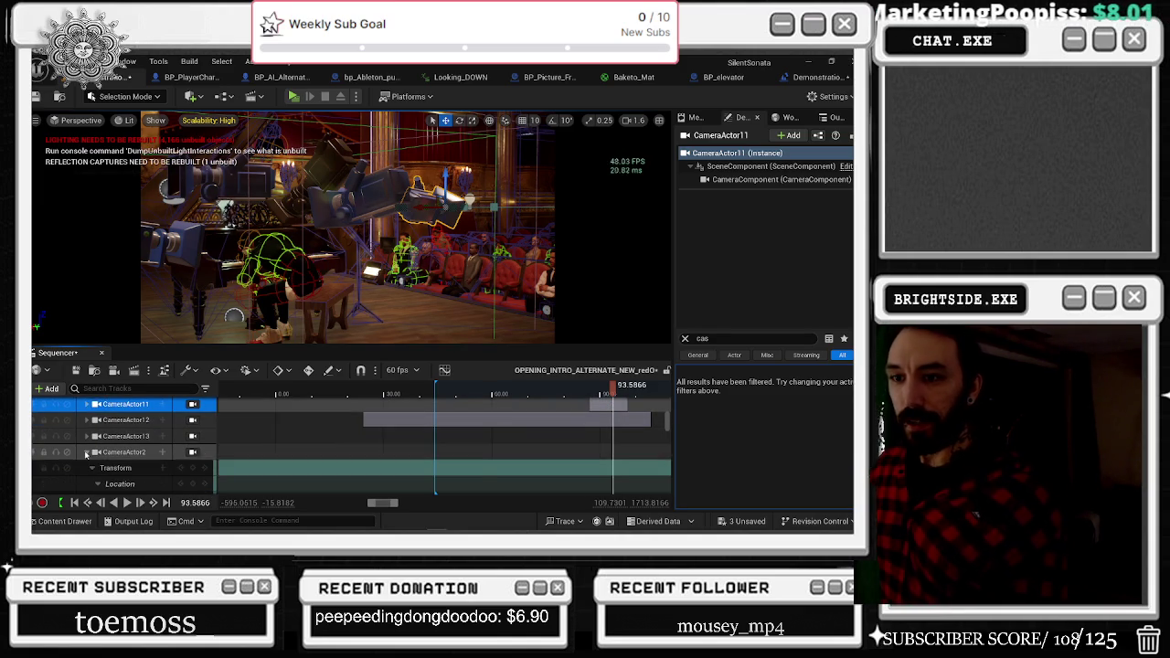
left_click(86, 452)
left_click(87, 467)
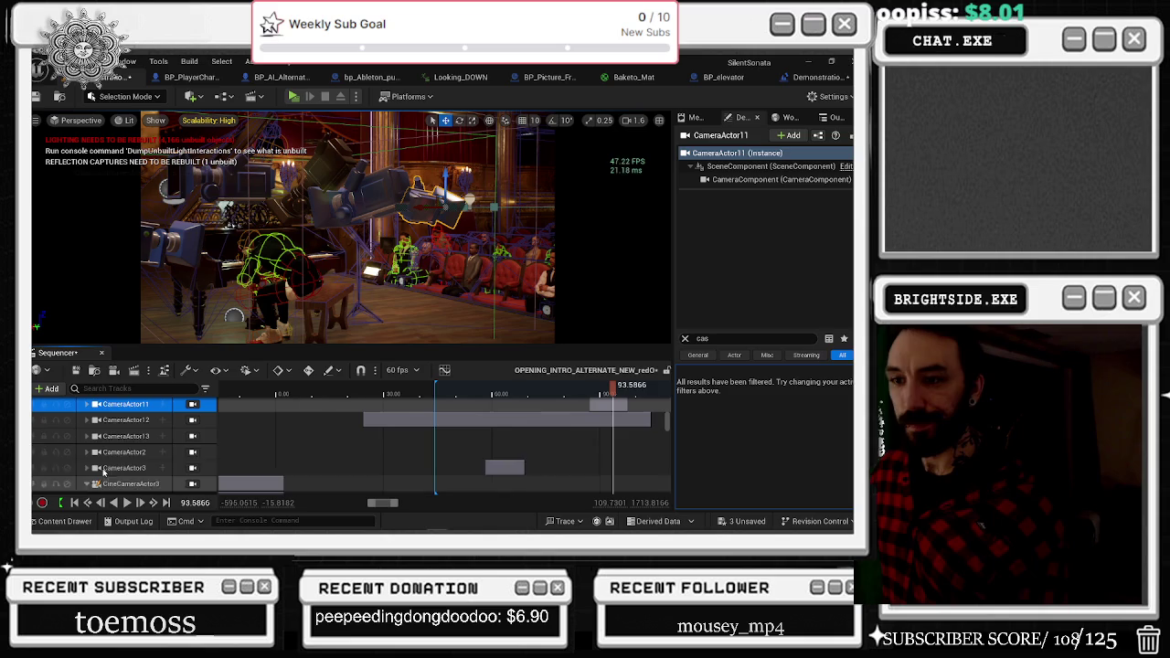
Scroll up to the Camera Cuts track and play the cuts from about 87 s to 89.18.
scroll(647, 446, "right", 5)
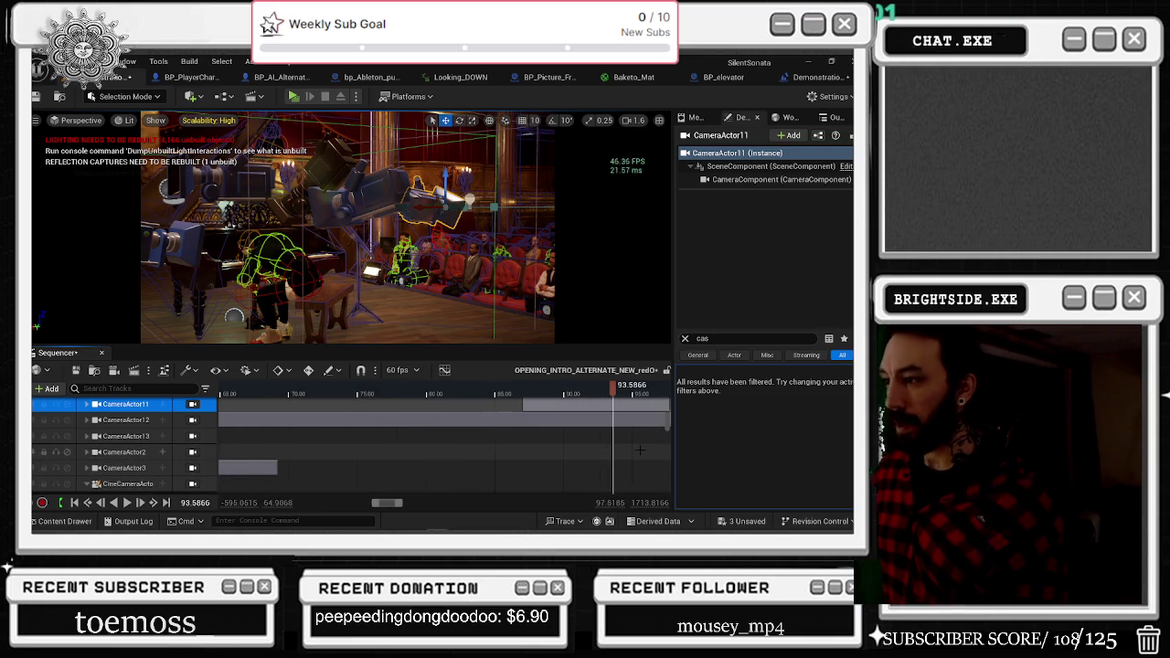
scroll(305, 457, "left", 3)
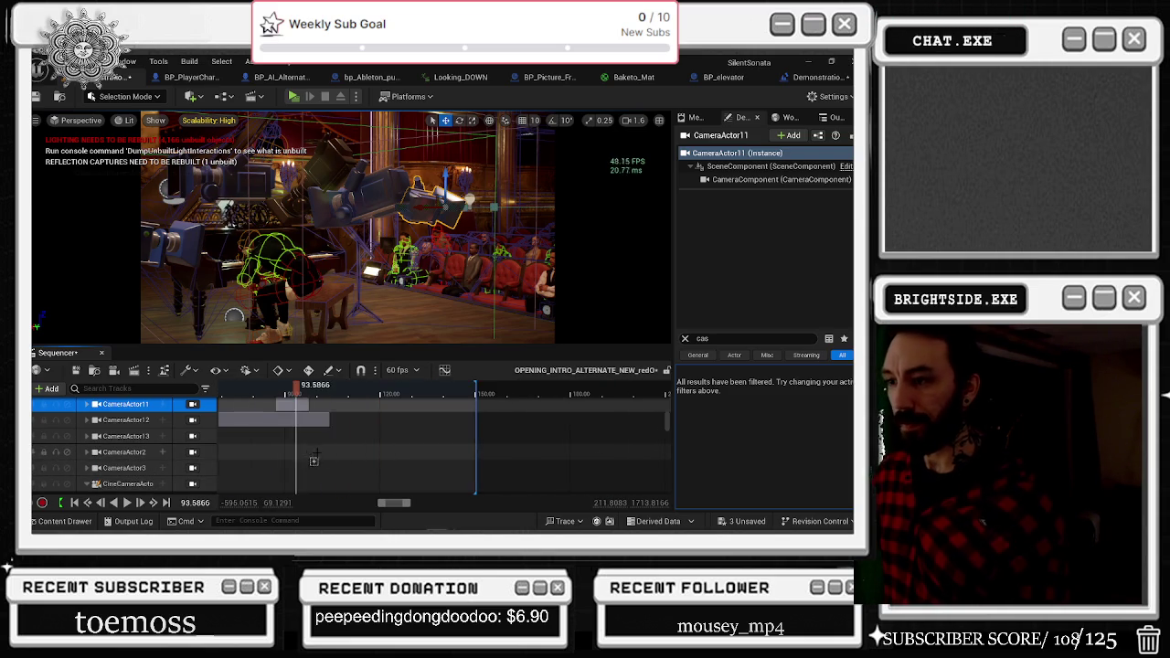
scroll(311, 452, "down", 10)
scroll(362, 406, "down", 5)
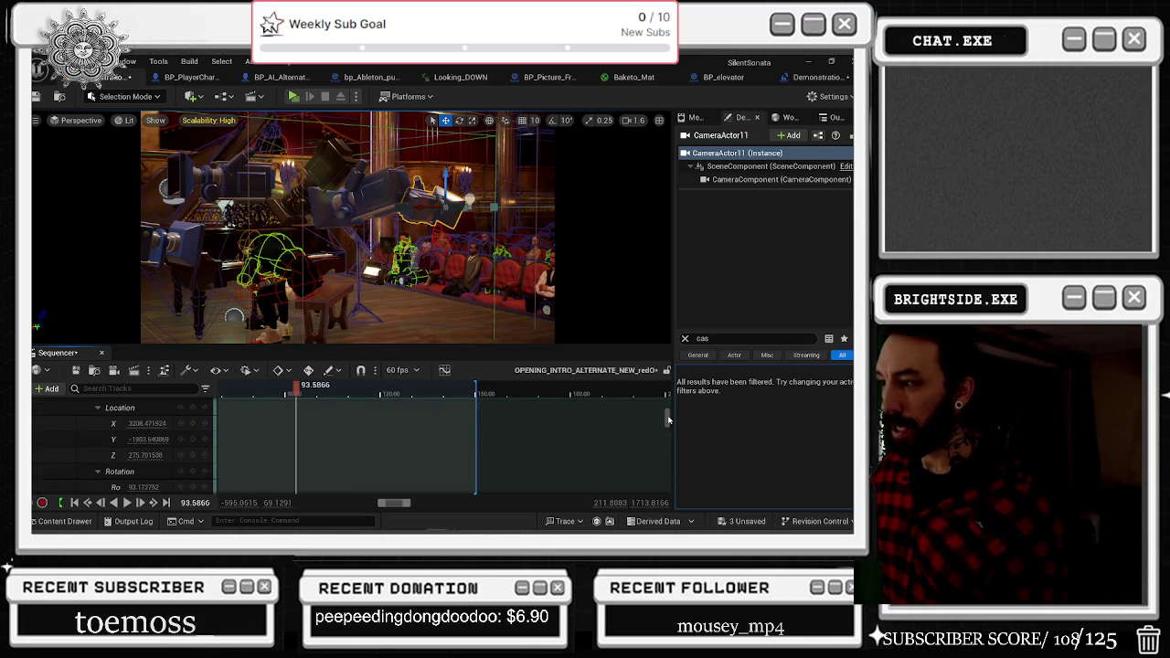
scroll(630, 421, "up", 10)
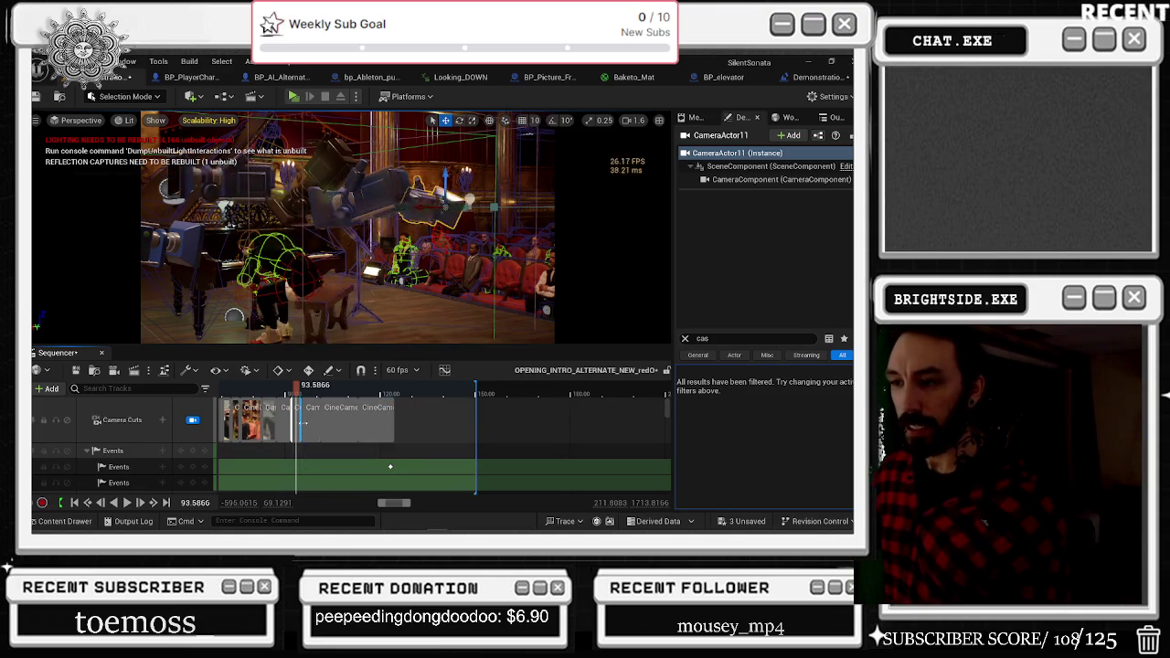
scroll(299, 436, "right", 2)
scroll(297, 433, "left", 2)
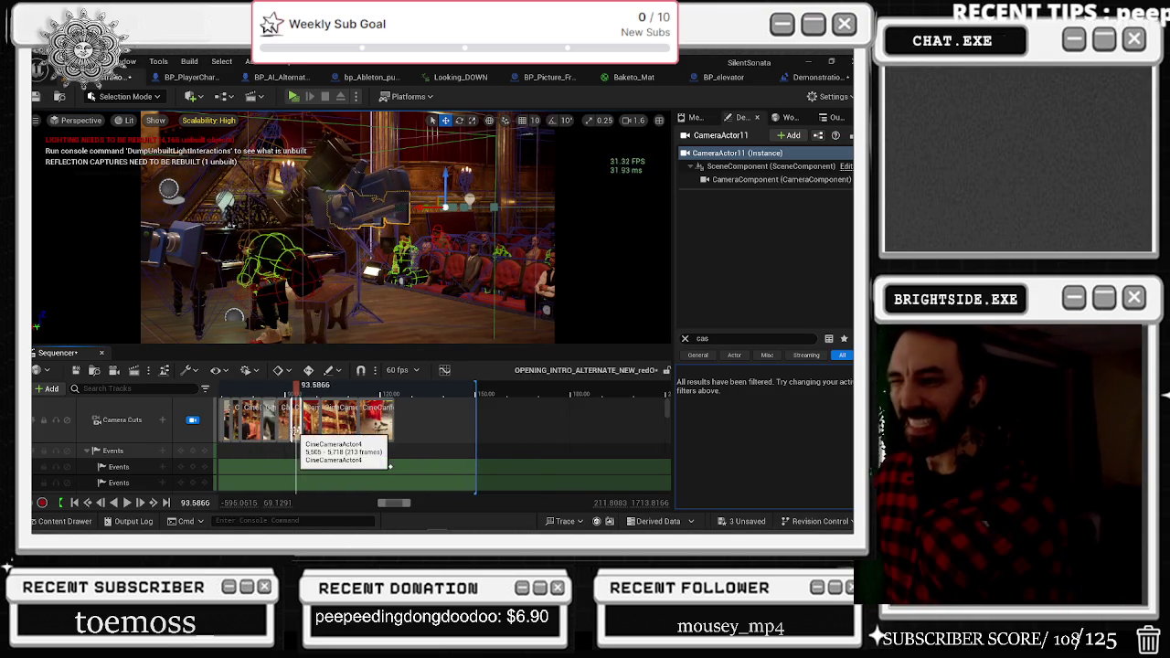
scroll(584, 467, "up", 3)
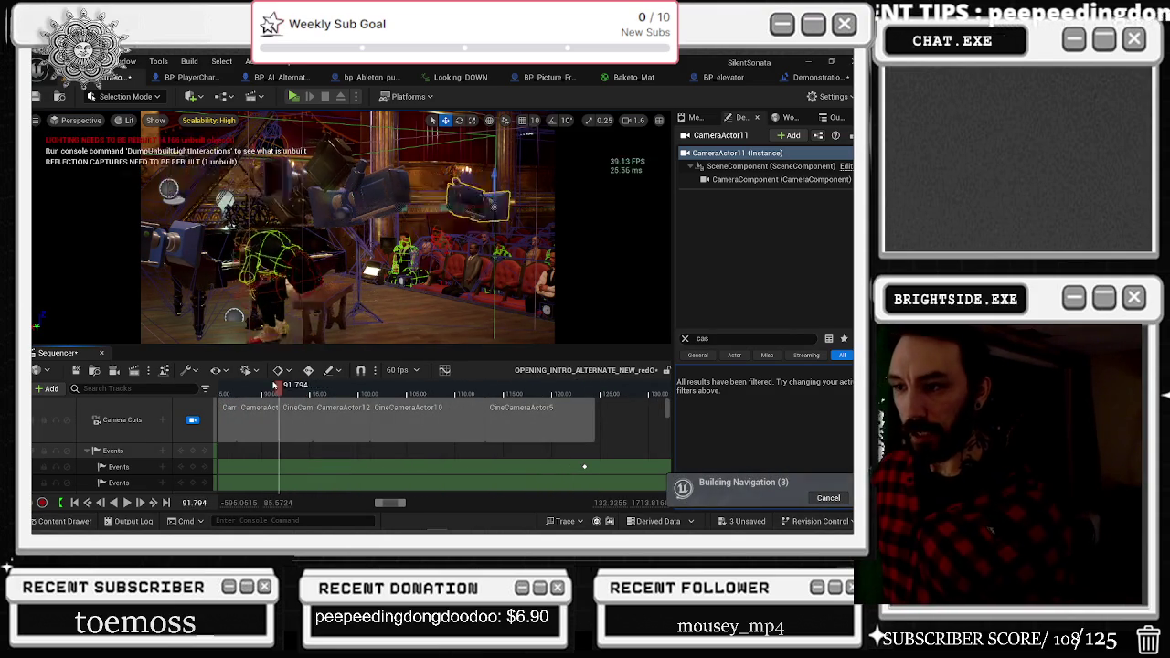
key("space")
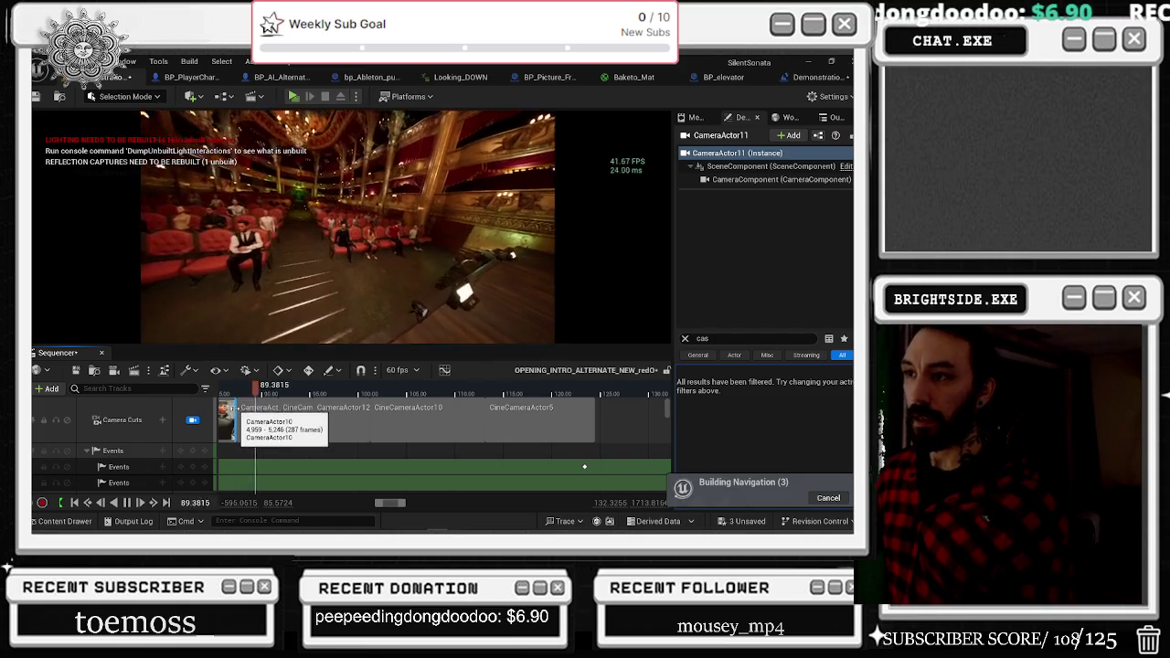
key("space")
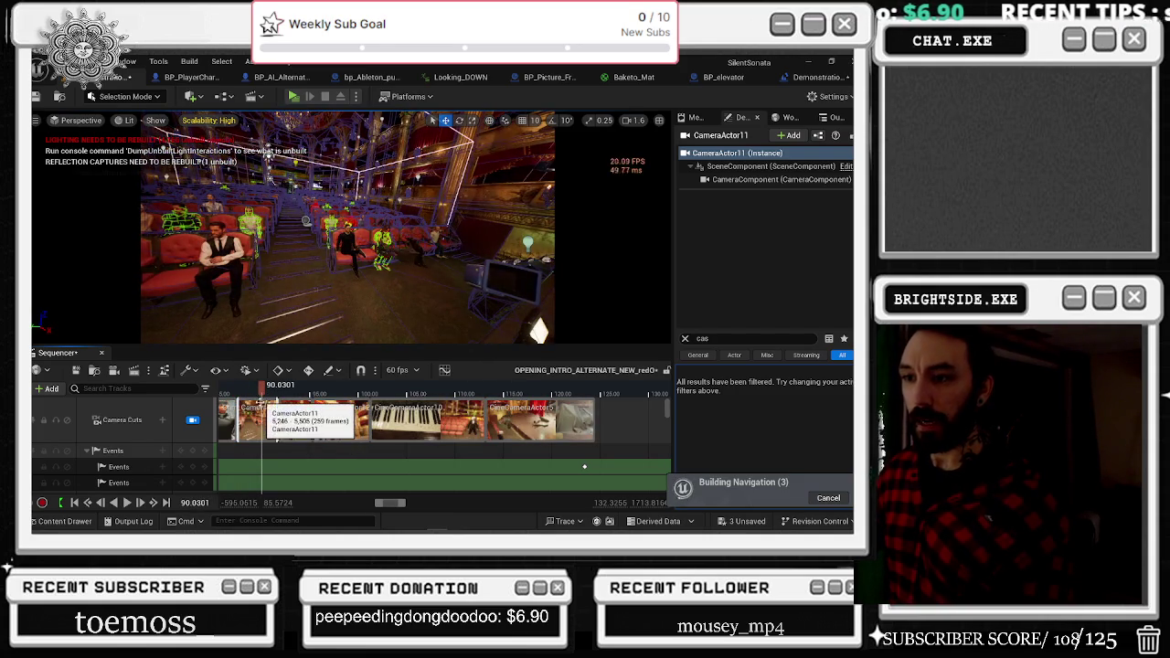
left_click(234, 392)
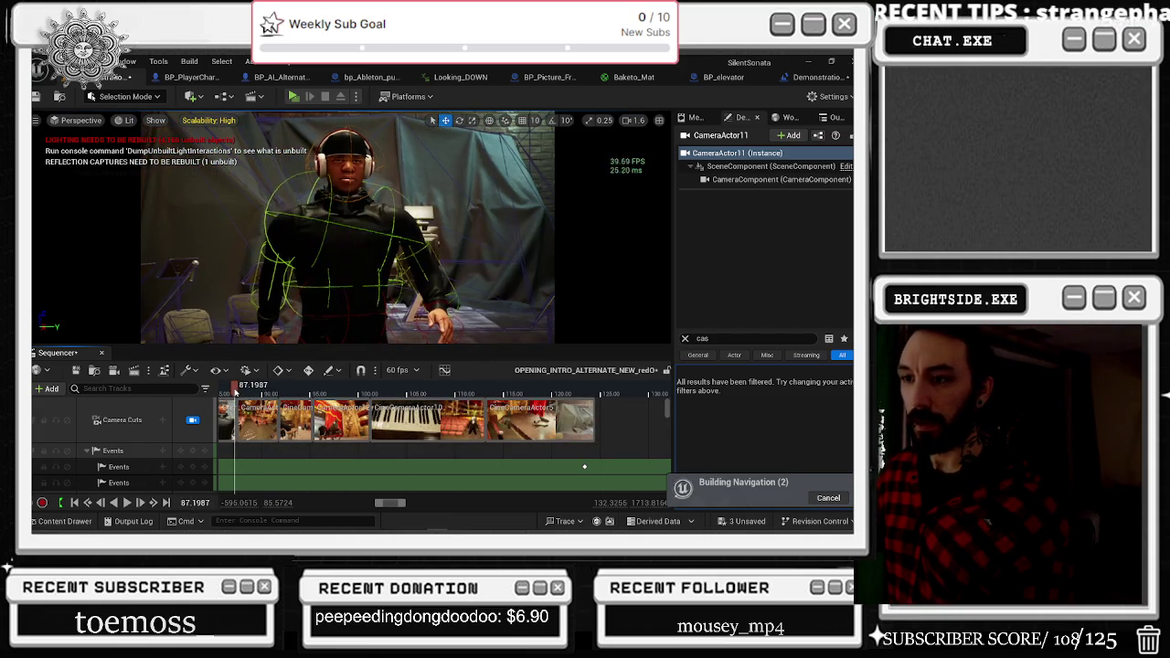
key("space")
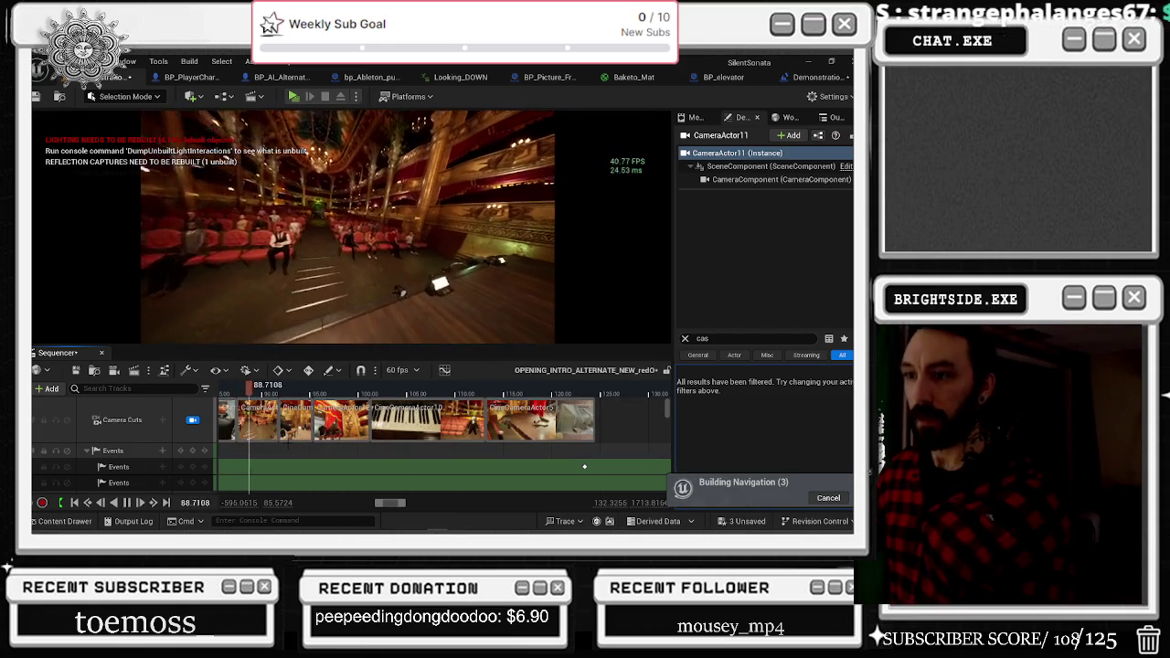
key("space")
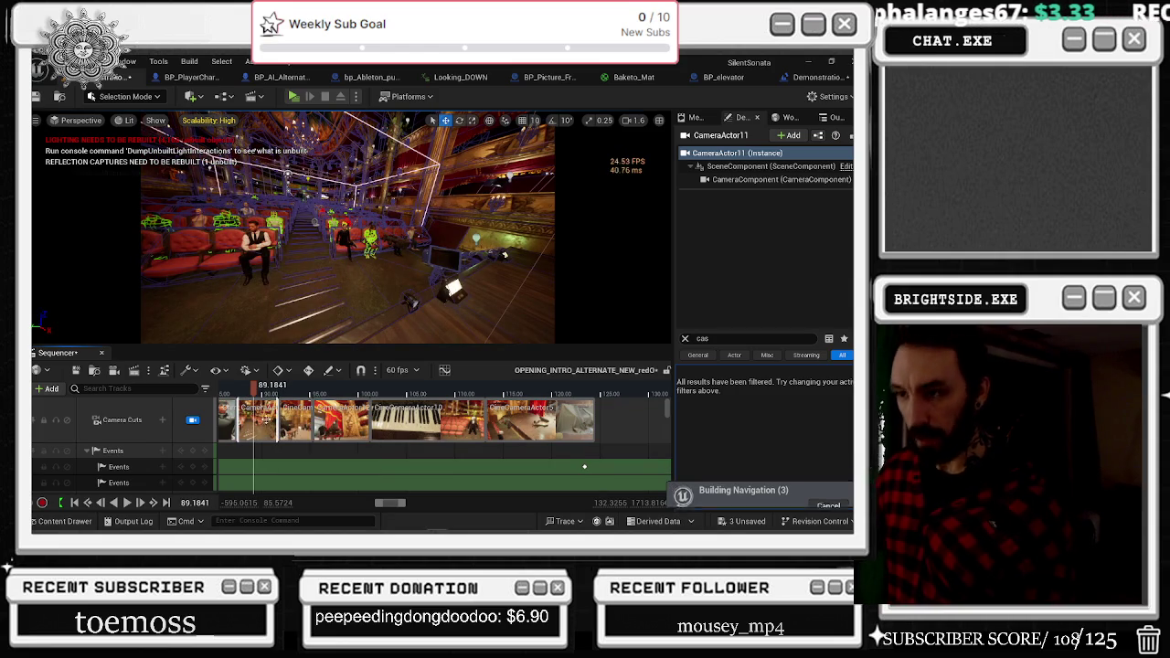
Split the Camera Cuts section at about 89.2 s and replay the new cut from 87.4.
right_click(266, 420)
mouse_move(312, 243)
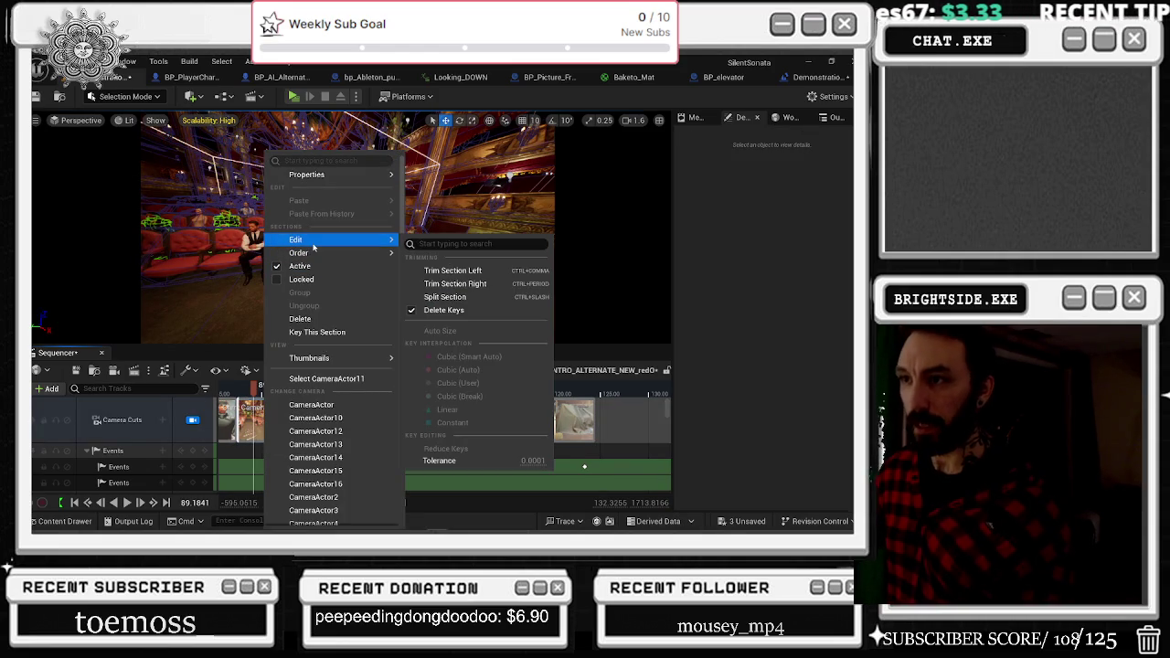
left_click(444, 298)
left_click_drag(250, 388, 225, 390)
key("space")
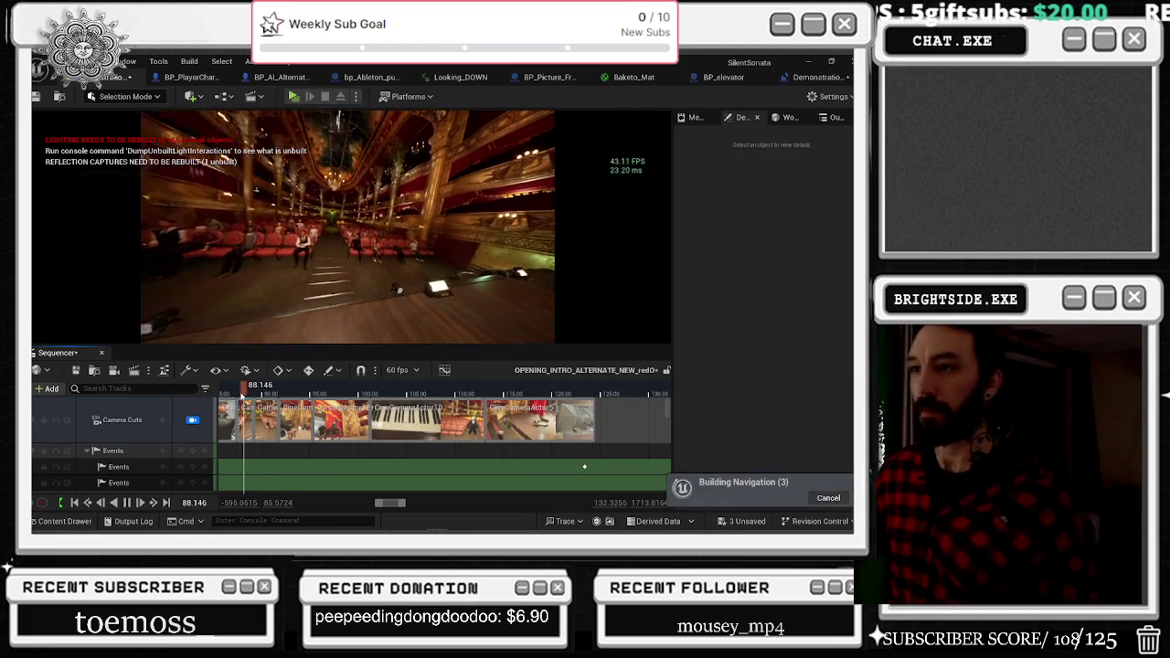
left_click(237, 392)
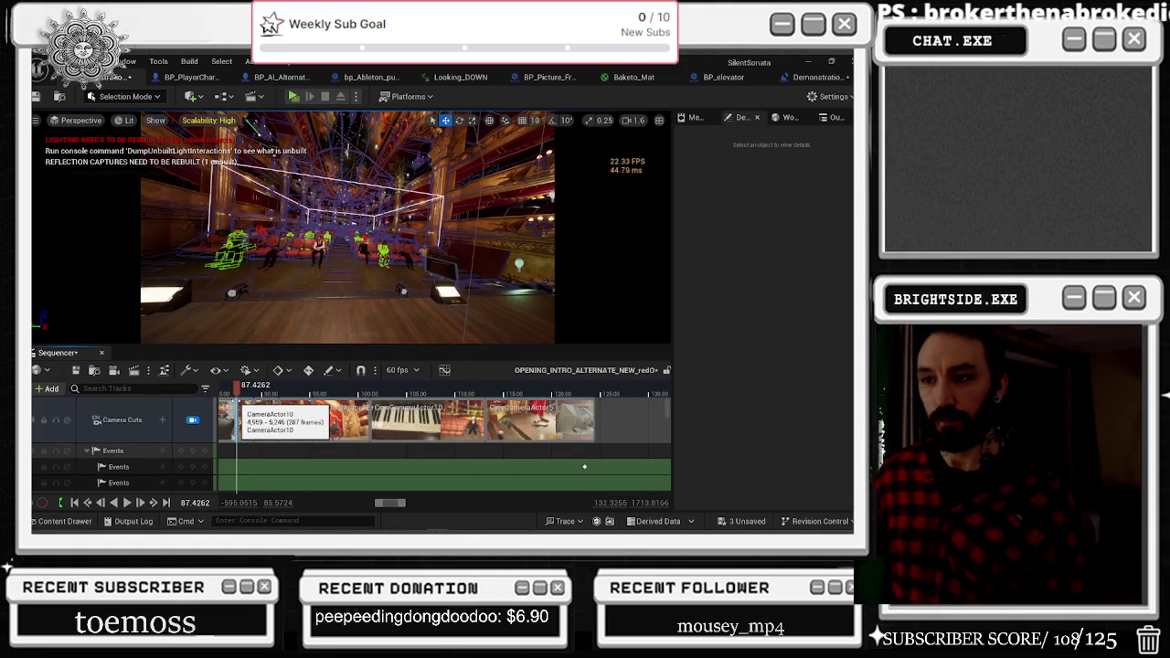
key("space")
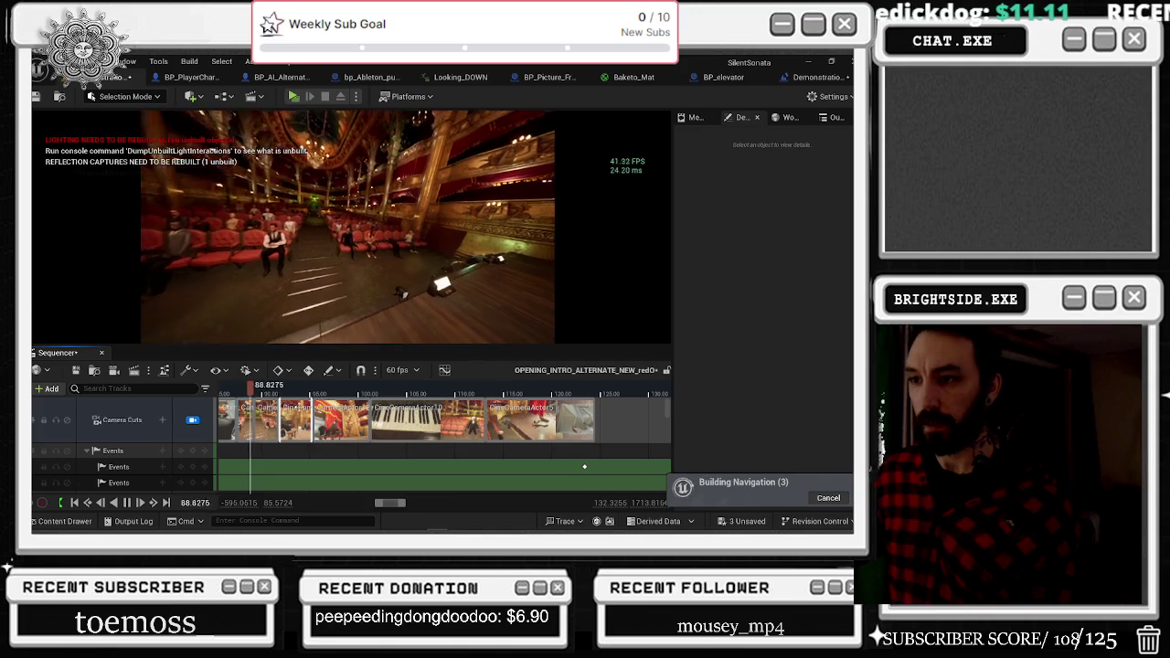
key("space")
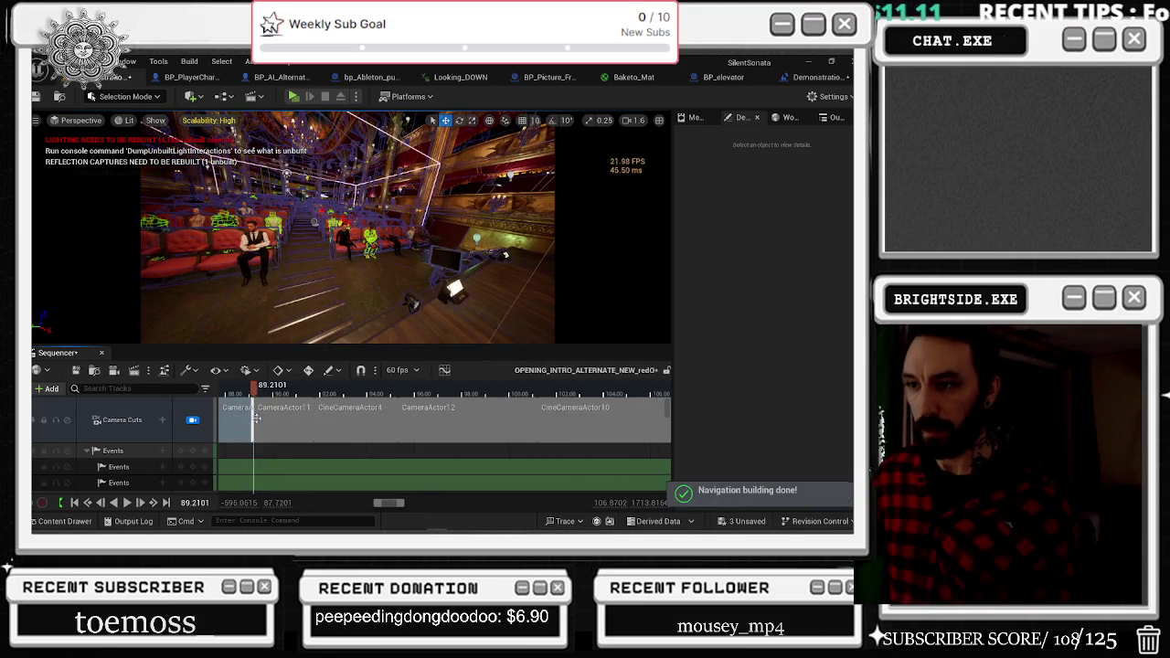
Play on to about 91.06 s and split the Camera Cuts section there.
scroll(242, 425, "up", 3)
left_click_drag(279, 395, 300, 399)
key("space")
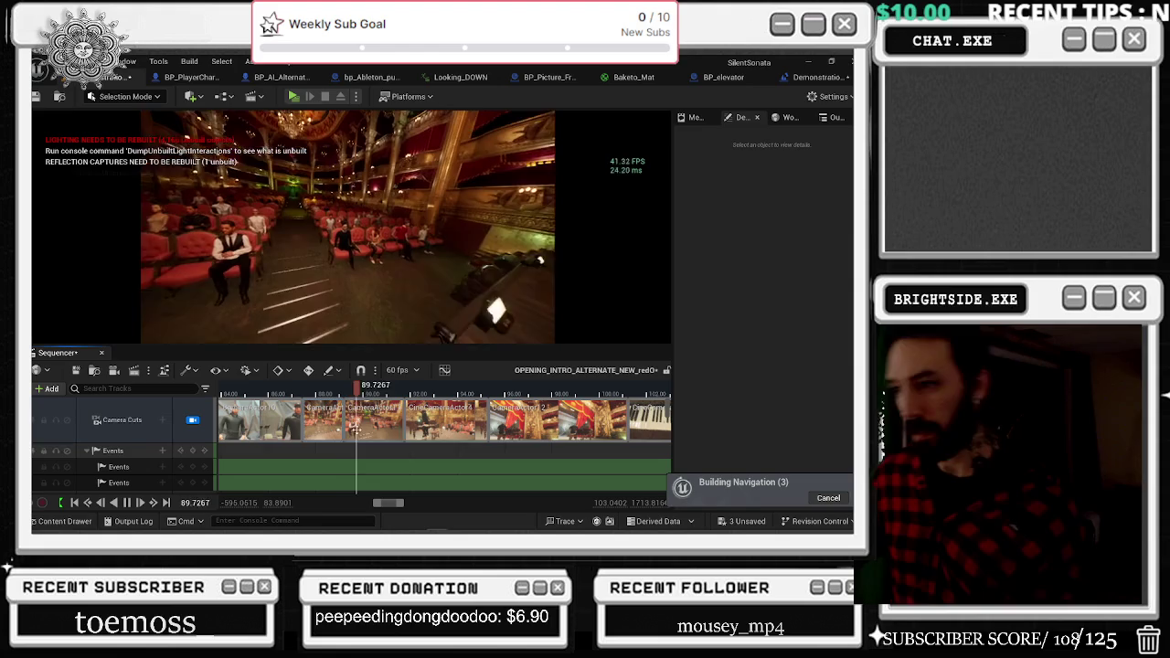
key("space")
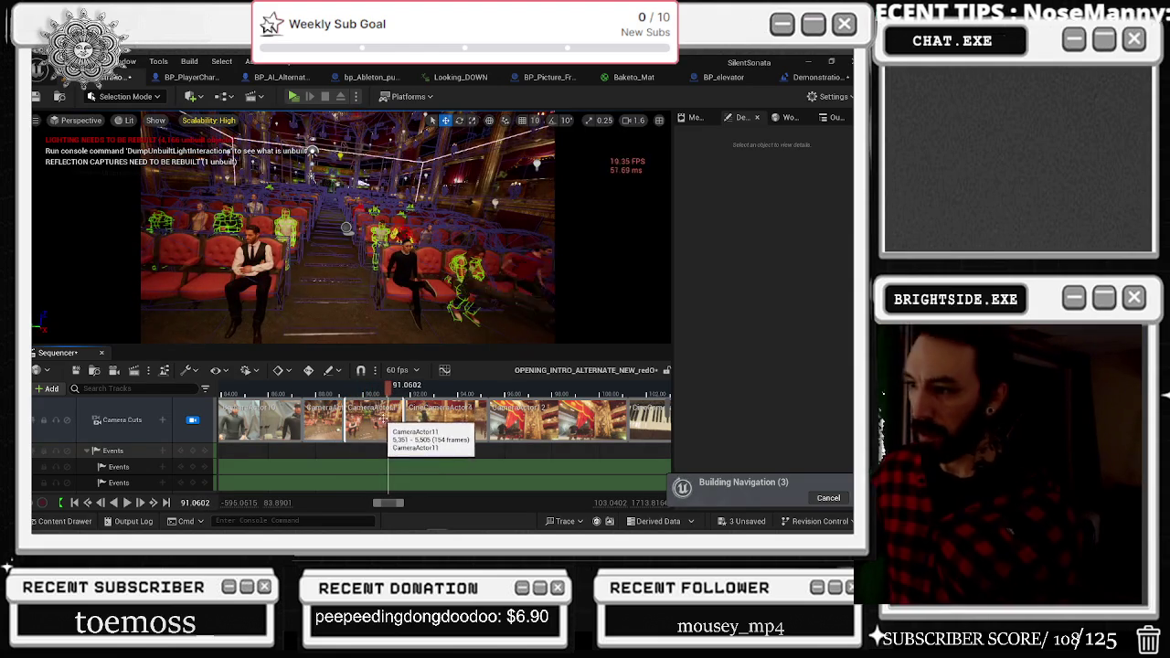
right_click(384, 409)
mouse_move(430, 240)
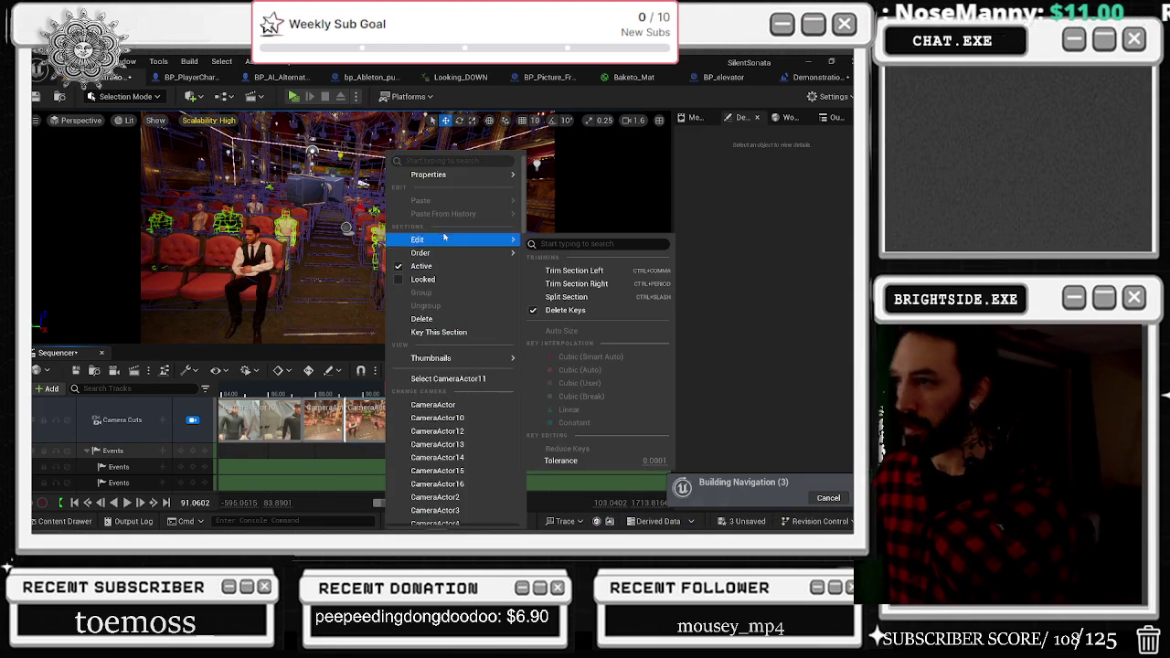
left_click(585, 291)
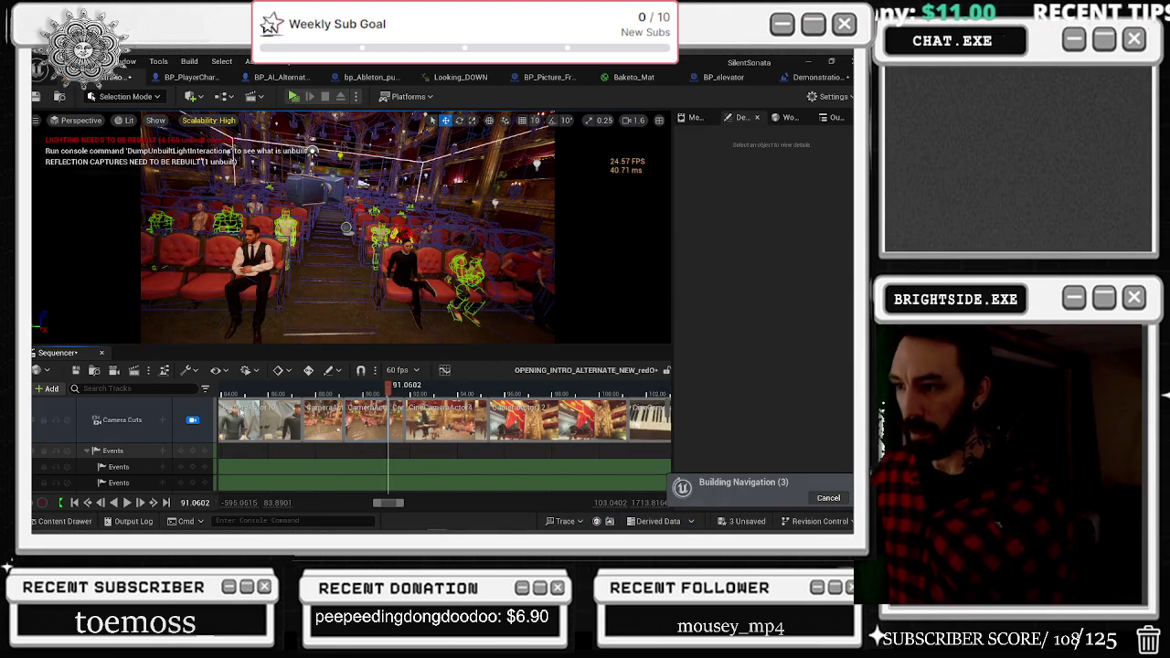
Replay the shot transitions from about 84.5 s to check both new cuts.
left_click(234, 388)
key("space")
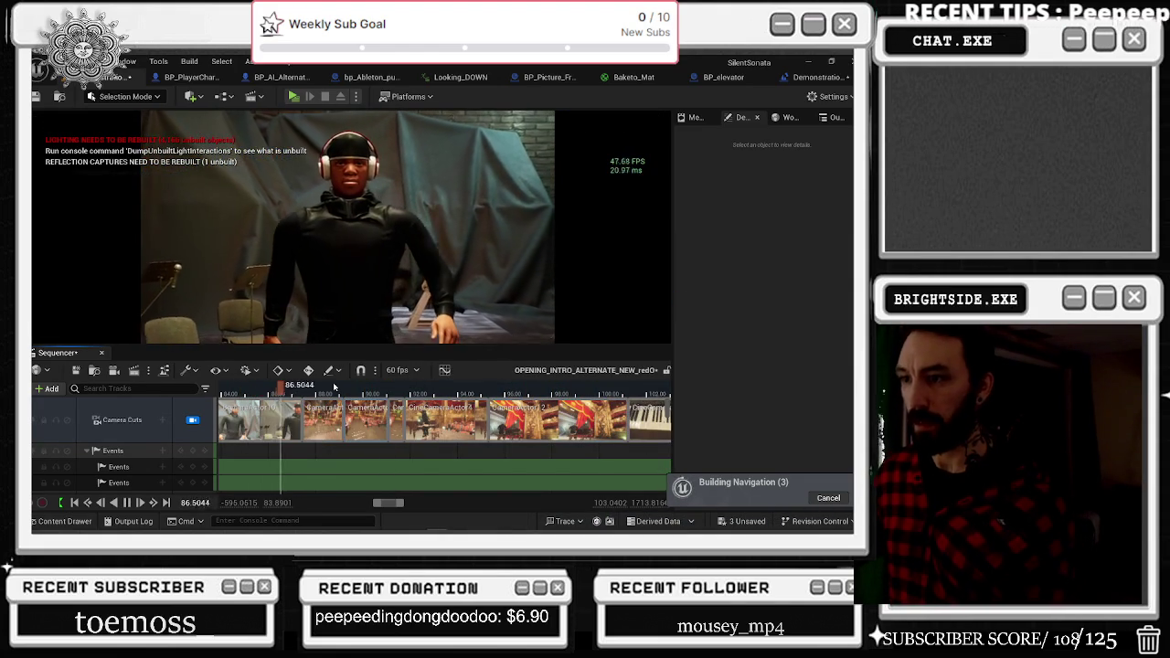
left_click(302, 393)
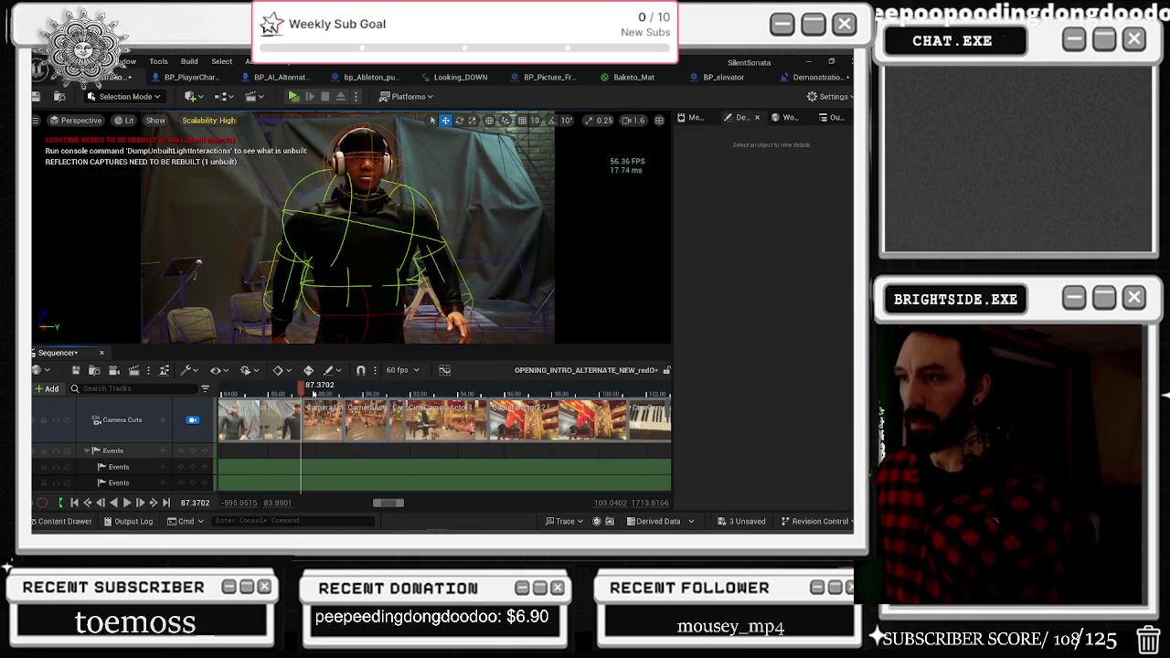
key("space")
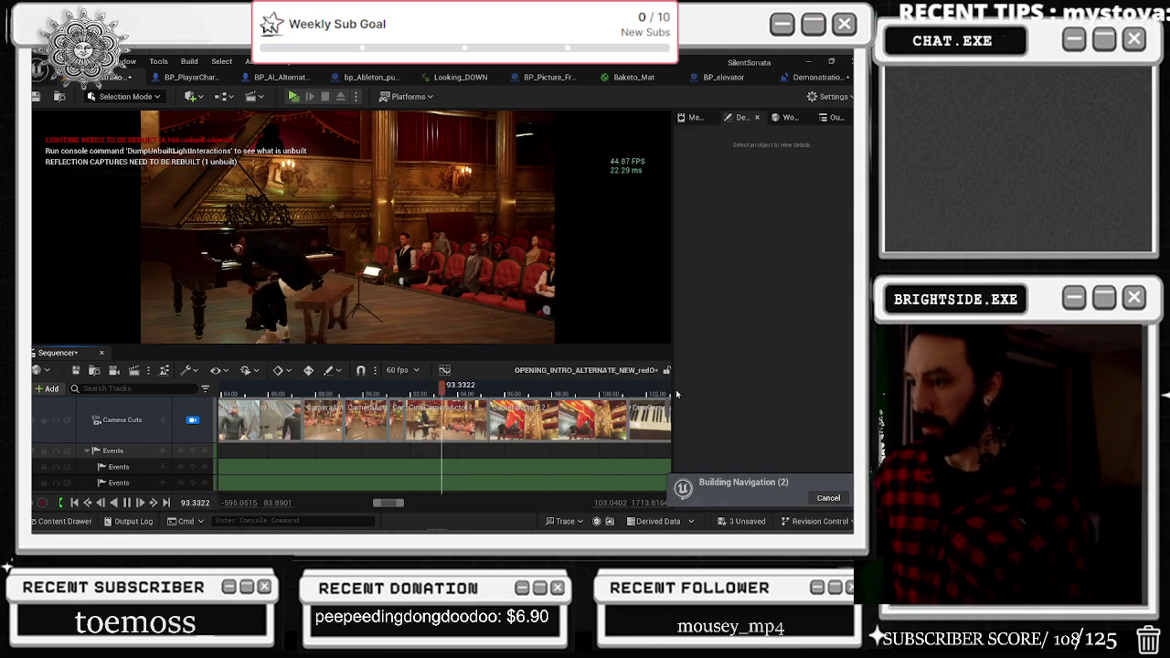
key("space")
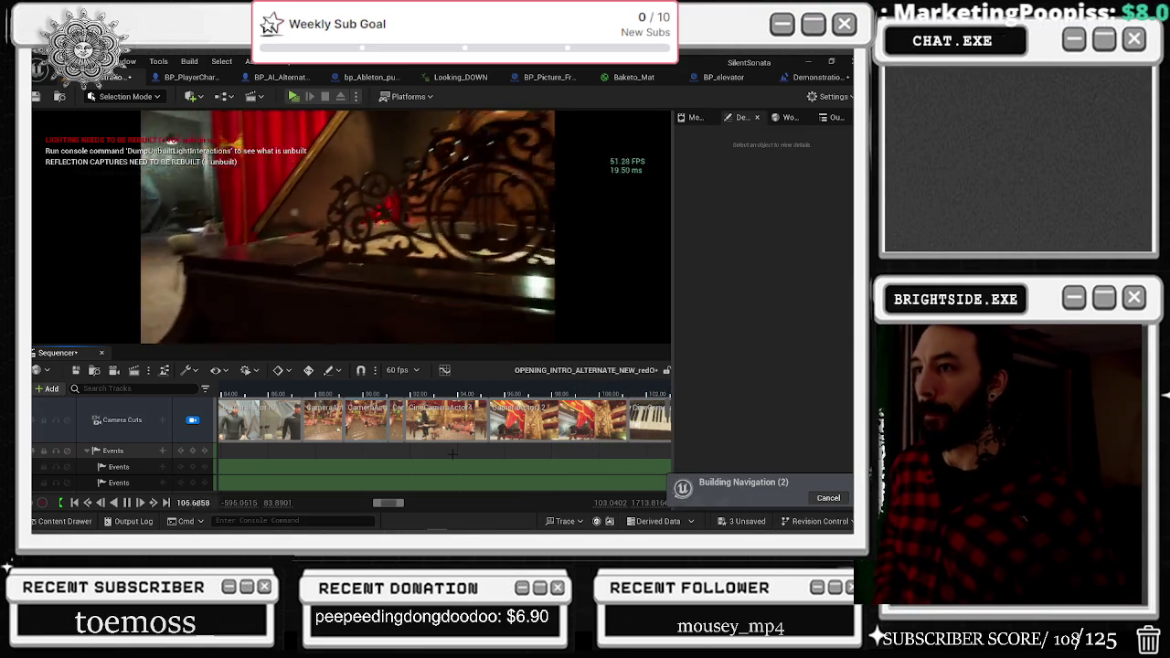
left_click(385, 393)
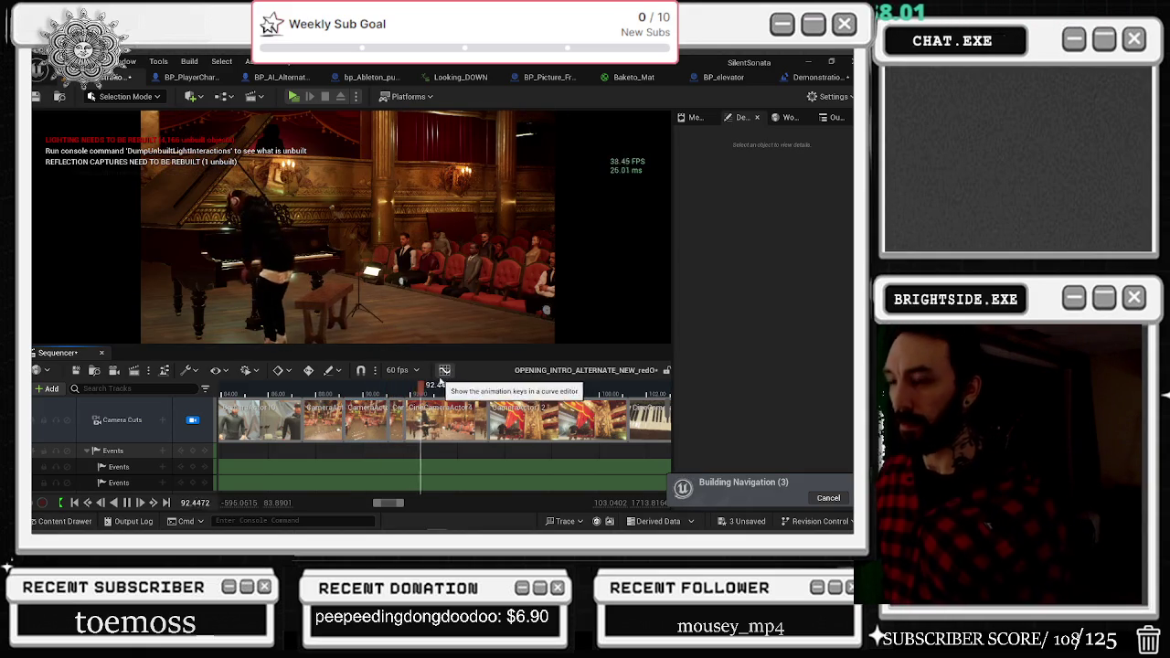
left_click(445, 370)
left_click(408, 388)
left_click(403, 391)
left_click(407, 391)
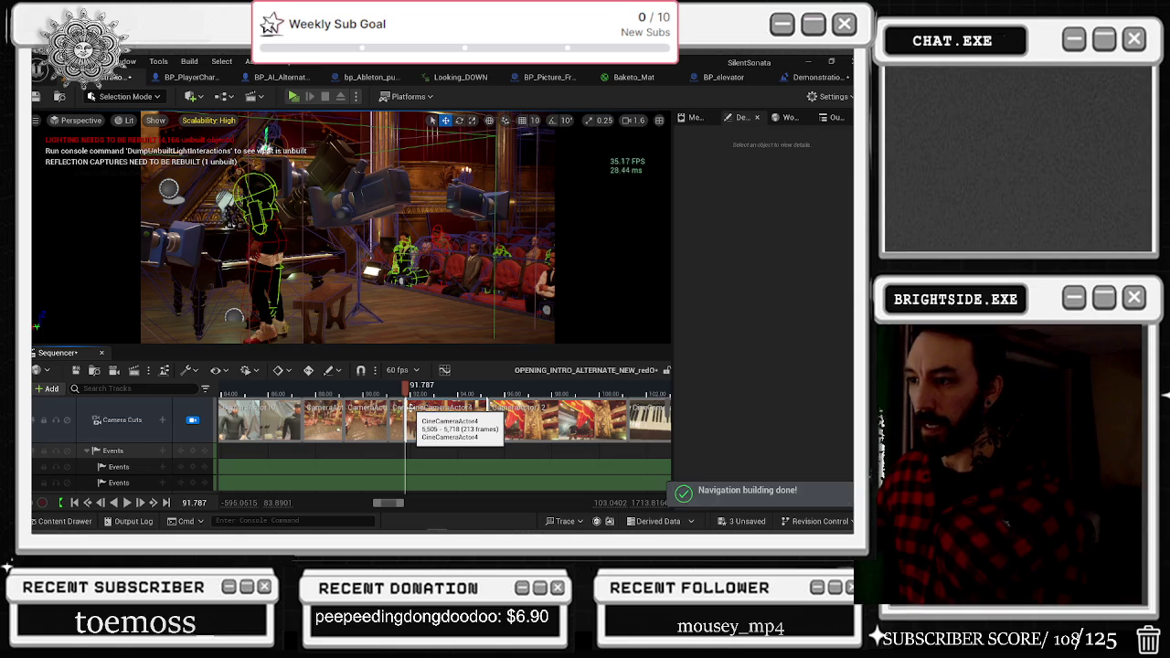
scroll(414, 404, "up", 3)
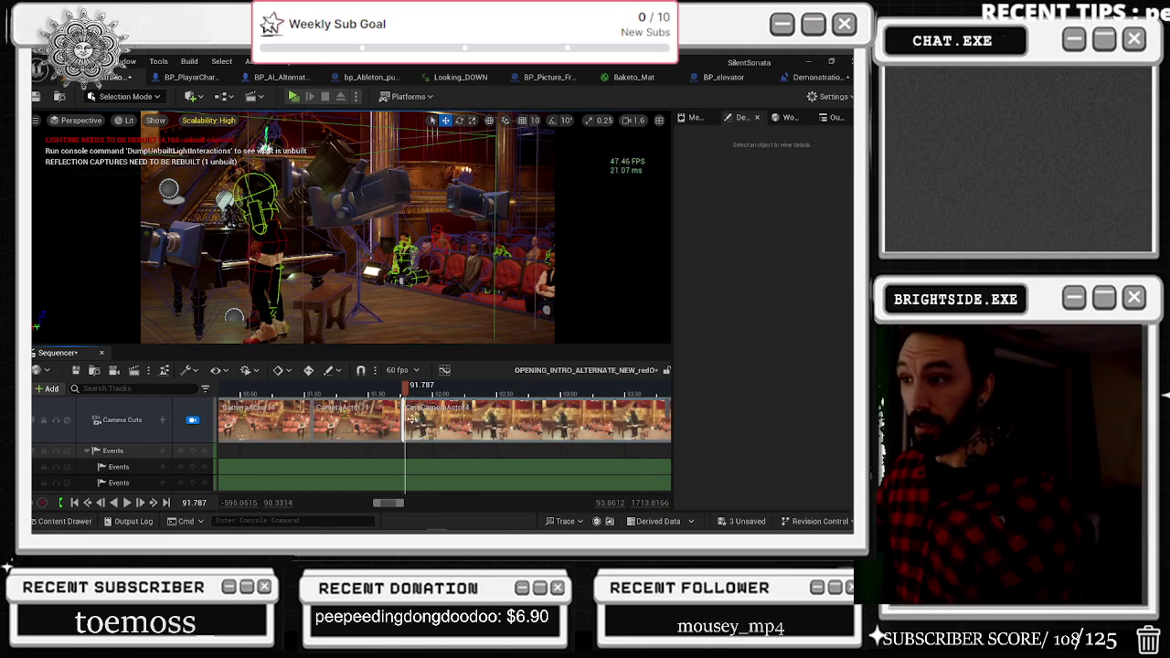
scroll(416, 407, "up", 5)
left_click(369, 392)
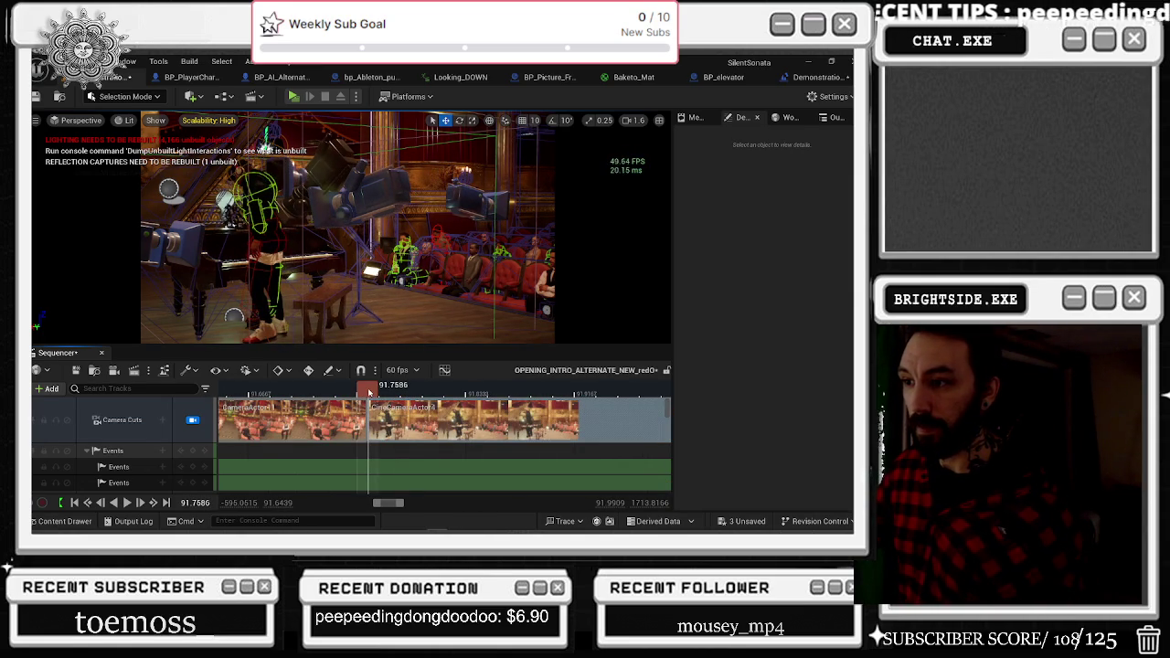
left_click(369, 392)
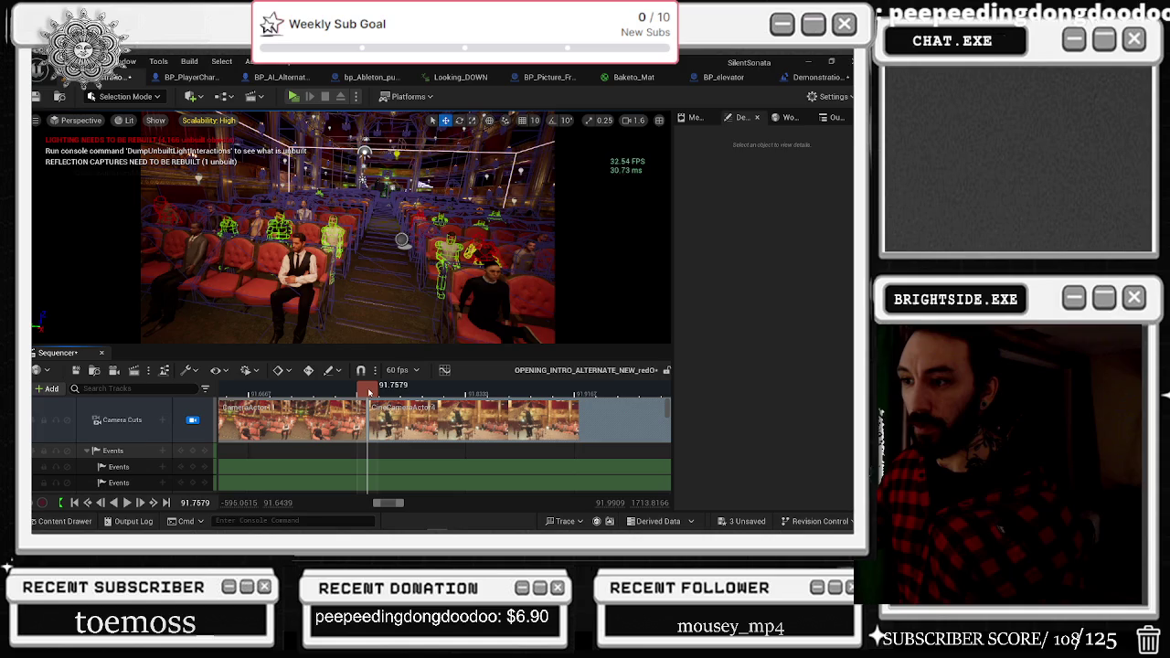
left_click(369, 391)
left_click(369, 392)
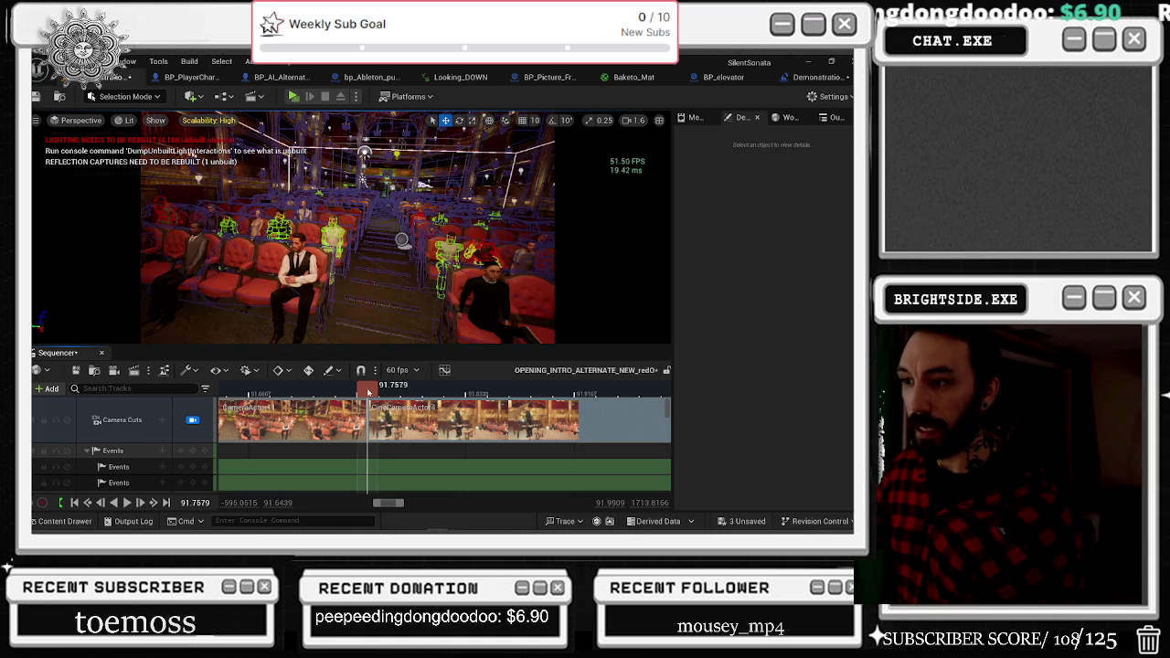
right_click(371, 394)
key("Escape")
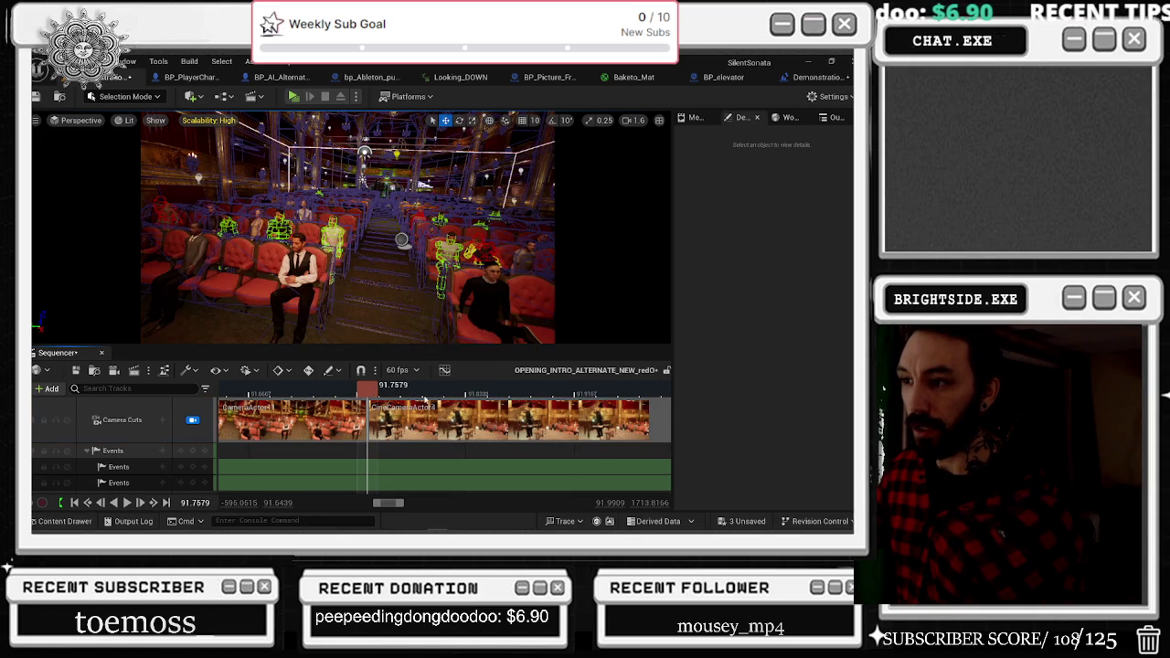
scroll(511, 418, "down", 10)
scroll(512, 397, "down", 5)
scroll(500, 403, "up", 5)
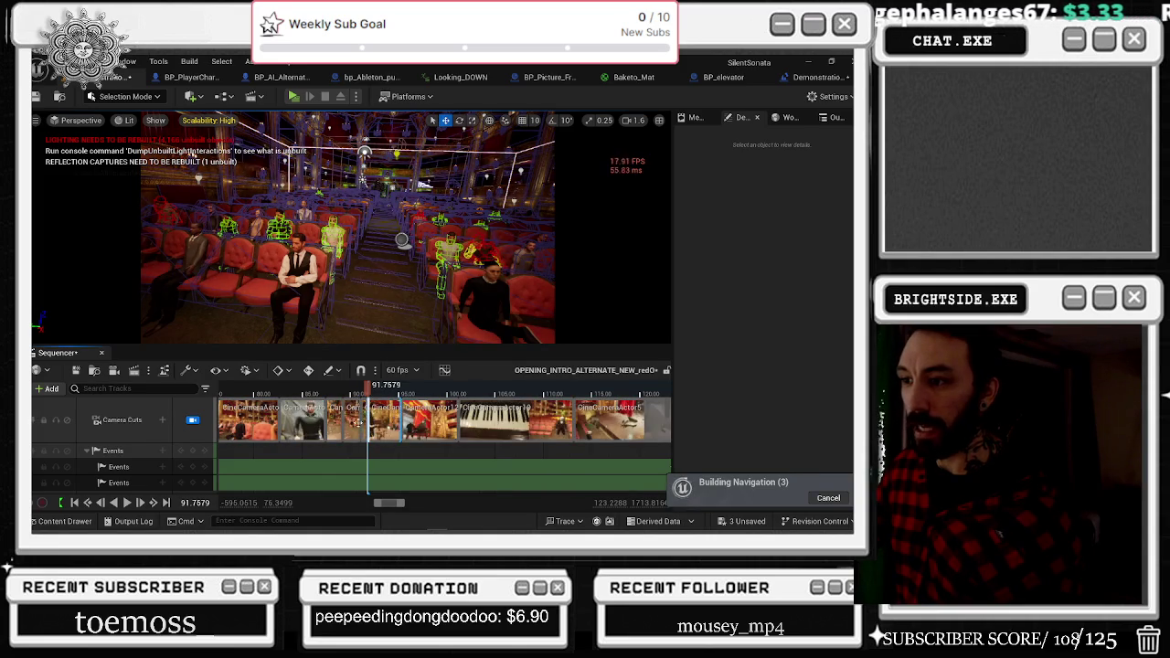
scroll(543, 466, "down", 3)
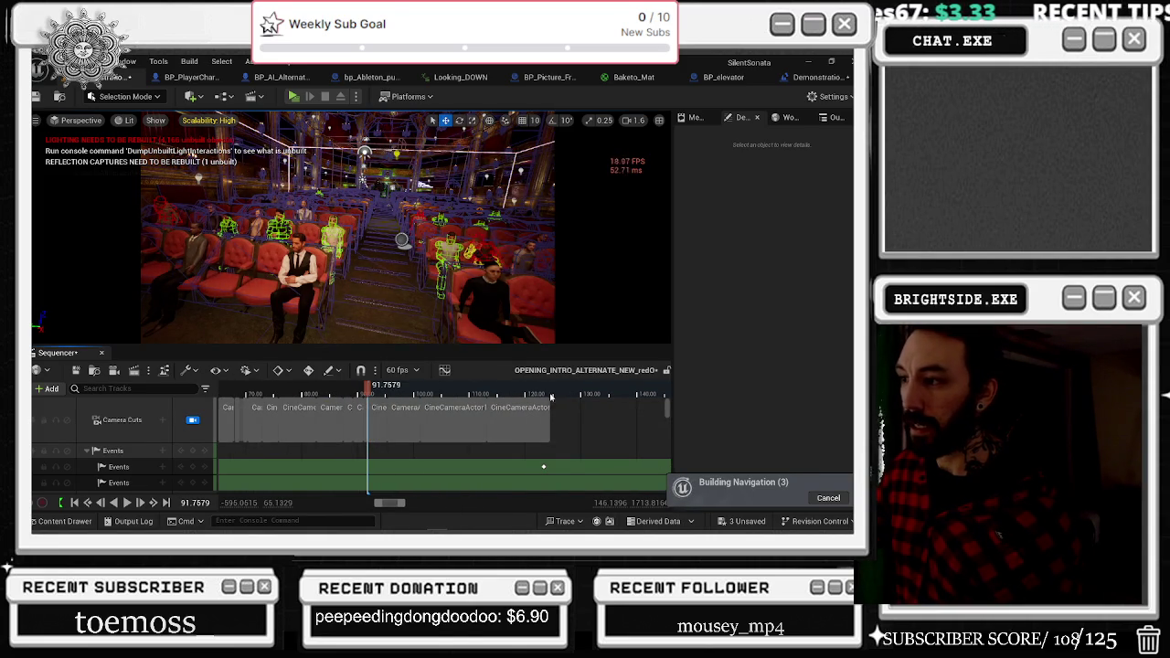
Set a selection range end on the ruler, drag it later, and select everything inside it.
right_click(549, 395)
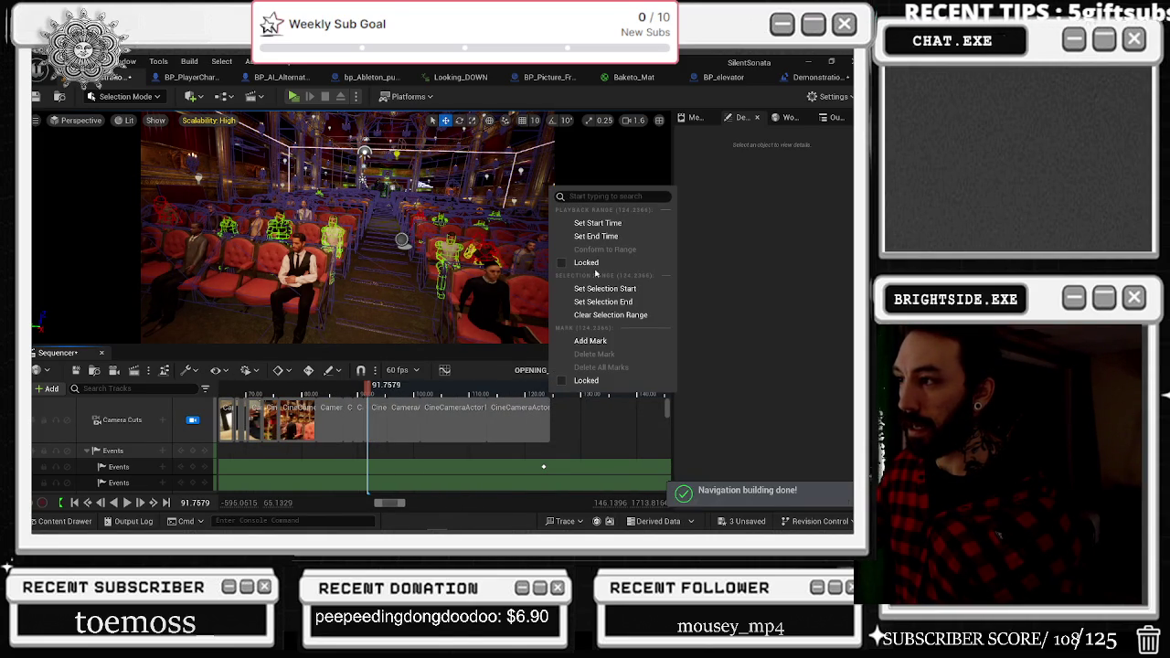
left_click(603, 302)
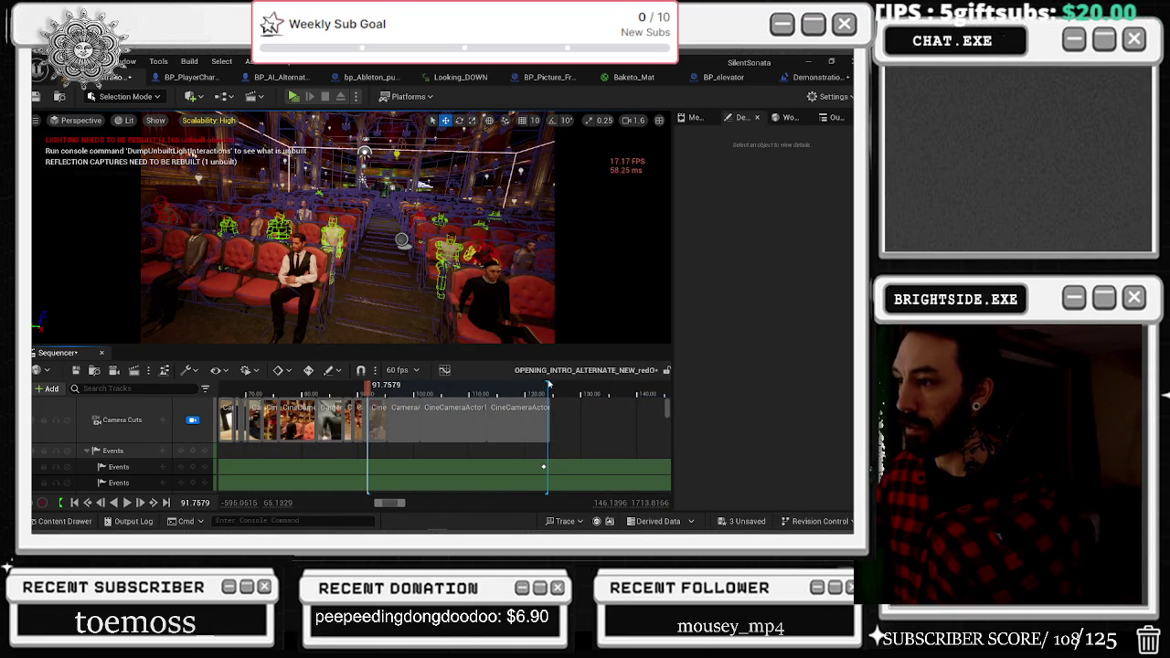
left_click_drag(546, 388, 600, 388)
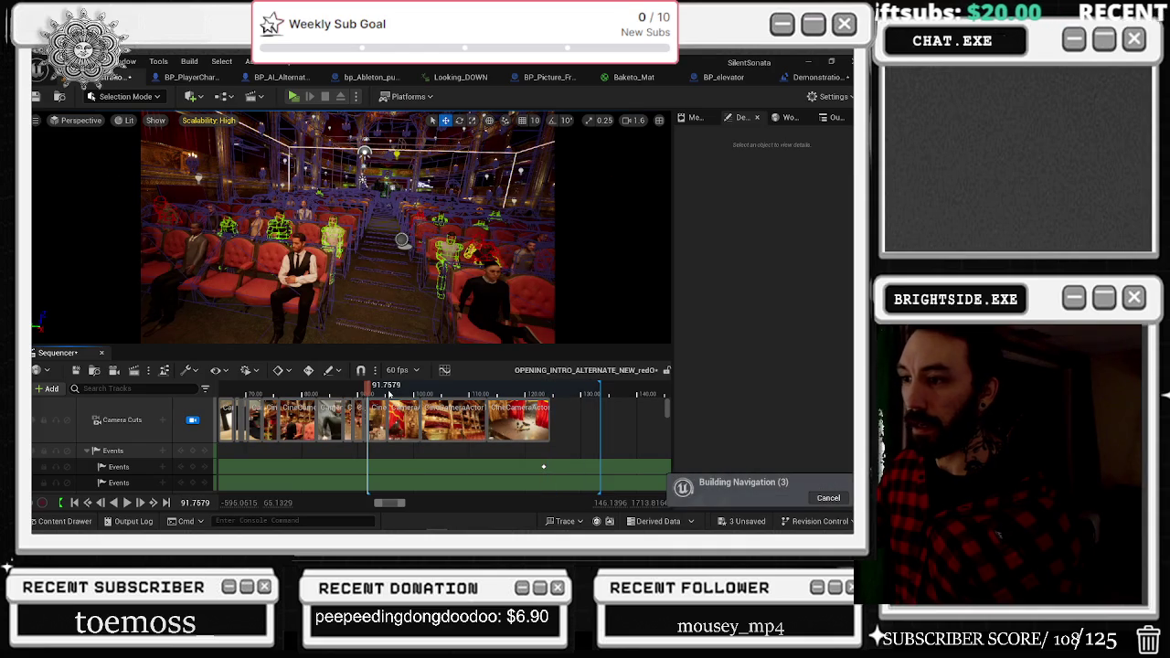
left_click(253, 371)
left_click(224, 371)
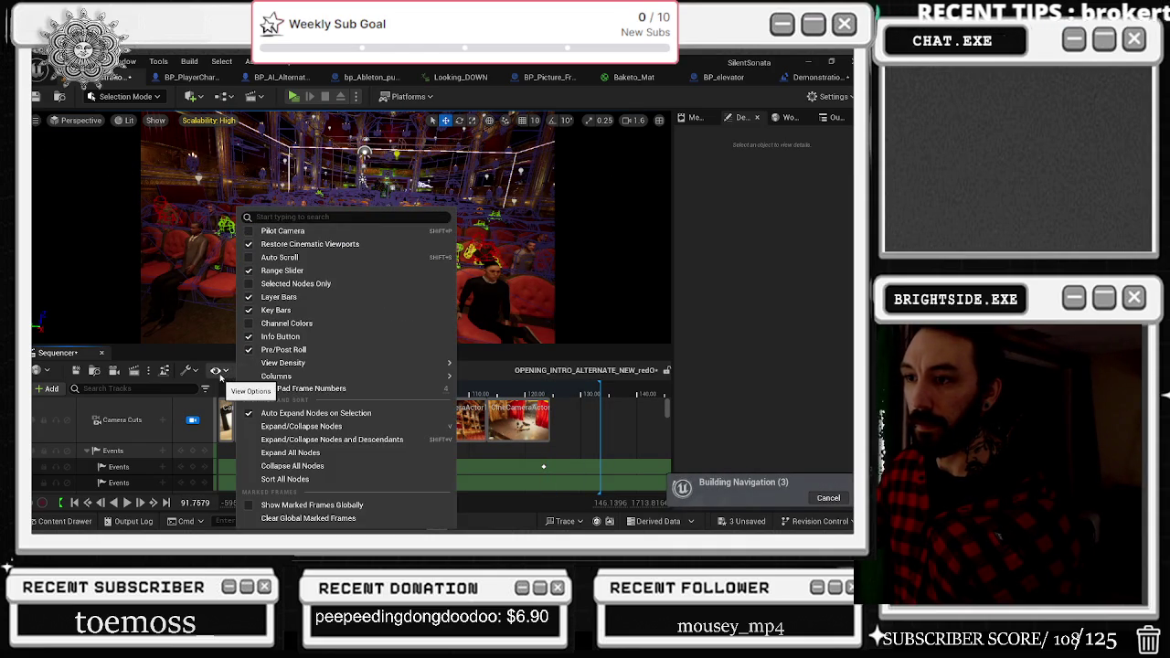
left_click(195, 372)
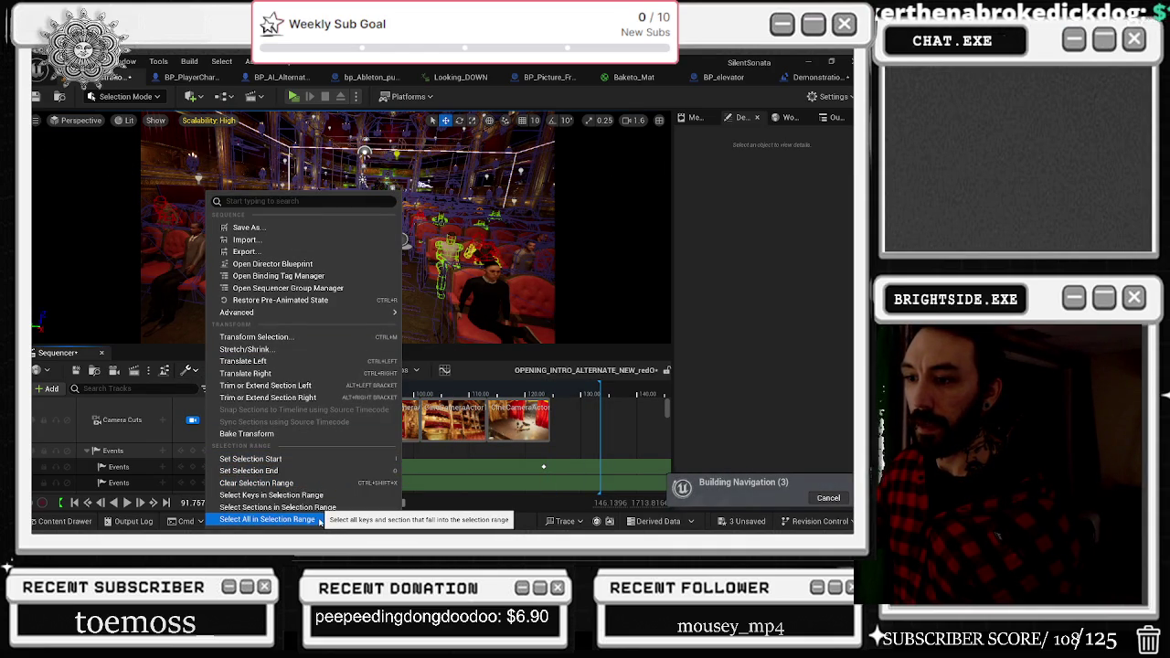
left_click(274, 519)
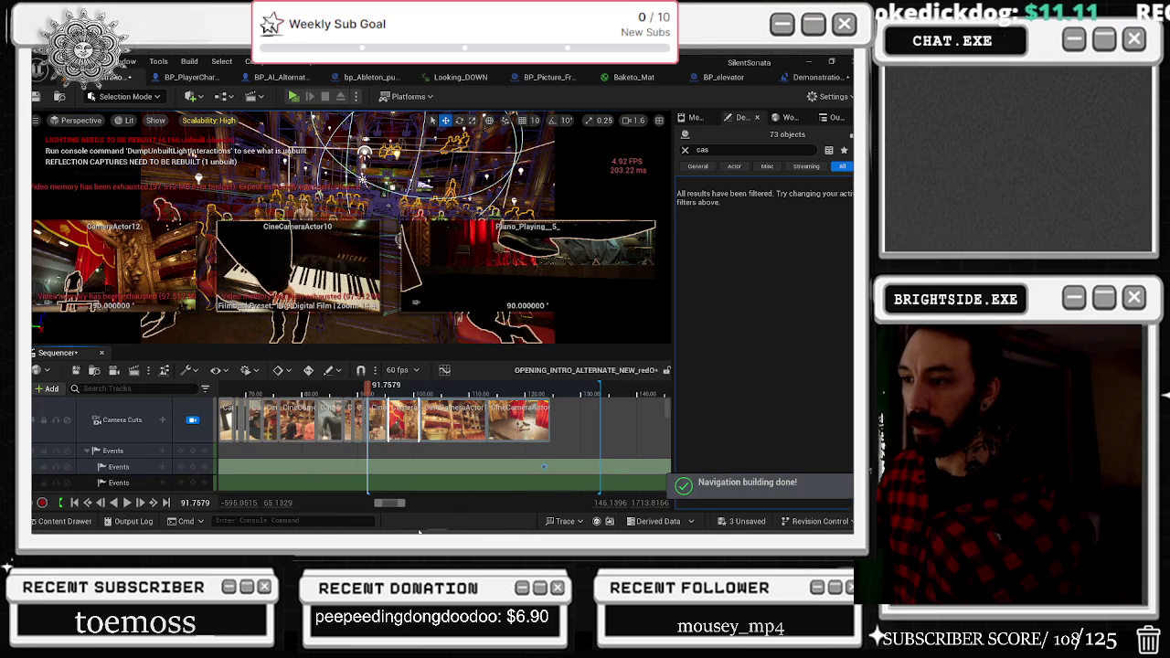
Deselect all, move to about 90.15 s, then select sections and keys in range, undoing the last.
scroll(412, 449, "up", 5)
left_click(412, 450)
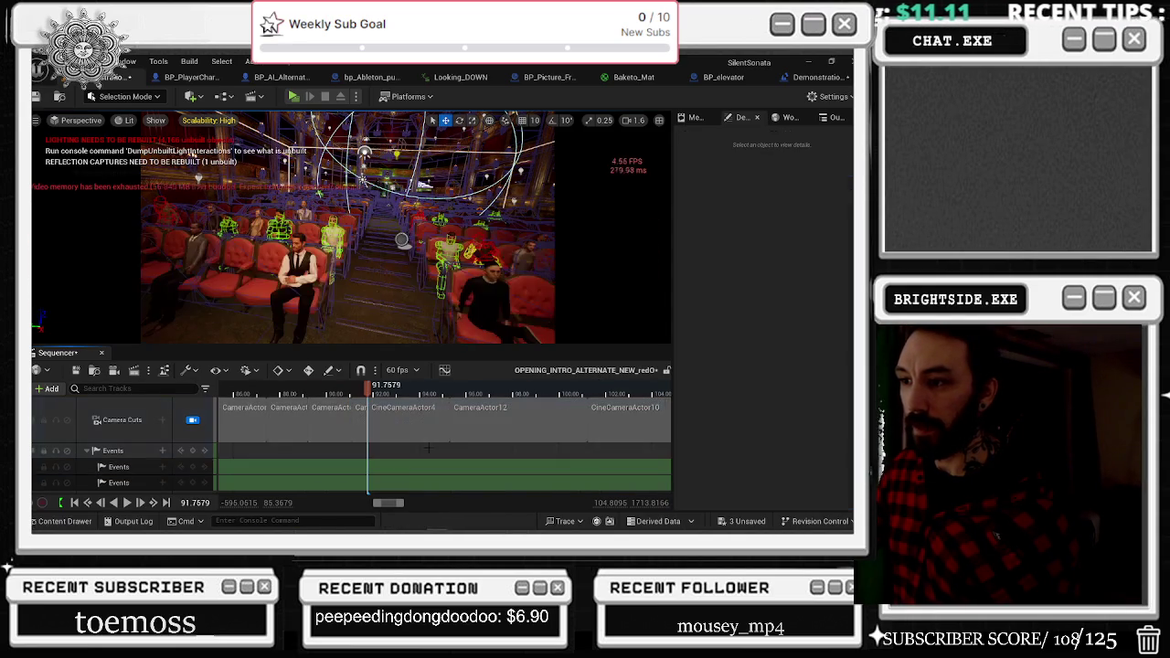
left_click(330, 385)
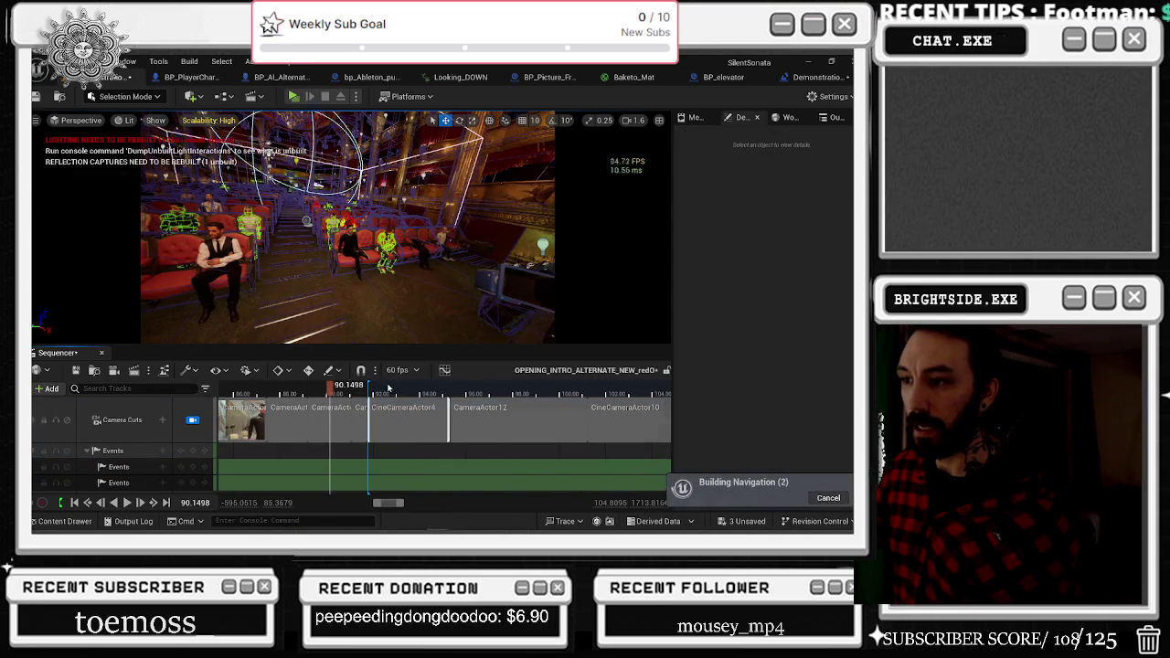
scroll(368, 414, "up", 4)
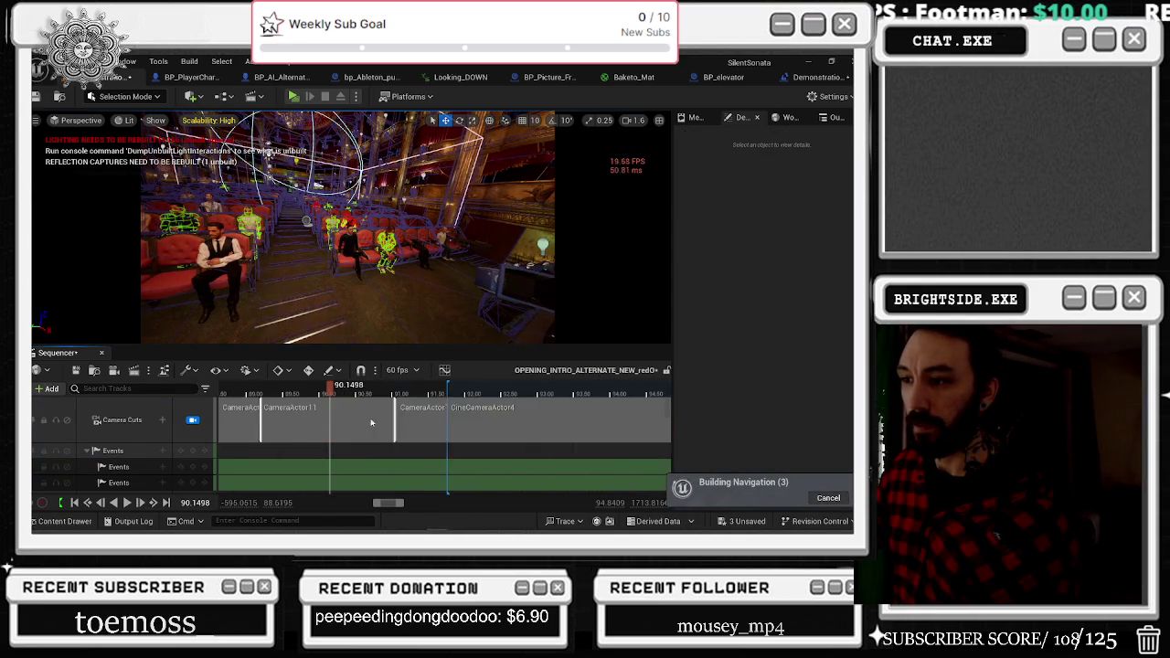
scroll(484, 417, "up", 2)
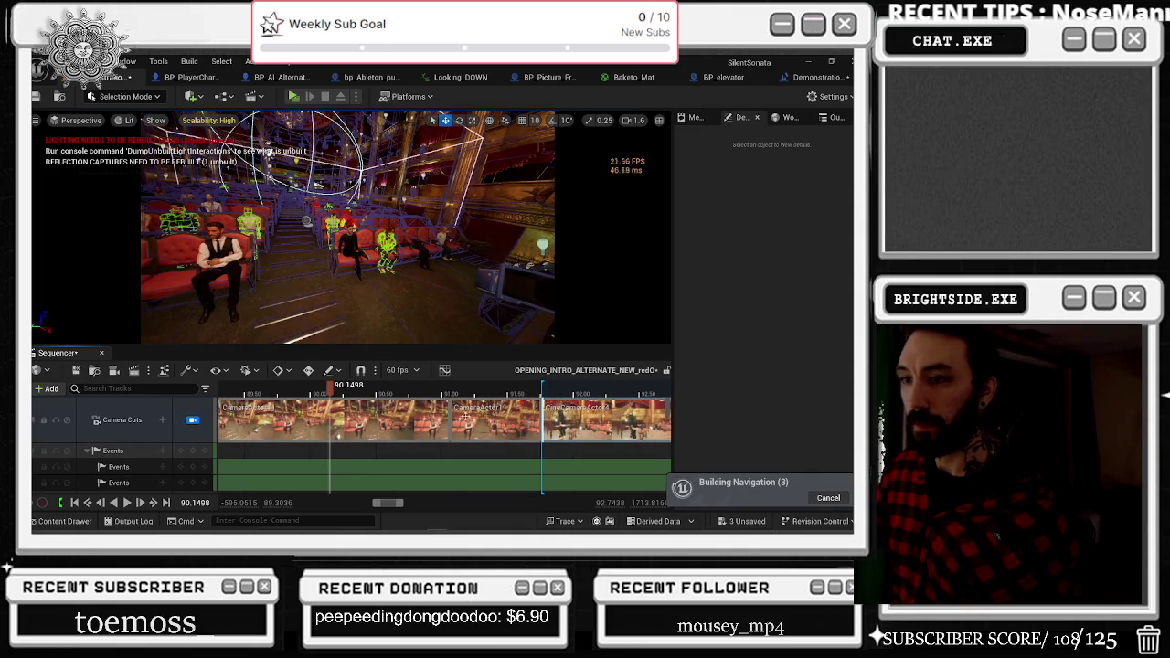
left_click(190, 371)
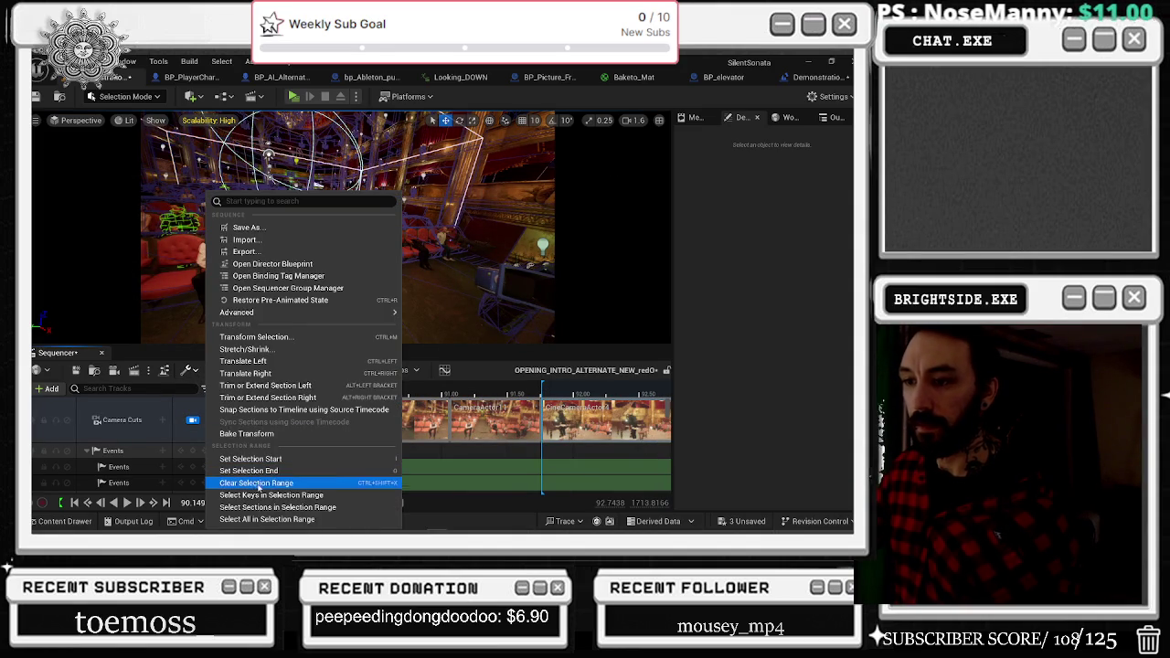
left_click(301, 513)
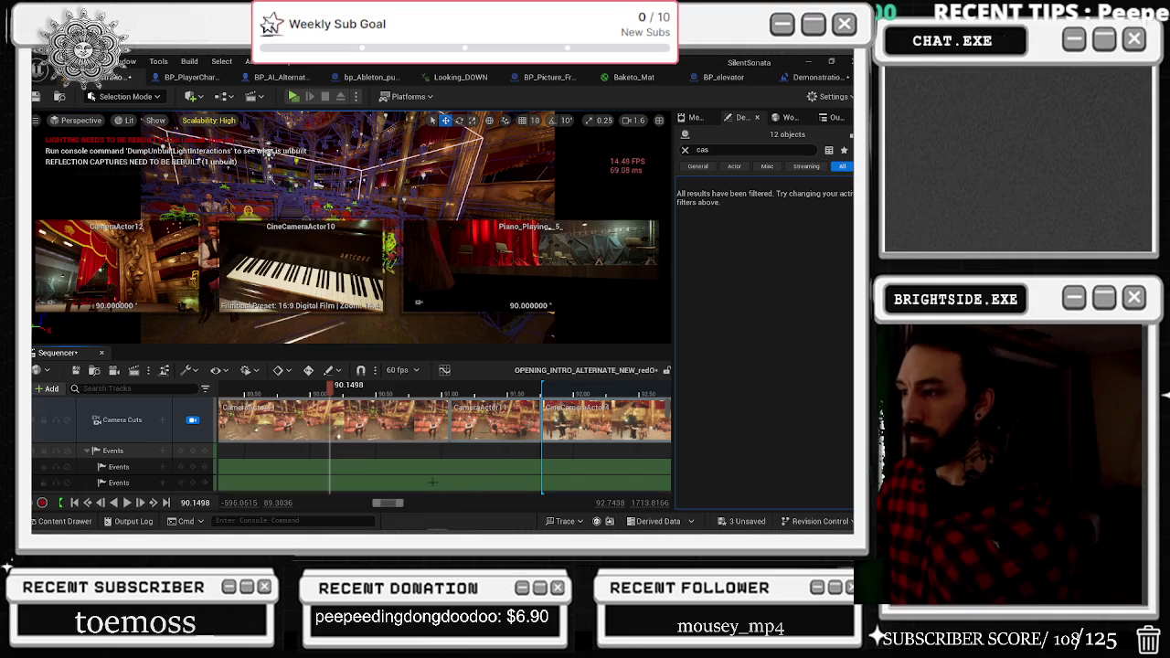
left_click(187, 373)
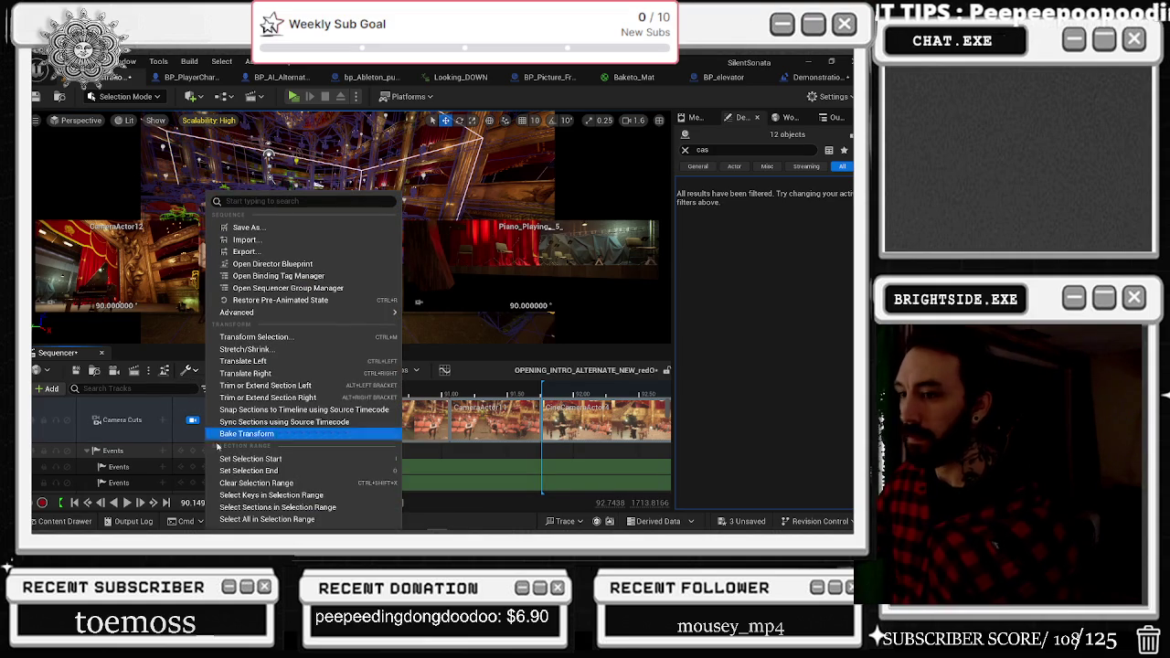
left_click(263, 495)
key("ctrl+z")
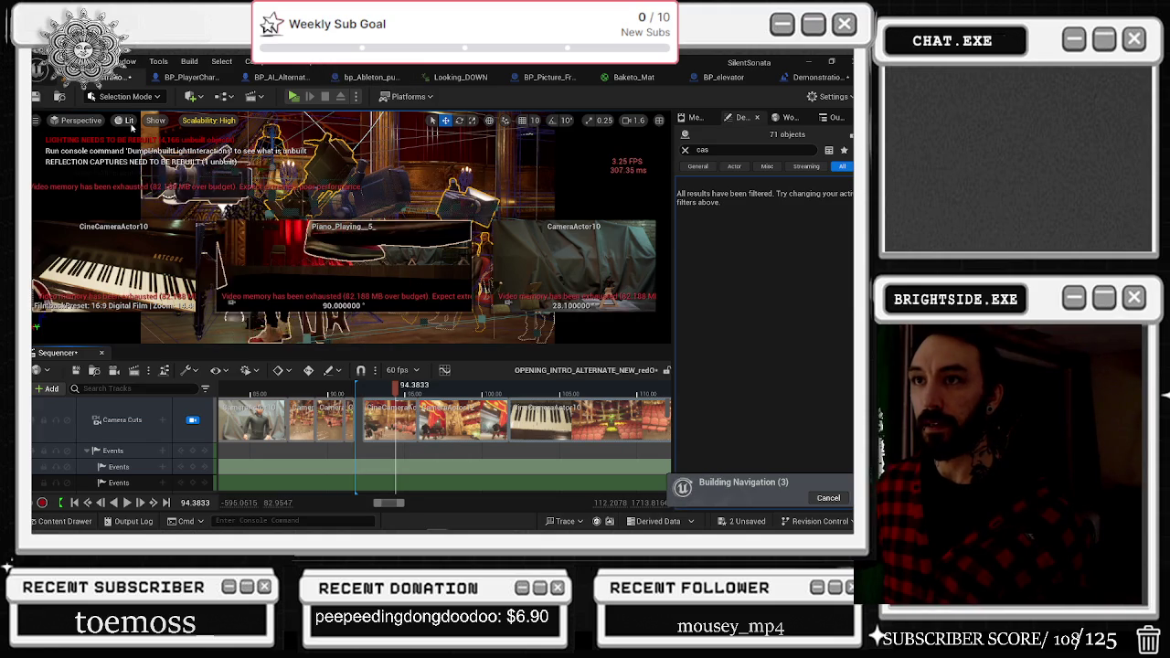
Switch the viewport to Unlit and trim the CineCameraActor4 shot's start about 5.35 s later.
left_click(128, 120)
left_click(146, 175)
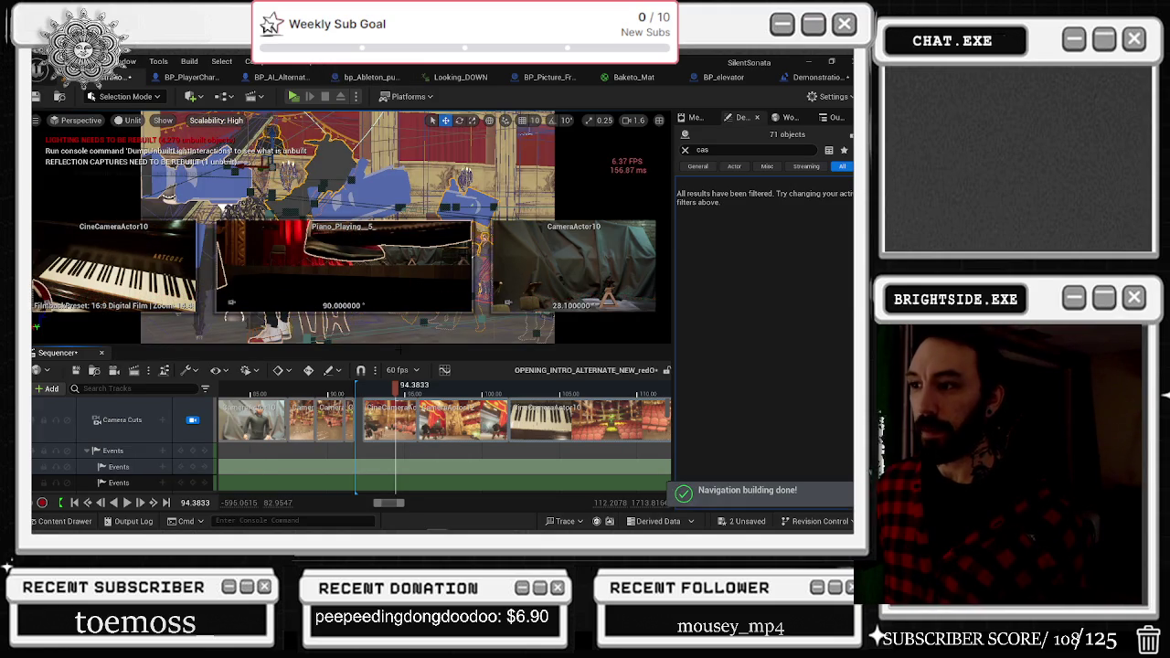
left_click_drag(384, 428, 386, 427)
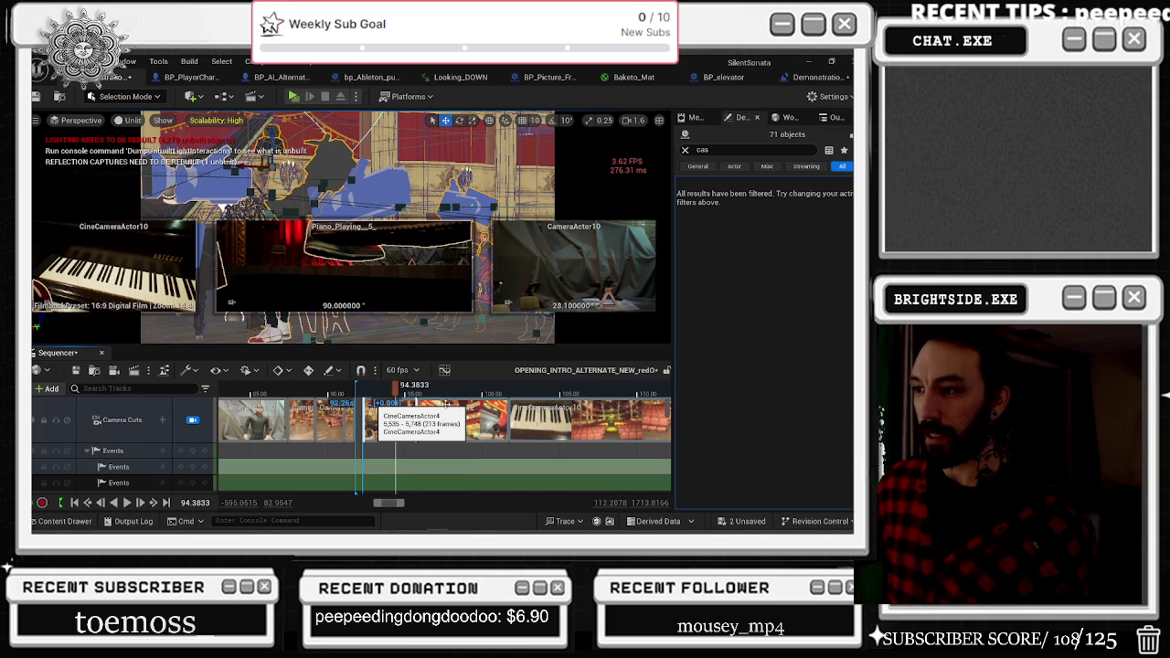
left_click_drag(386, 426, 445, 426)
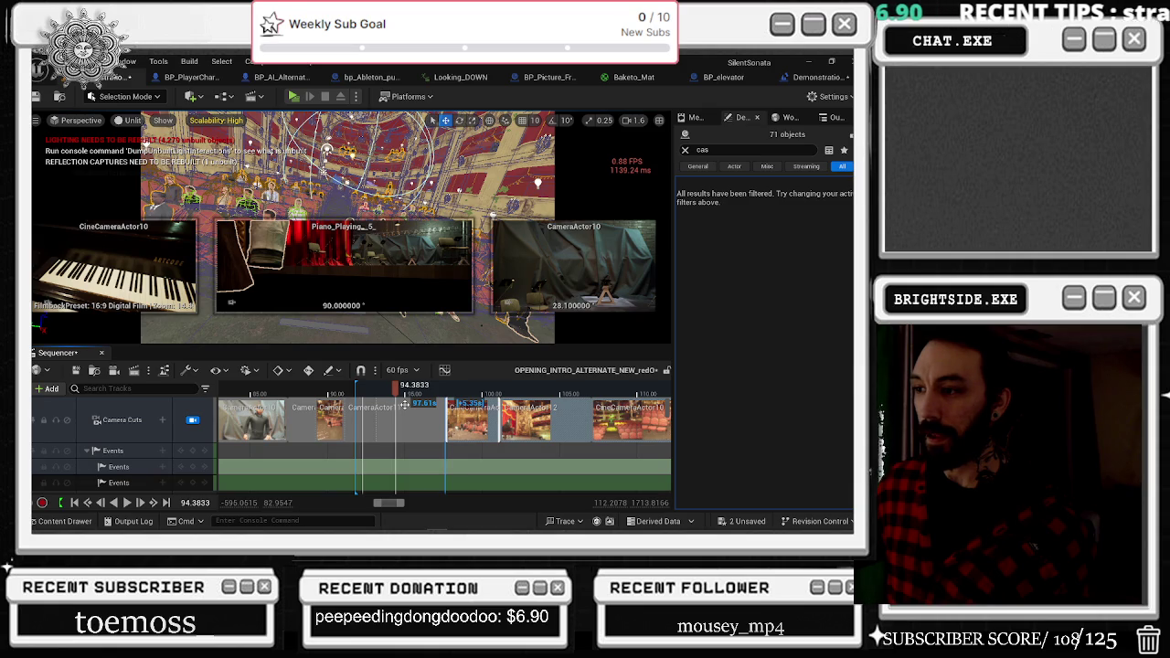
Slide the following camera cut back to about 94.36 s and check the sections' ranges.
left_click_drag(404, 404, 402, 401)
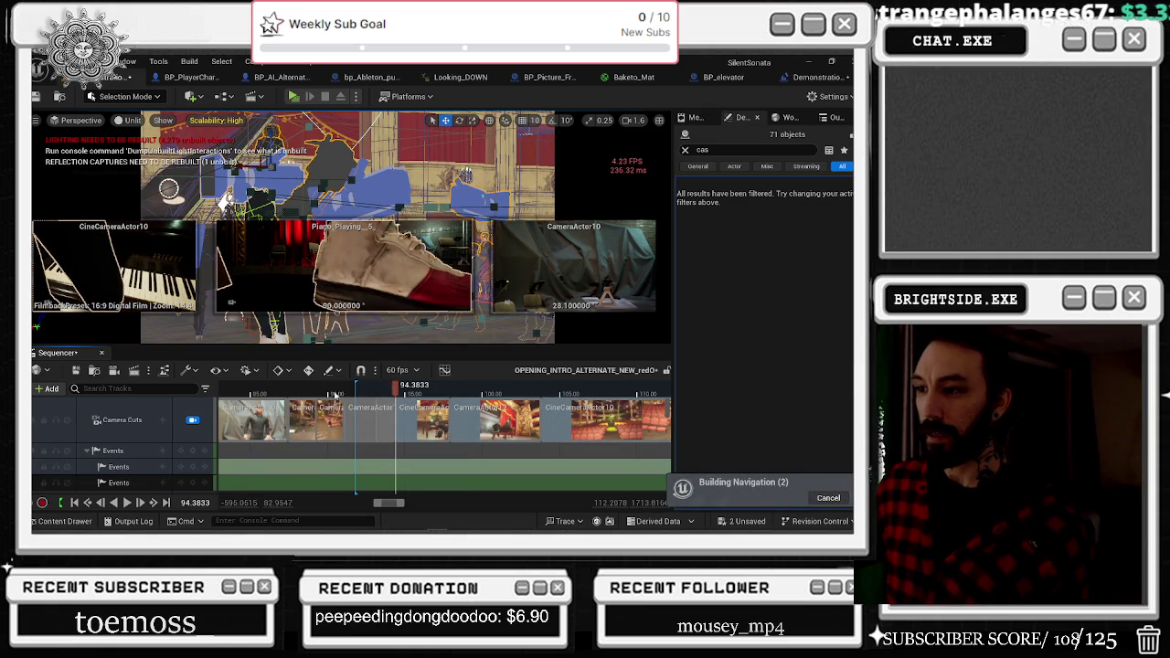
left_click(322, 385)
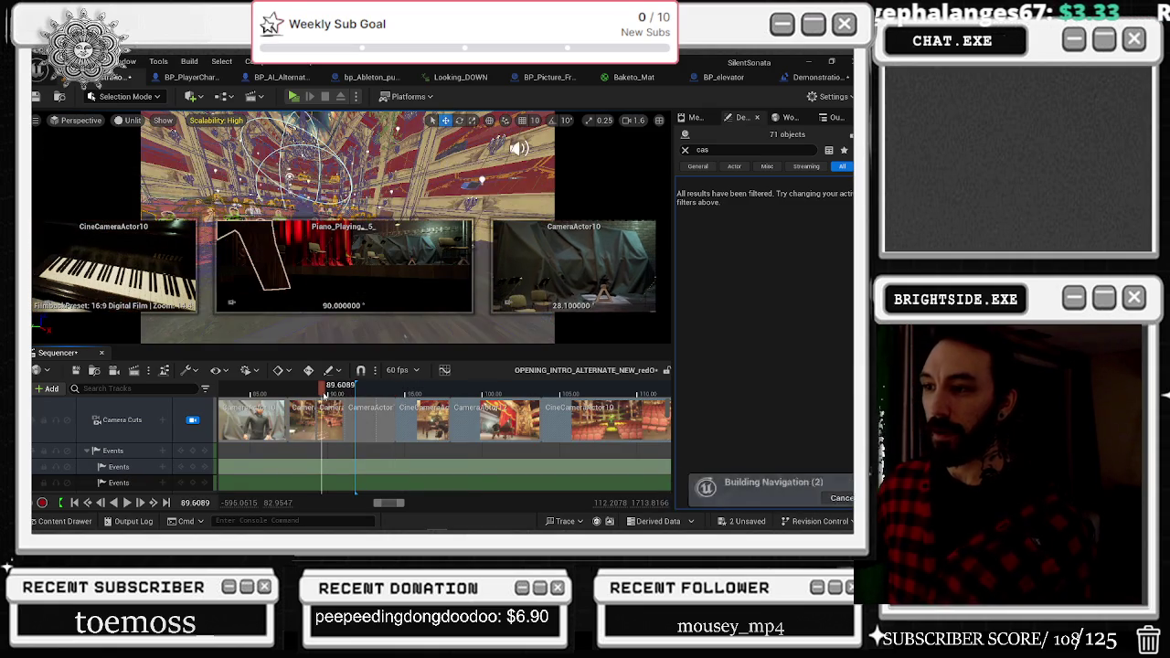
left_click(386, 428)
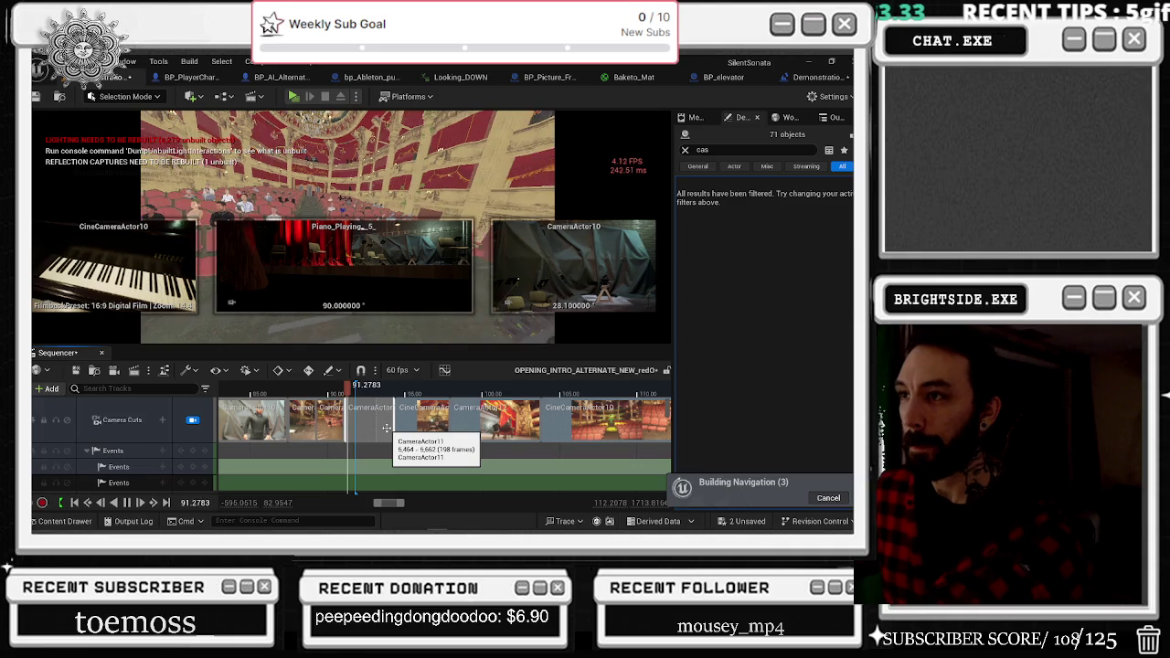
left_click(373, 390)
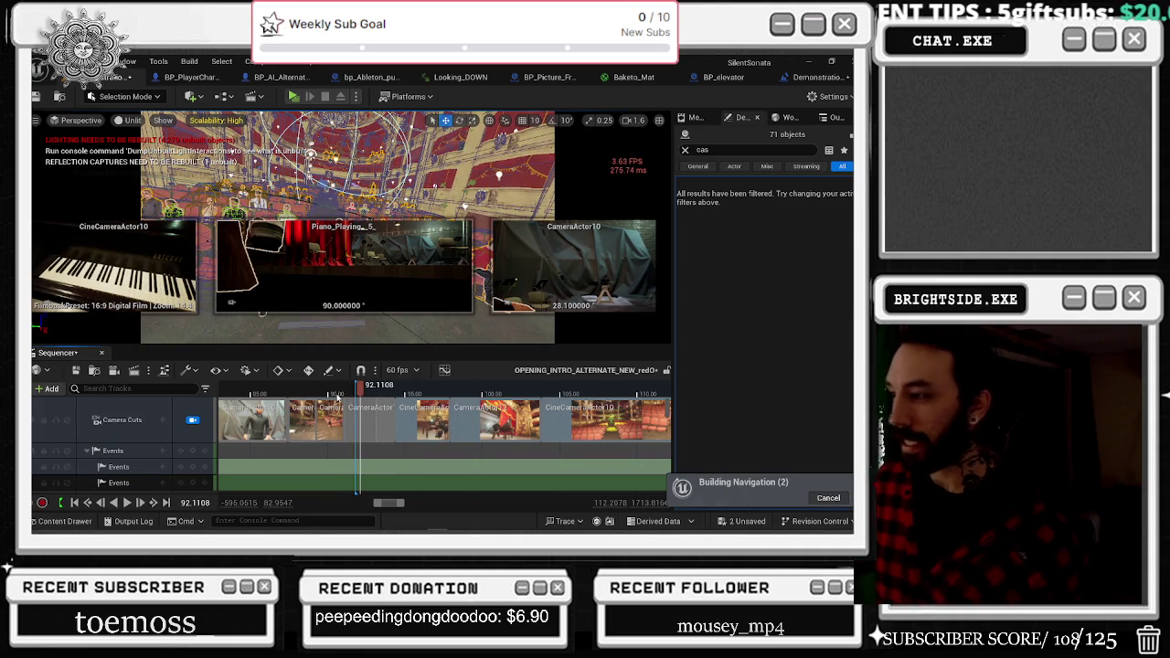
left_click(405, 410)
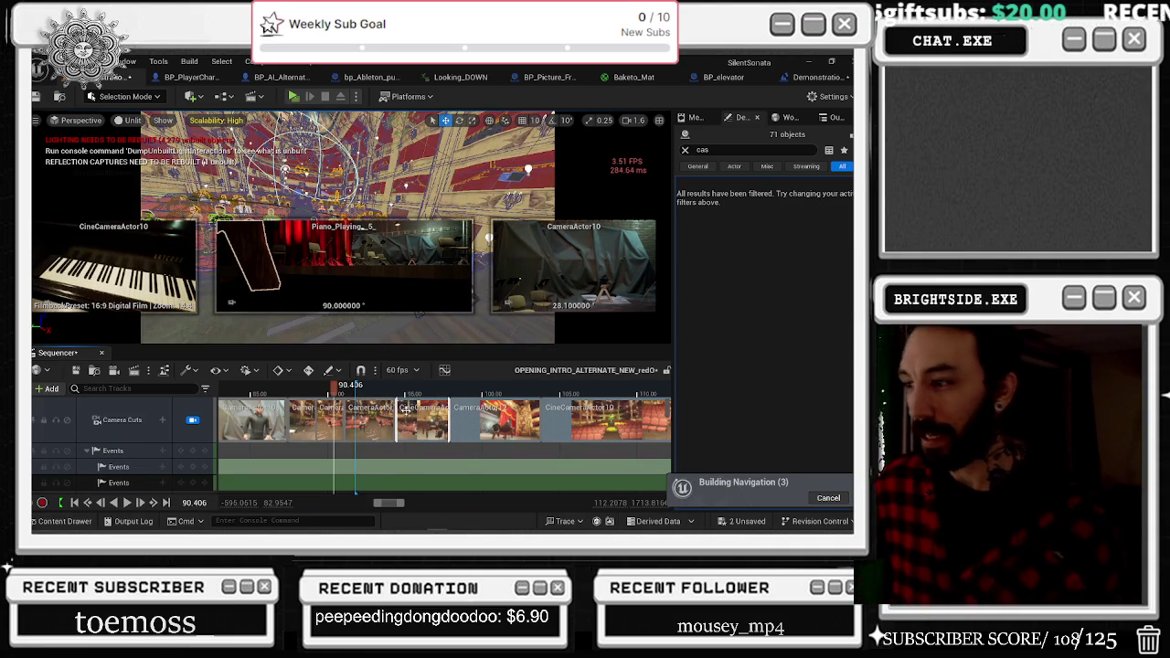
Zoom the timeline out, deselect all, and scrub back to the opening sleeping-baby crib shot.
scroll(408, 419, "down", 5)
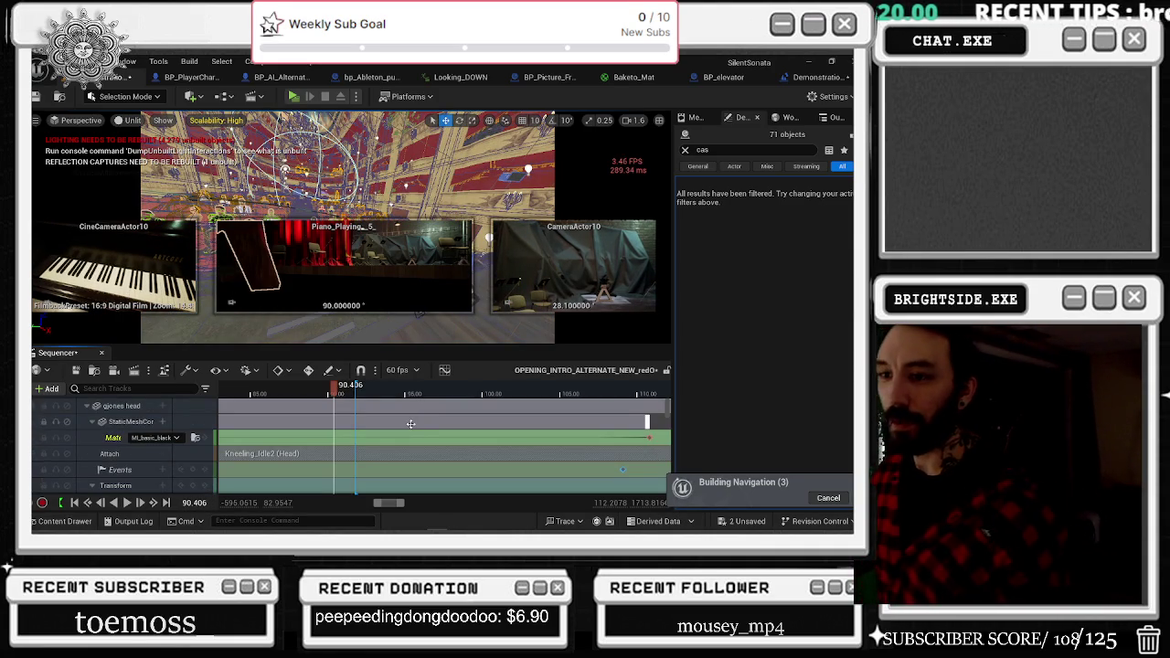
scroll(410, 426, "down", 5)
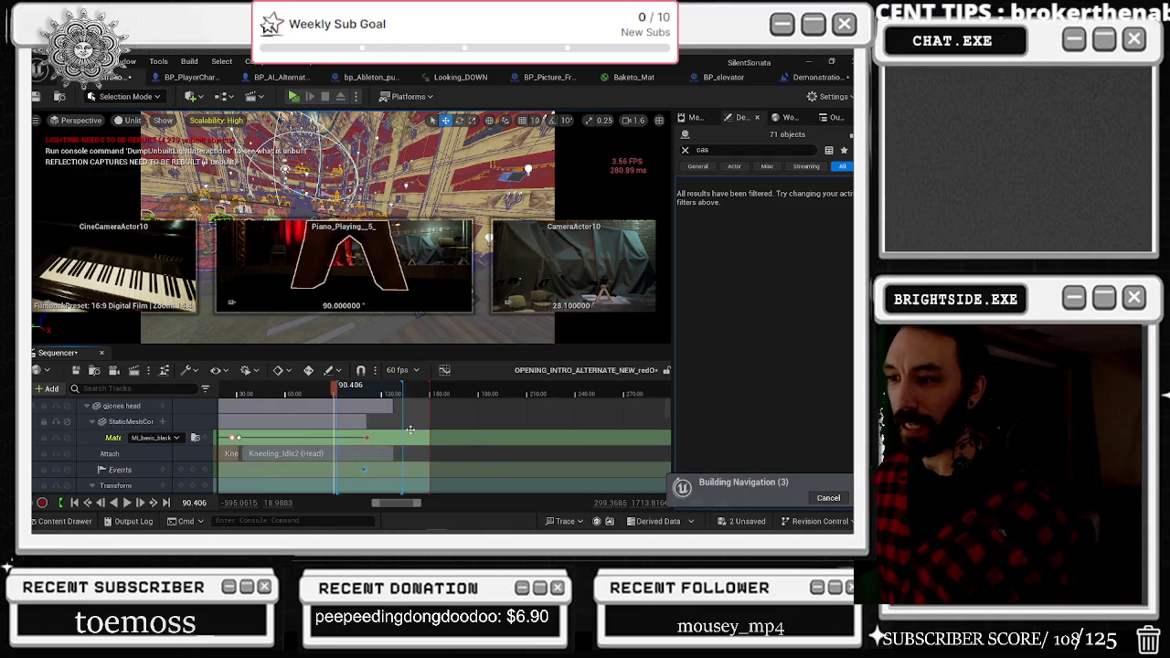
scroll(411, 428, "down", 5)
left_click(407, 416)
scroll(365, 457, "up", 5)
left_click_drag(333, 389, 271, 393)
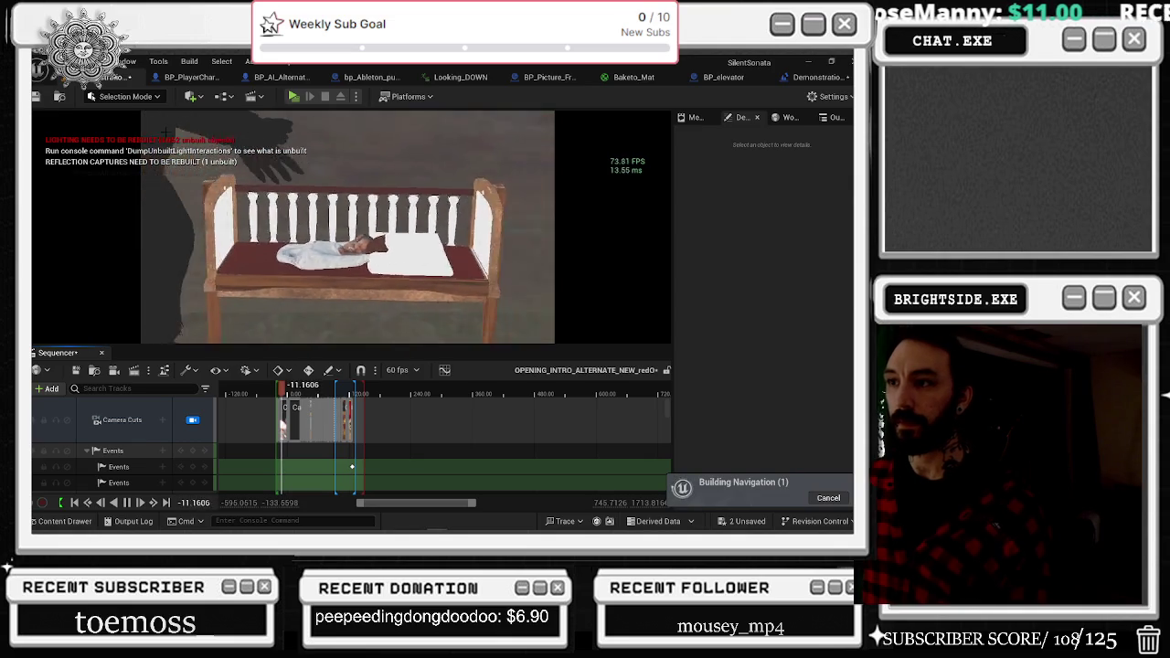
Stop near -10 s and play the intro through its cuts to the balcony shot.
left_click(125, 119)
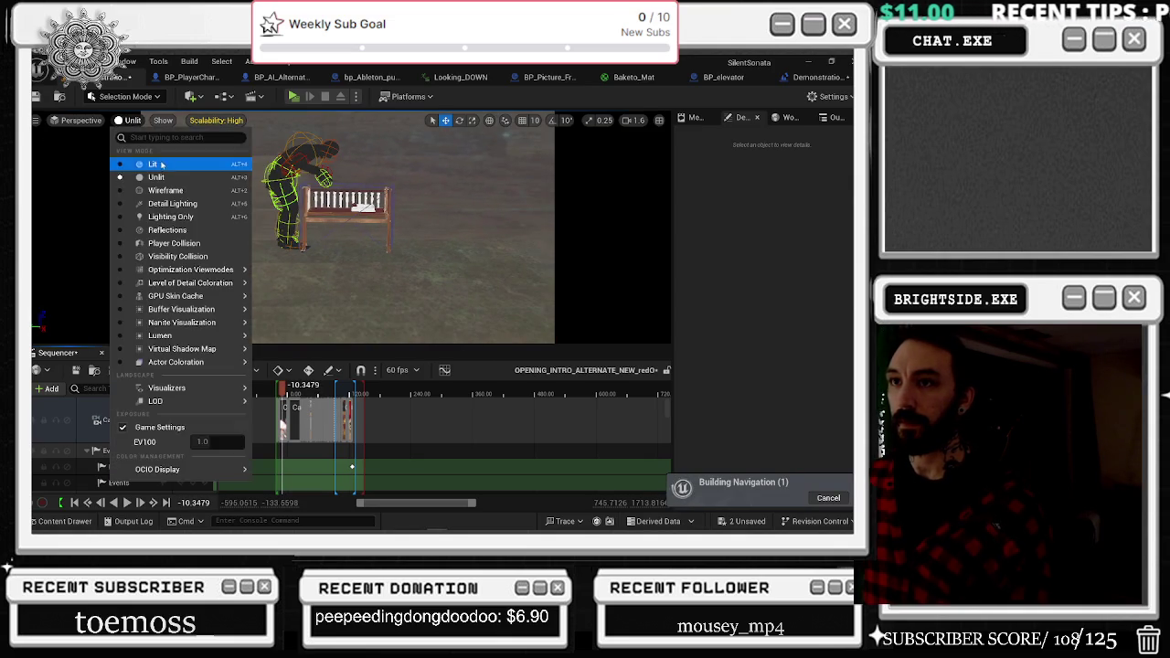
key("space")
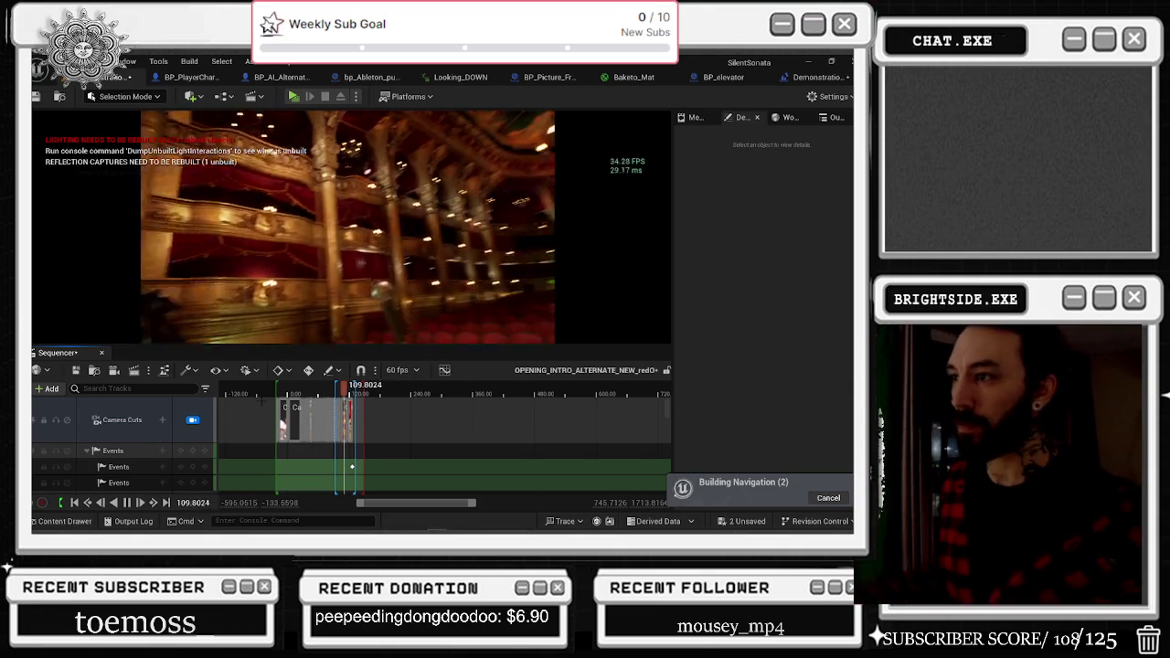
Zoom the timeline to about 84–104 s and replay the audience shot from about 85 s.
scroll(366, 411, "up", 5)
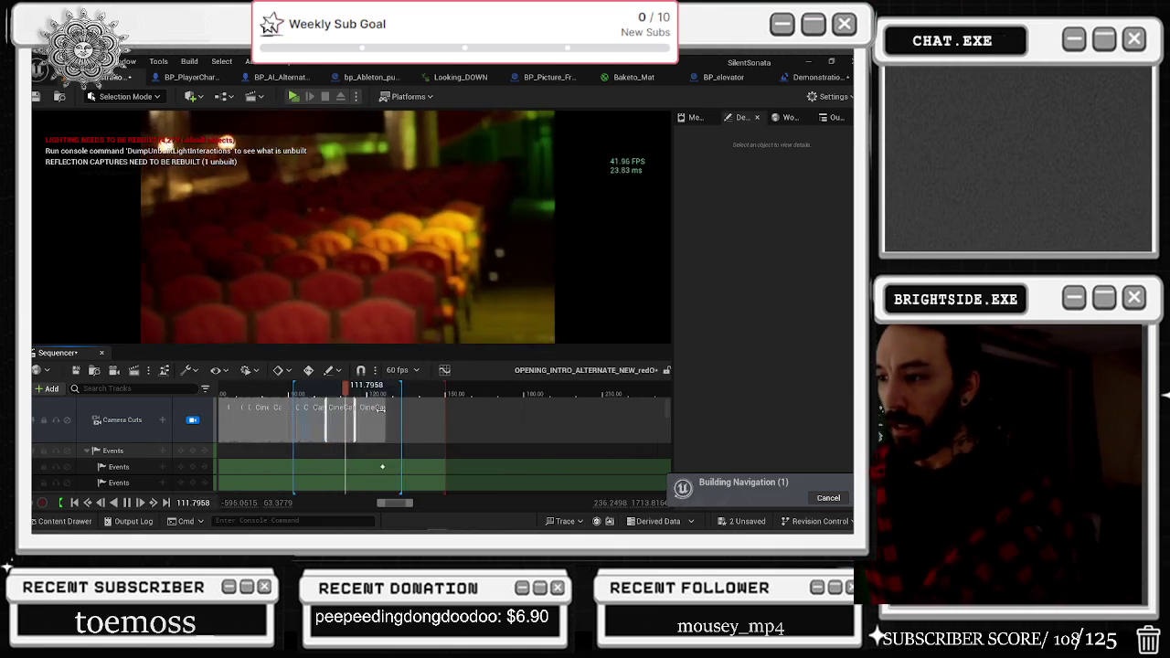
left_click(251, 391)
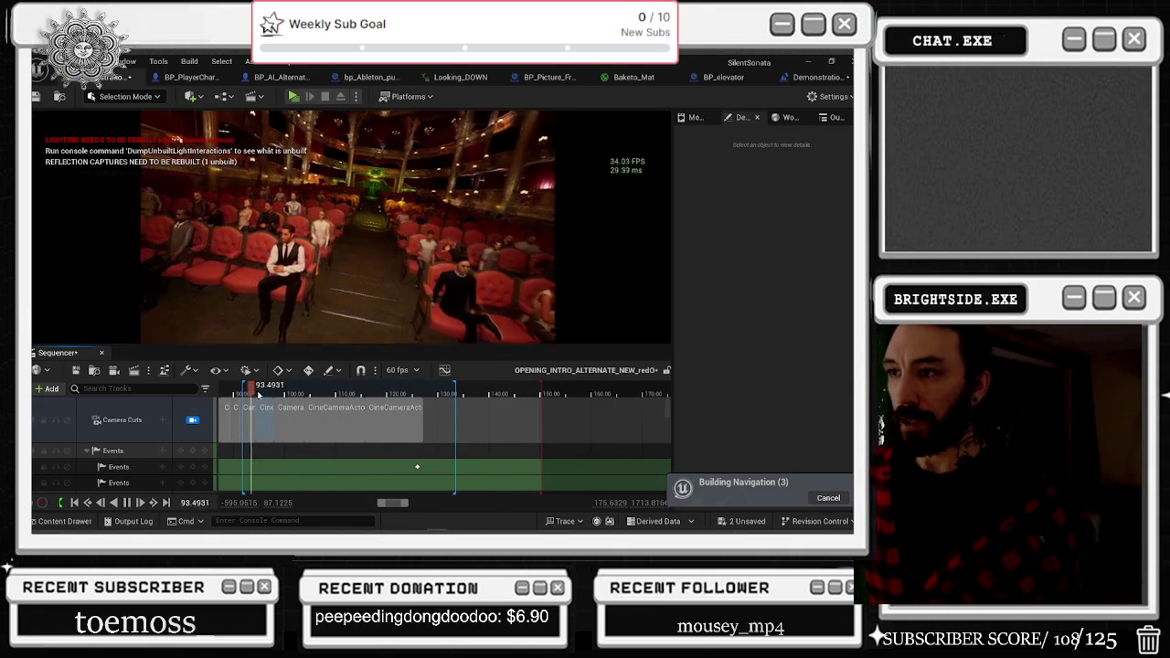
scroll(302, 411, "left", 3)
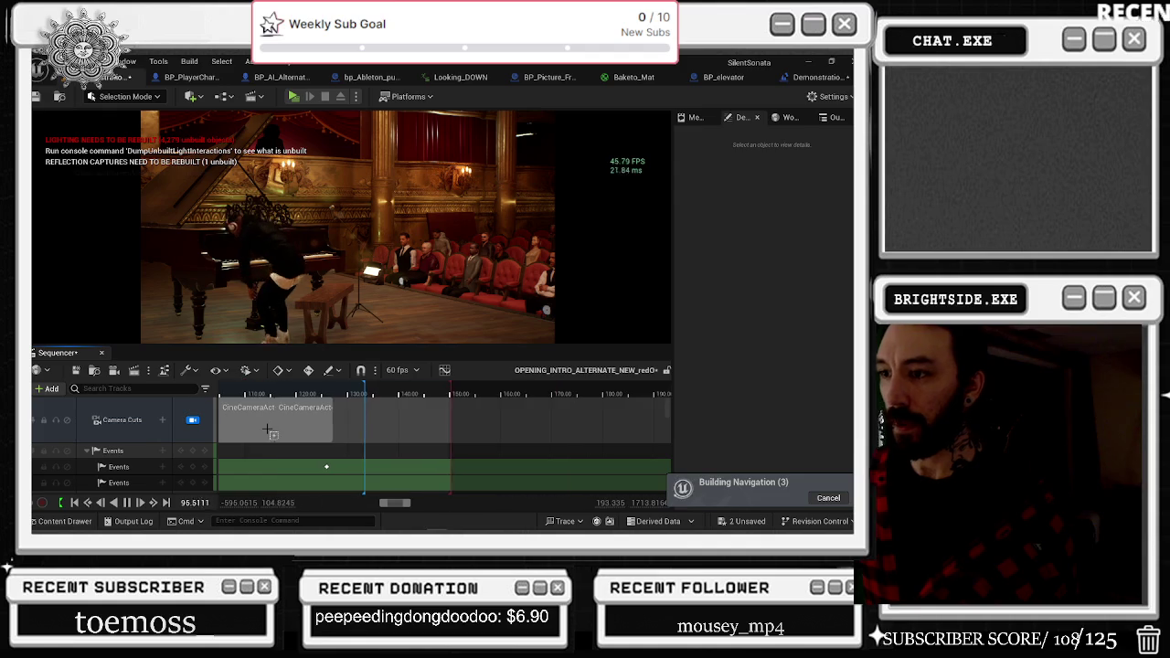
scroll(315, 418, "up", 3)
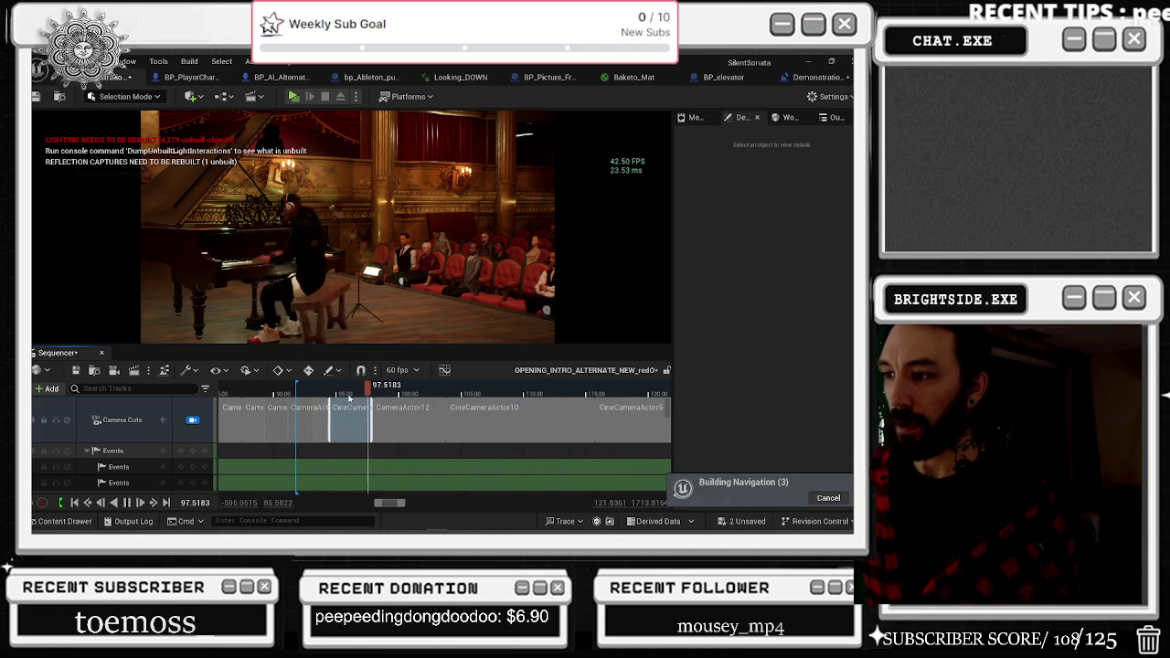
left_click(281, 391)
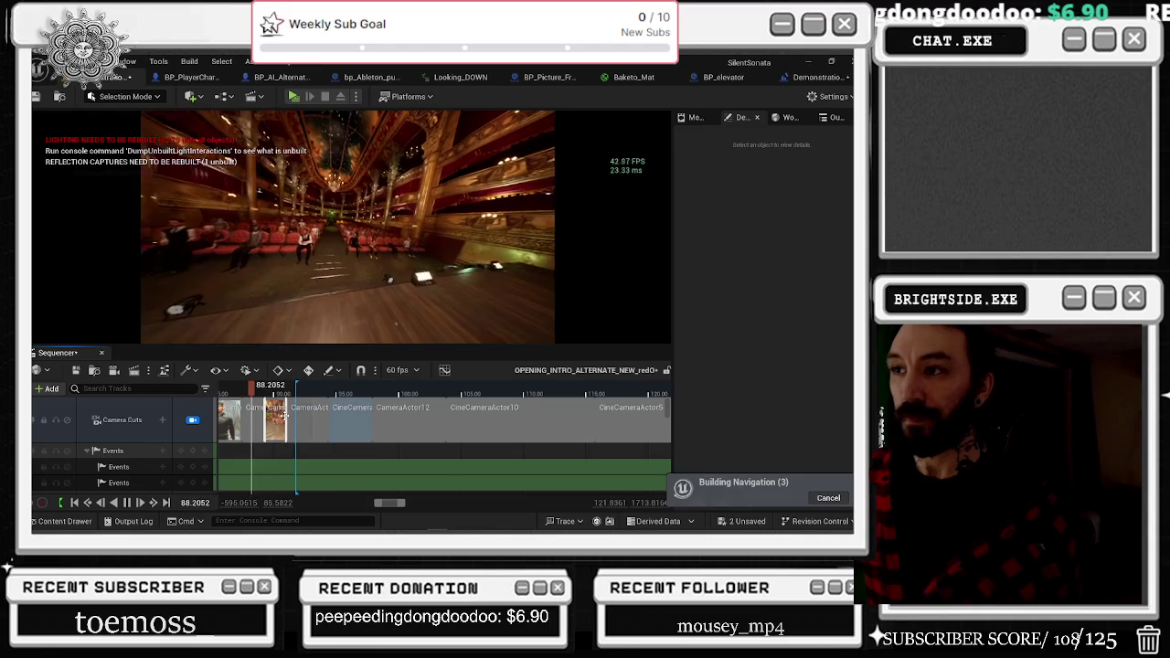
scroll(302, 395, "left", 2)
left_click(303, 394)
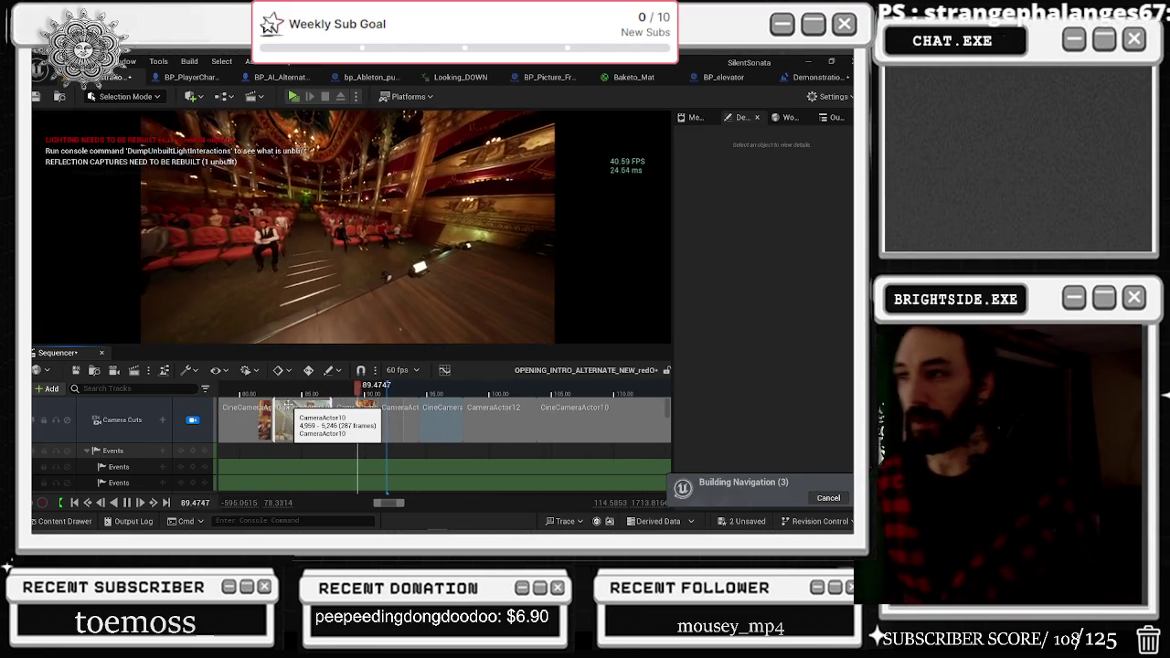
Stop playback and set the time to 87.48 s, the start of the wide theatre shot.
key("space")
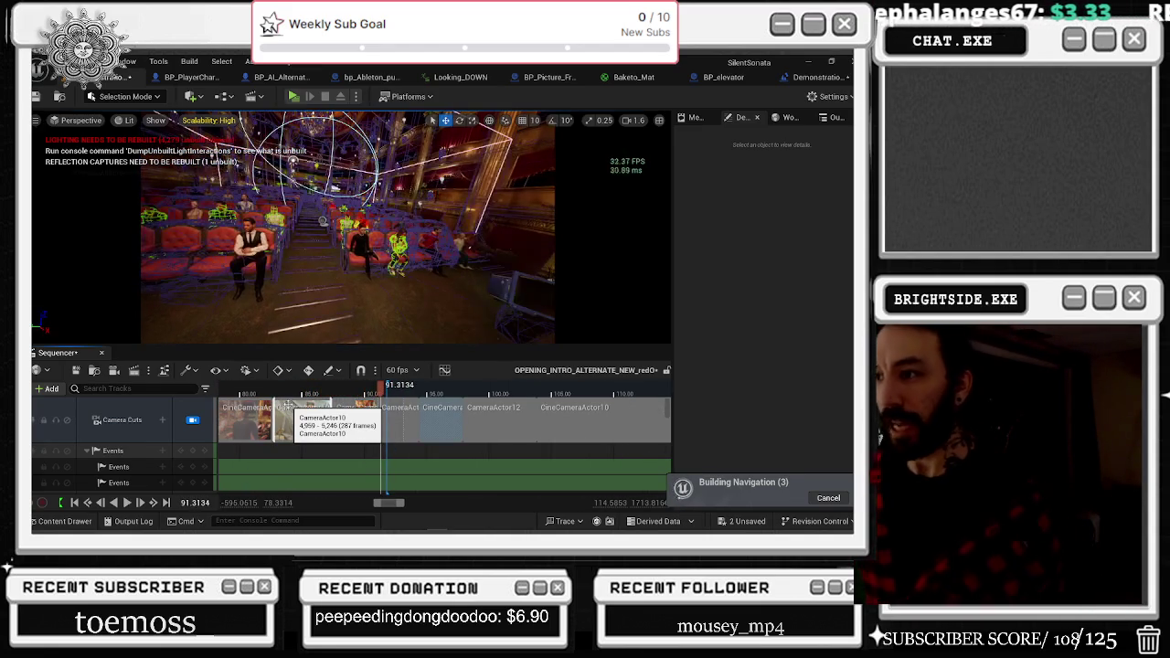
scroll(309, 422, "up", 3)
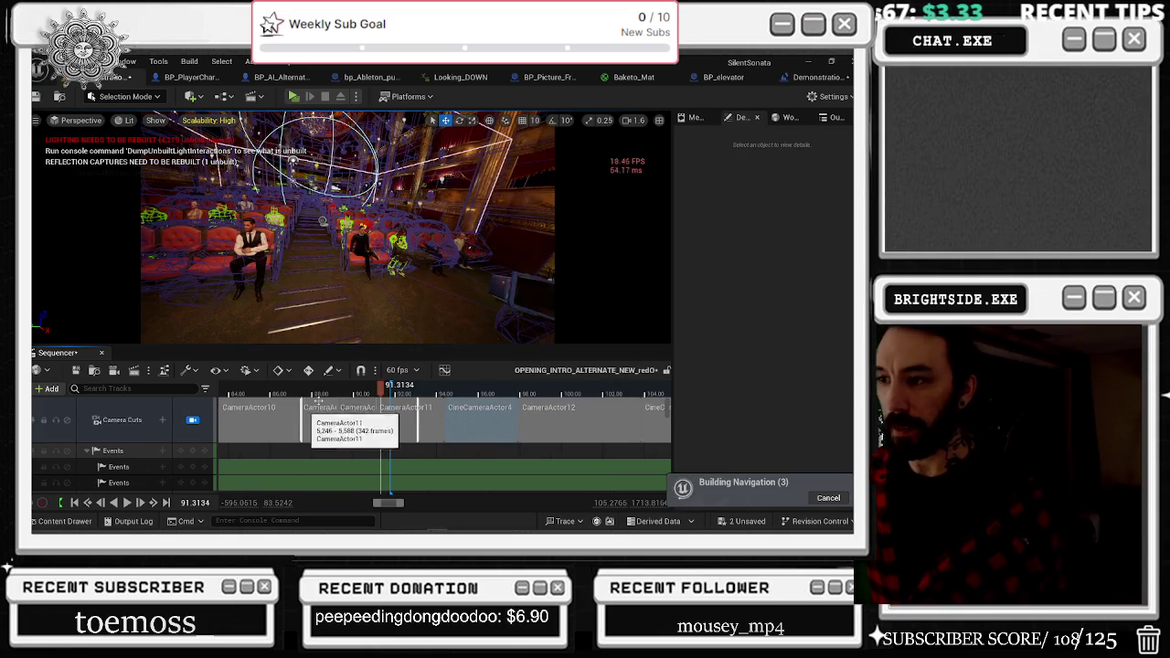
left_click(298, 395)
left_click_drag(298, 395, 305, 394)
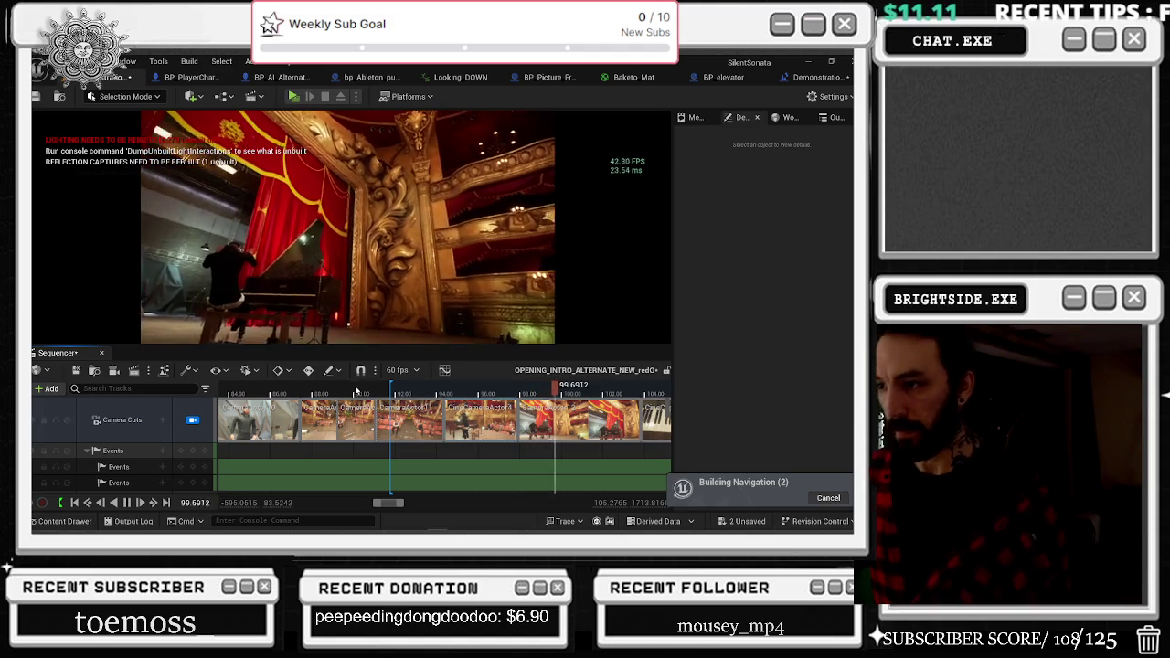
Replay the audience shot from 87.435 s and stop at 92.5661 where the cut belongs.
key("space")
mouse_move(284, 391)
left_mouse_down()
mouse_move(331, 391)
mouse_move(302, 391)
left_mouse_up()
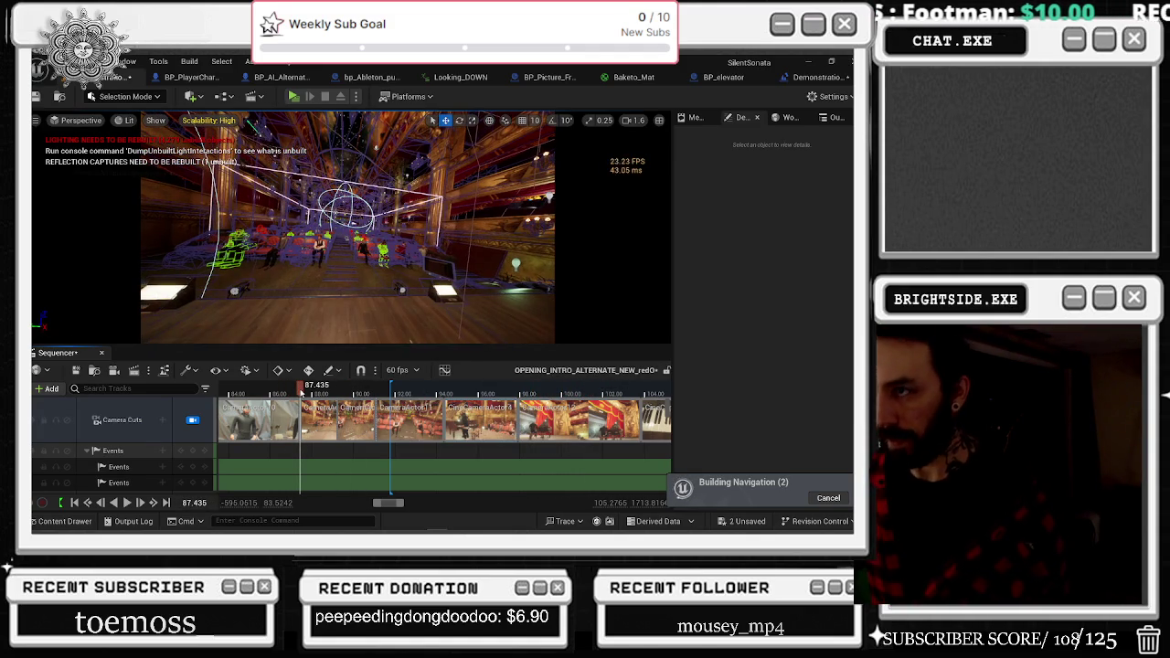
key("space")
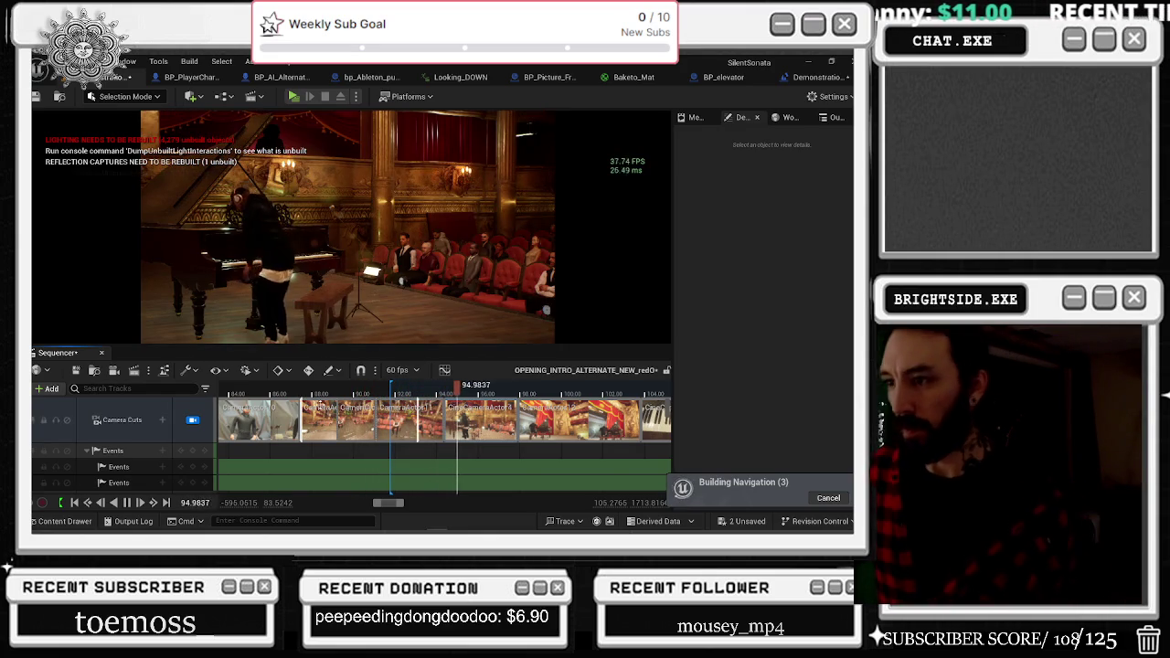
left_click(301, 394)
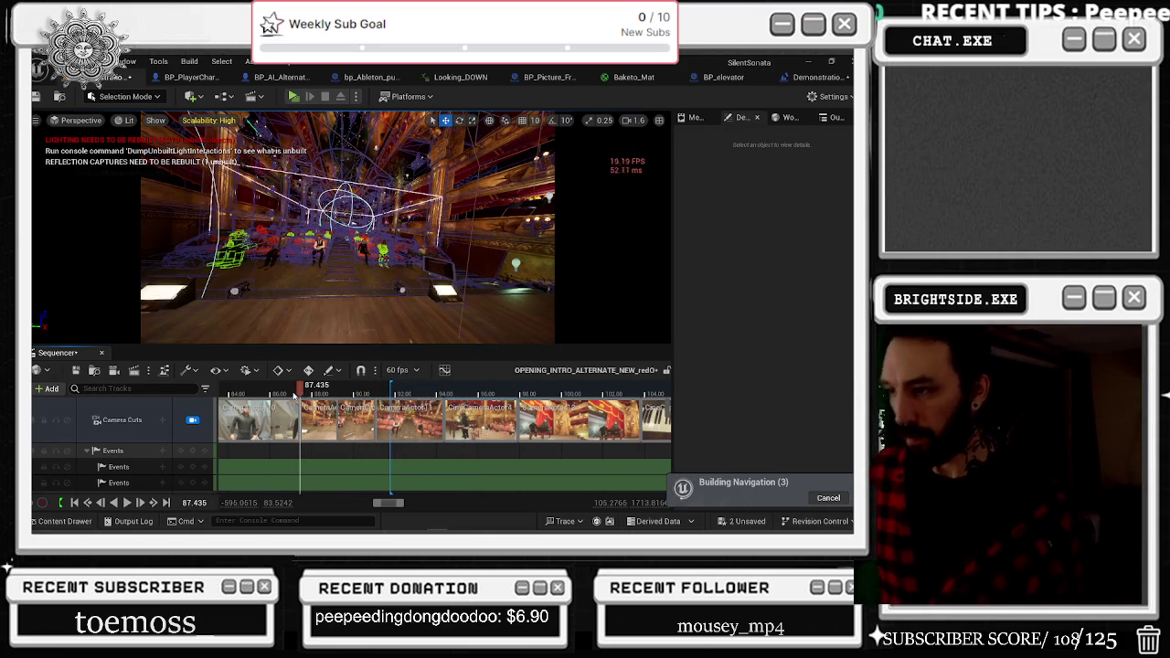
key("space")
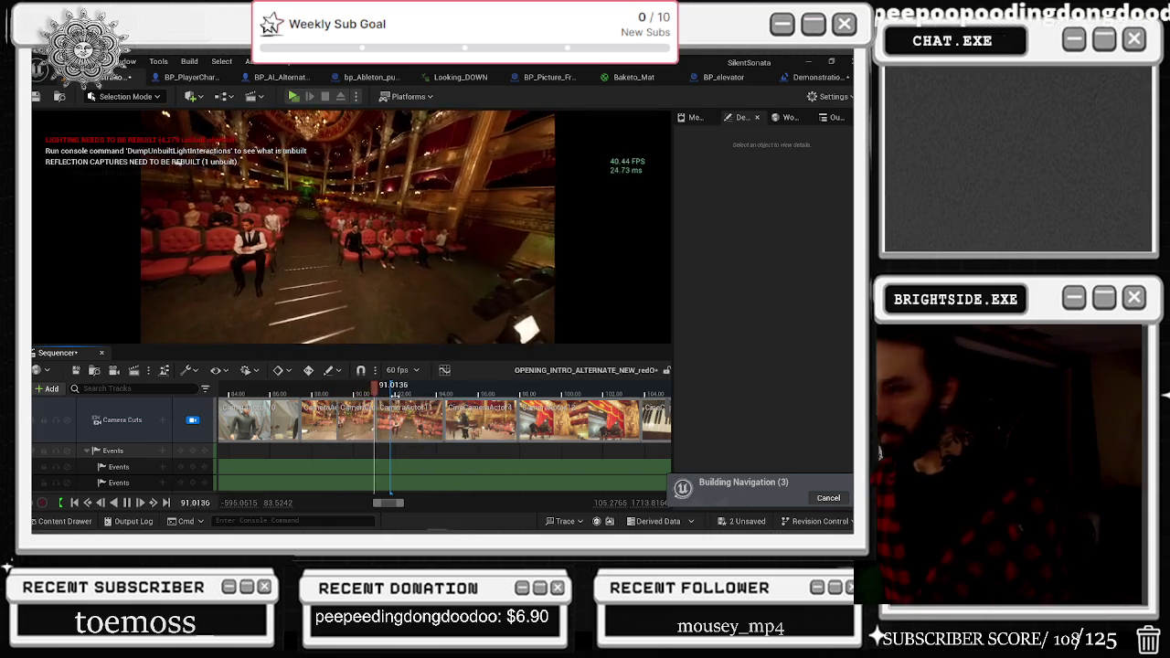
key("space")
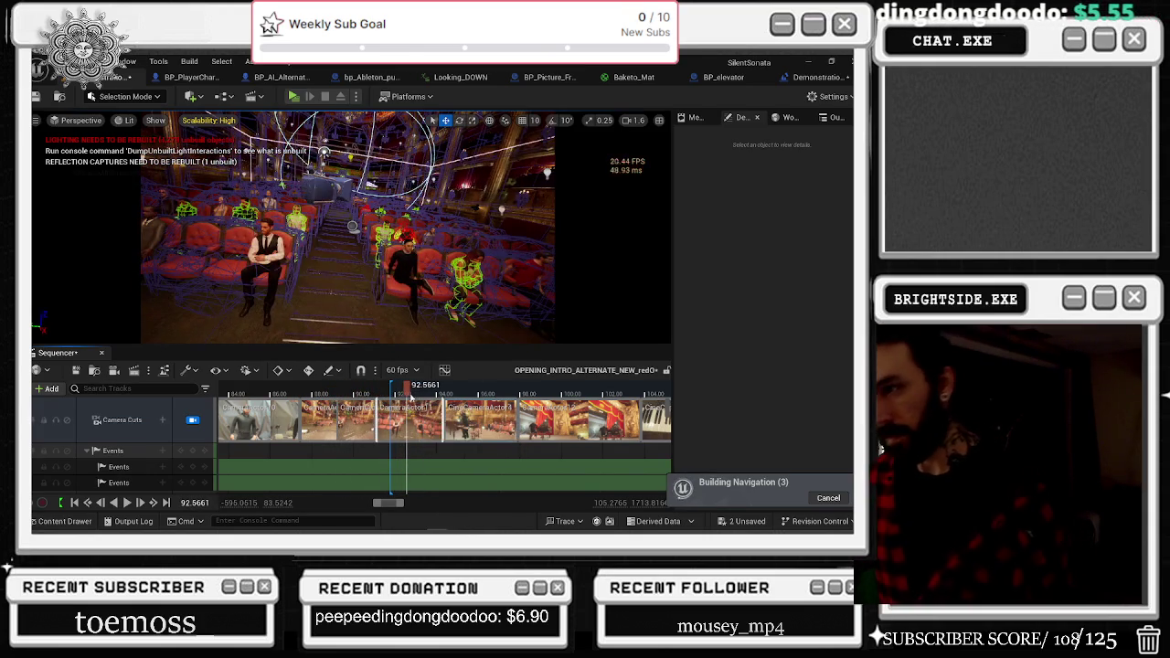
Split the CameraActor11 camera cut section at 92.57 seconds via Edit > Split.
right_click(410, 413)
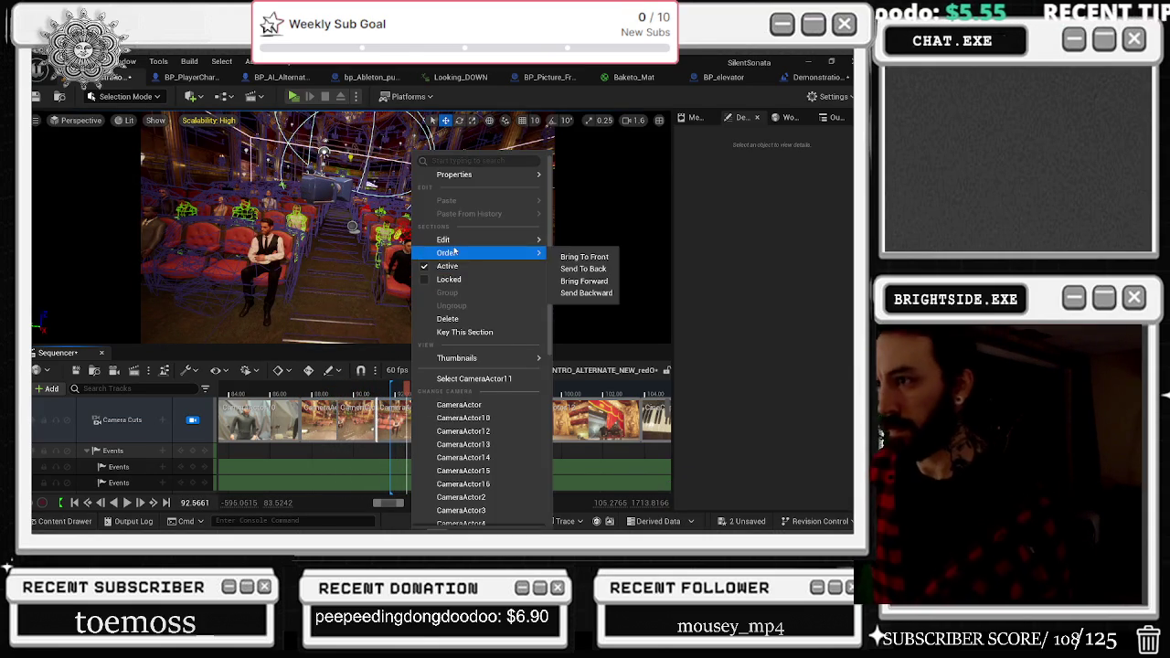
mouse_move(454, 243)
left_click(592, 297)
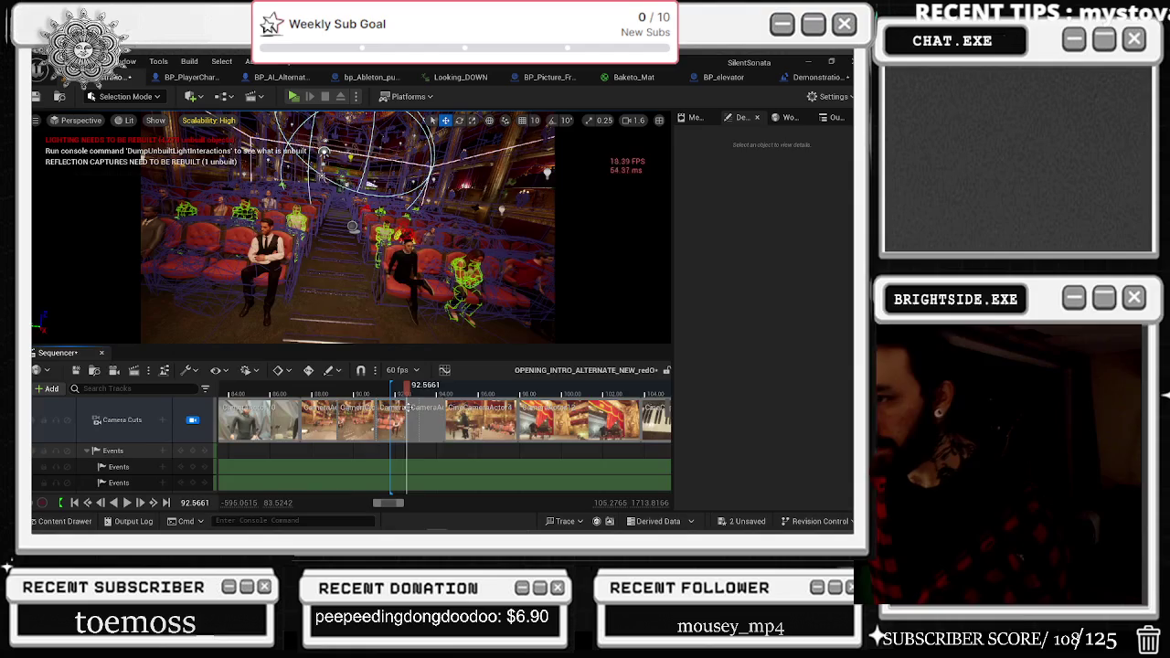
Replay from about 87.7 s to check the new transition to the pianist.
left_click(334, 390)
key("space")
left_click_drag(331, 394, 301, 399)
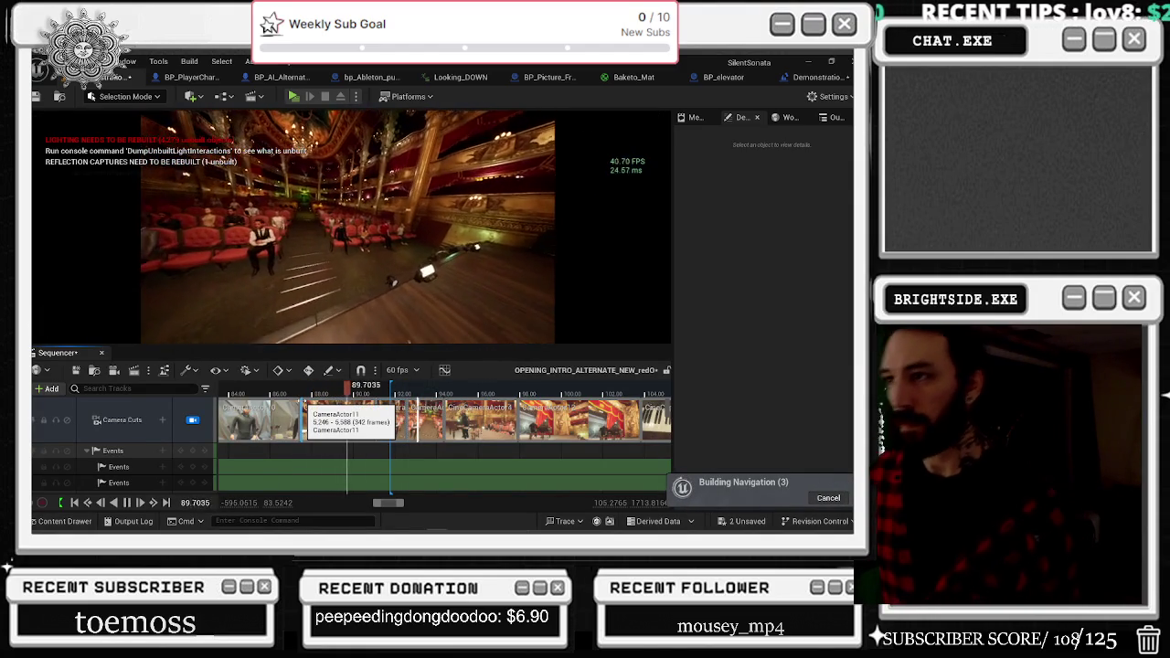
mouse_move(639, 531)
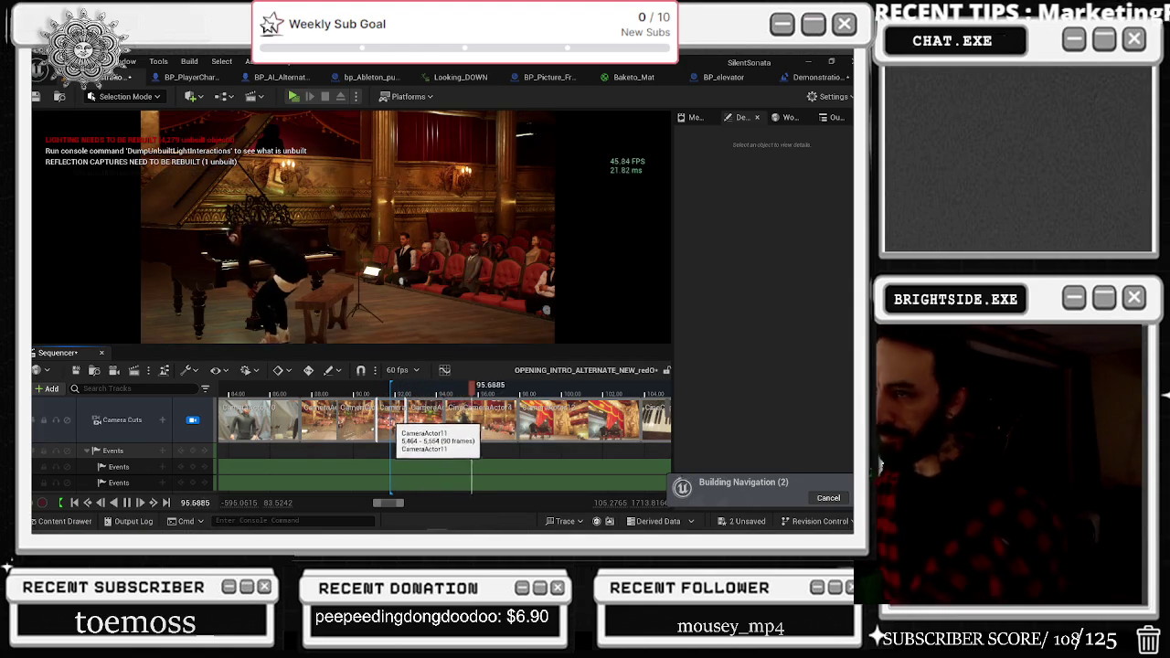
key("space")
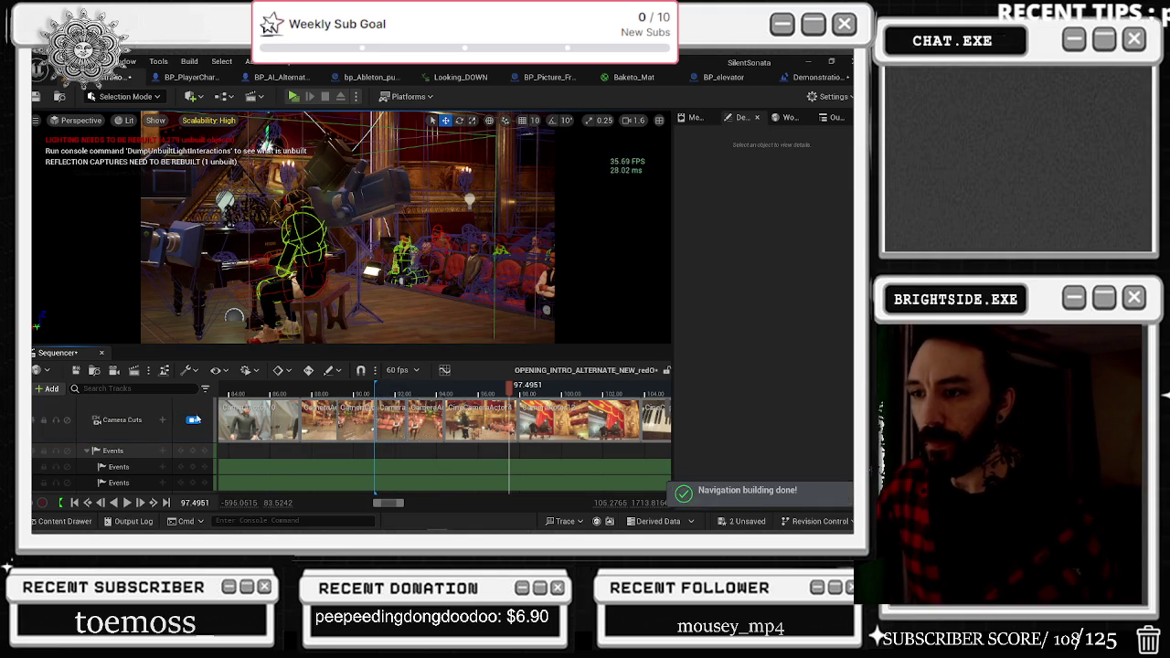
Toggle the Camera Cuts viewport lock and scrub back to the early intro shots near 14 s.
key("shift+c")
scroll(384, 448, "down", 4)
scroll(383, 449, "down", 5)
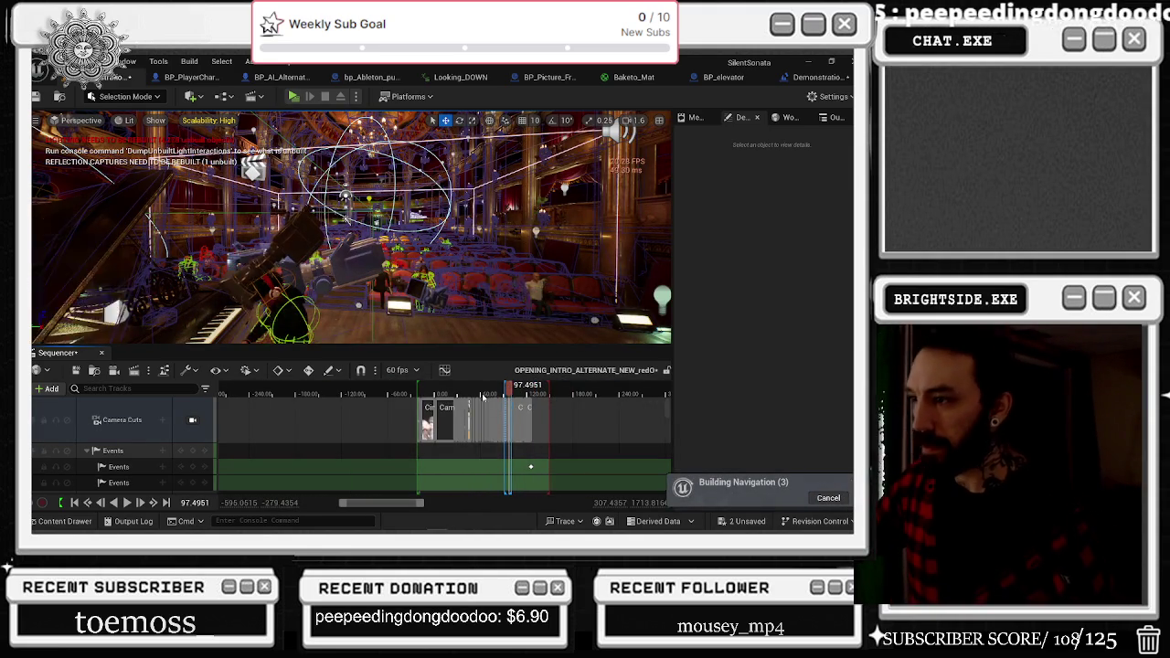
left_click(445, 393)
left_click(192, 420)
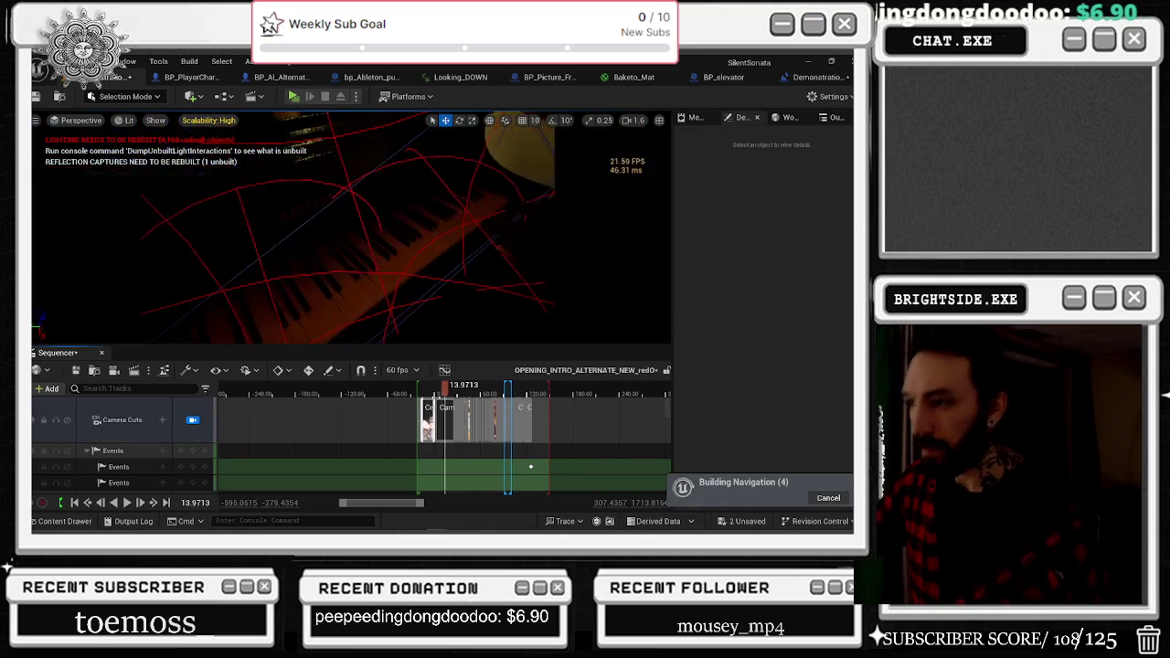
left_click_drag(445, 393, 438, 390)
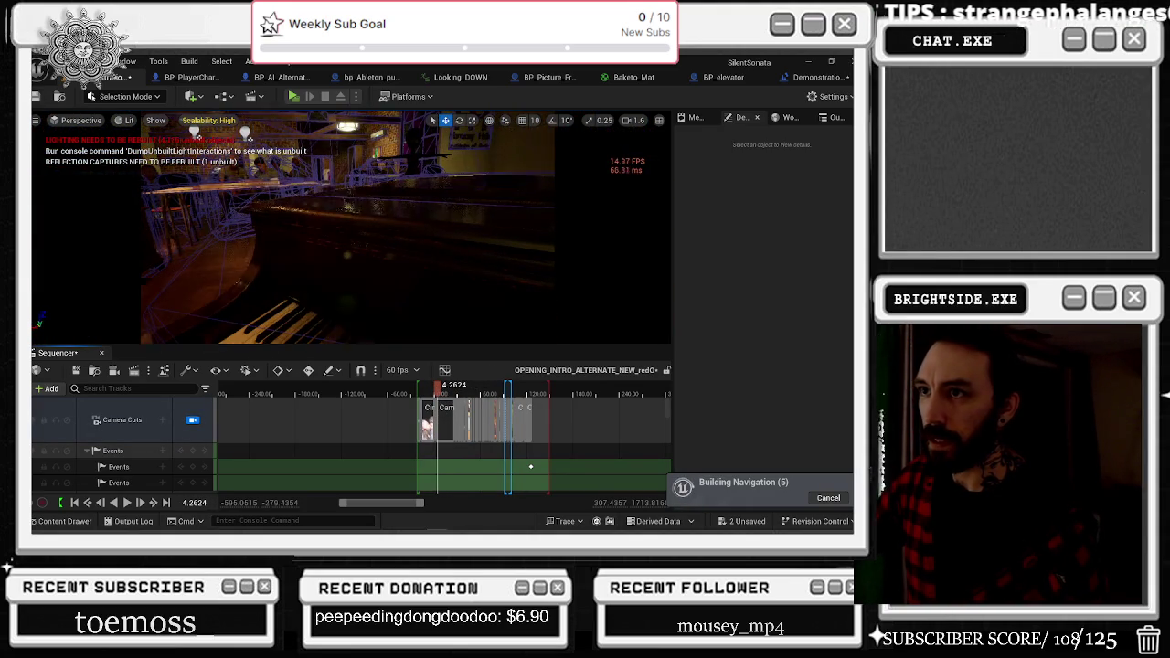
Select the Sitting character to show its Visibility and Location tracks at 4.2624.
left_click(249, 182)
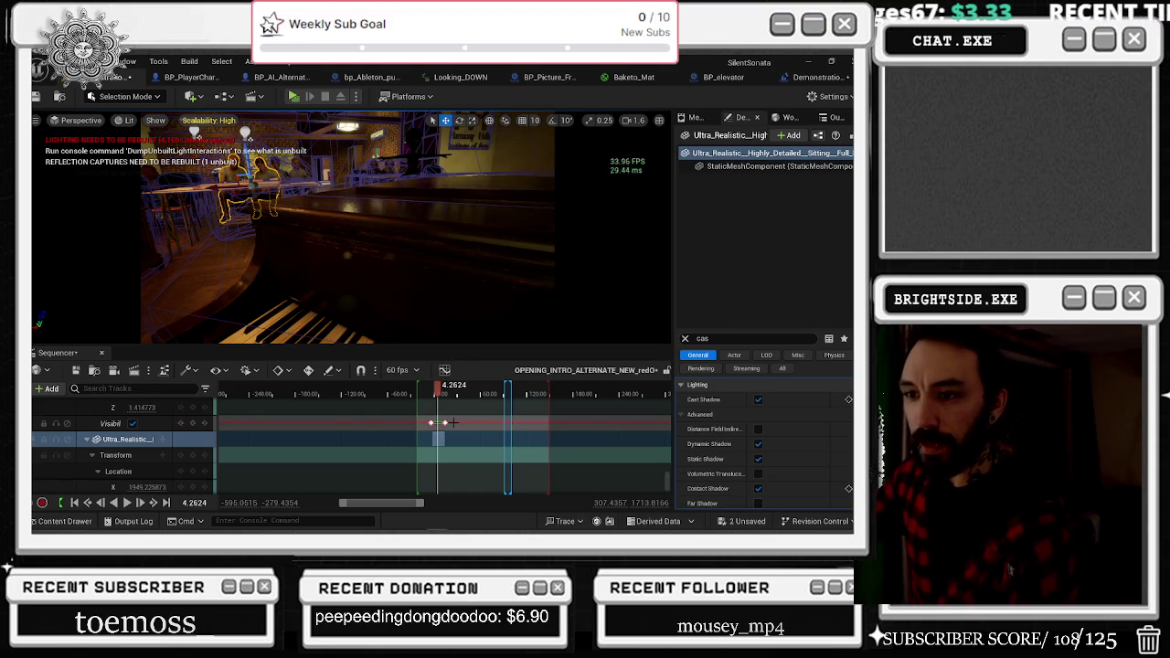
scroll(452, 422, "up", 2)
left_click(65, 459)
scroll(100, 461, "up", 2)
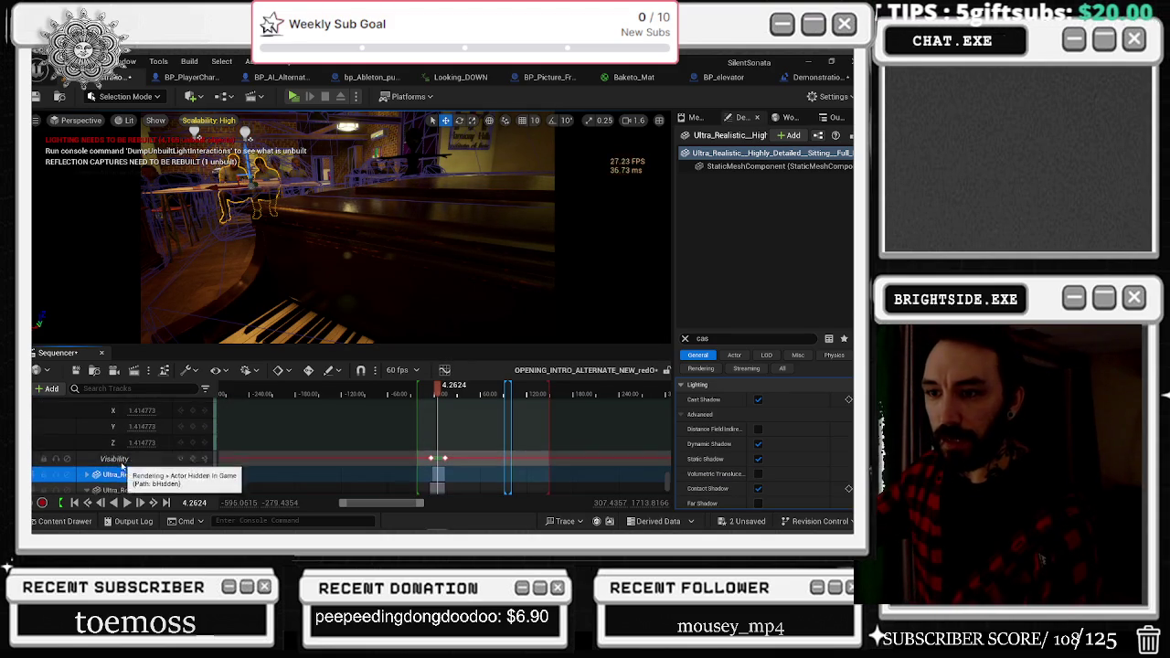